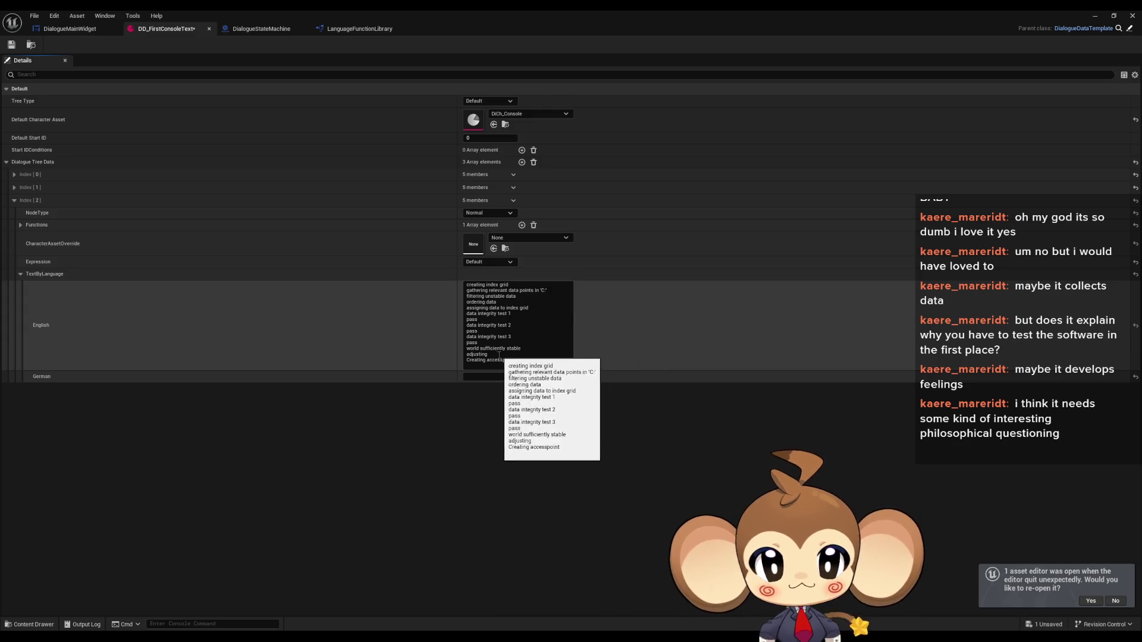
Complete the English line as 'adjusting data extractor to world footprint' and start a new line.
type("ata extractor")
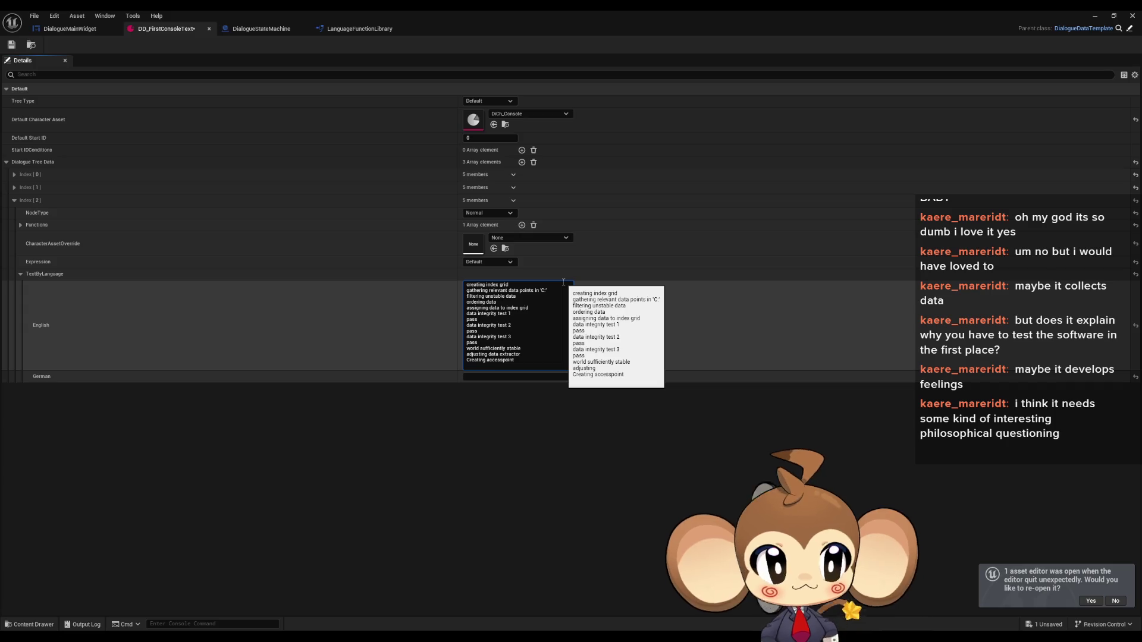
type("o world footprint")
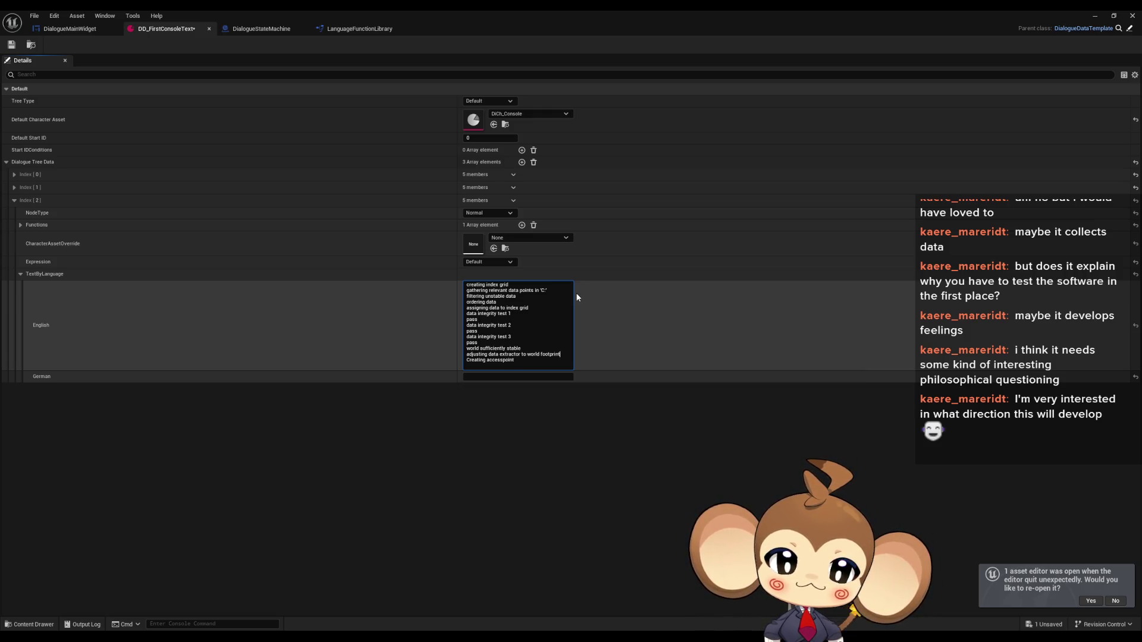
right_click(572, 333)
left_click(589, 329)
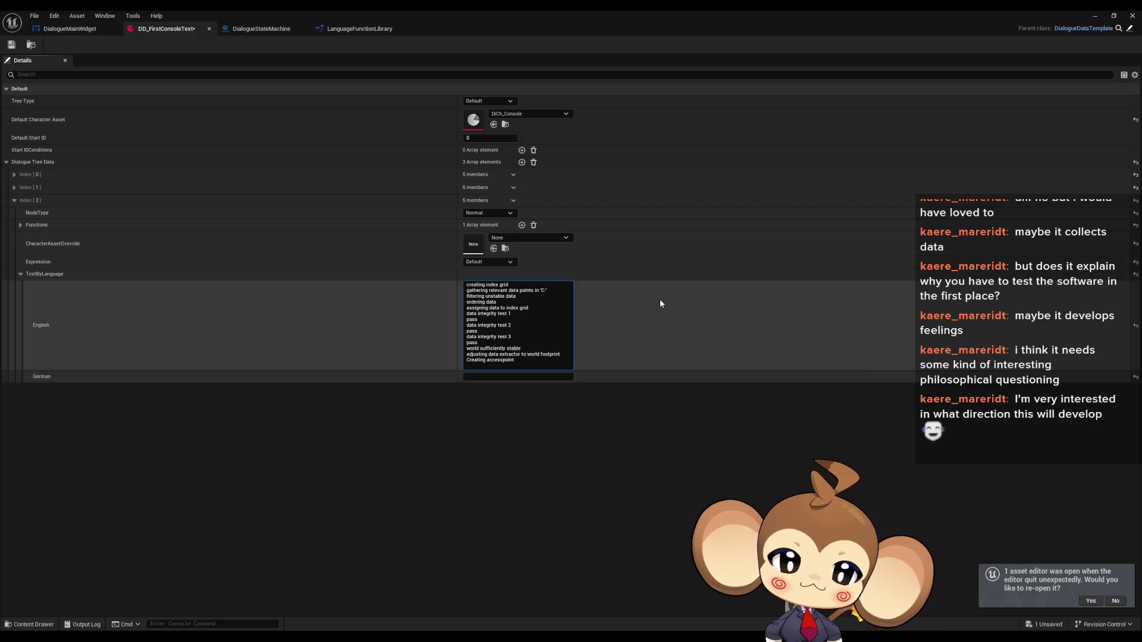
key("shift+Return")
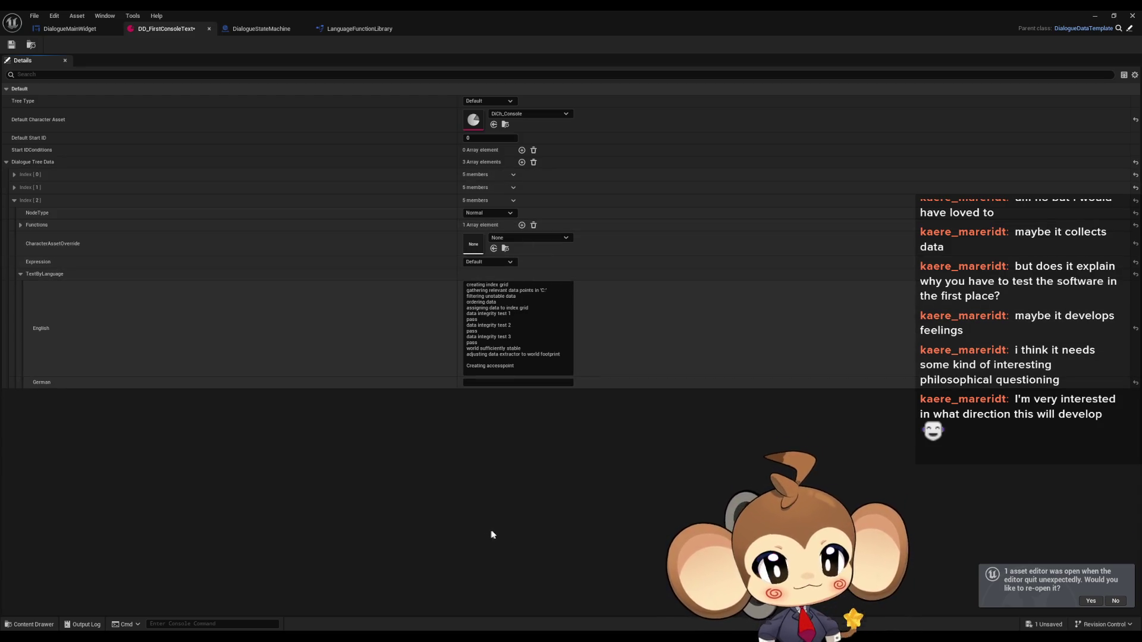
Write 'adjusting failed code 1' on the empty line above 'Creating accesspoint'.
left_click_drag(485, 354, 548, 355)
left_click(481, 360)
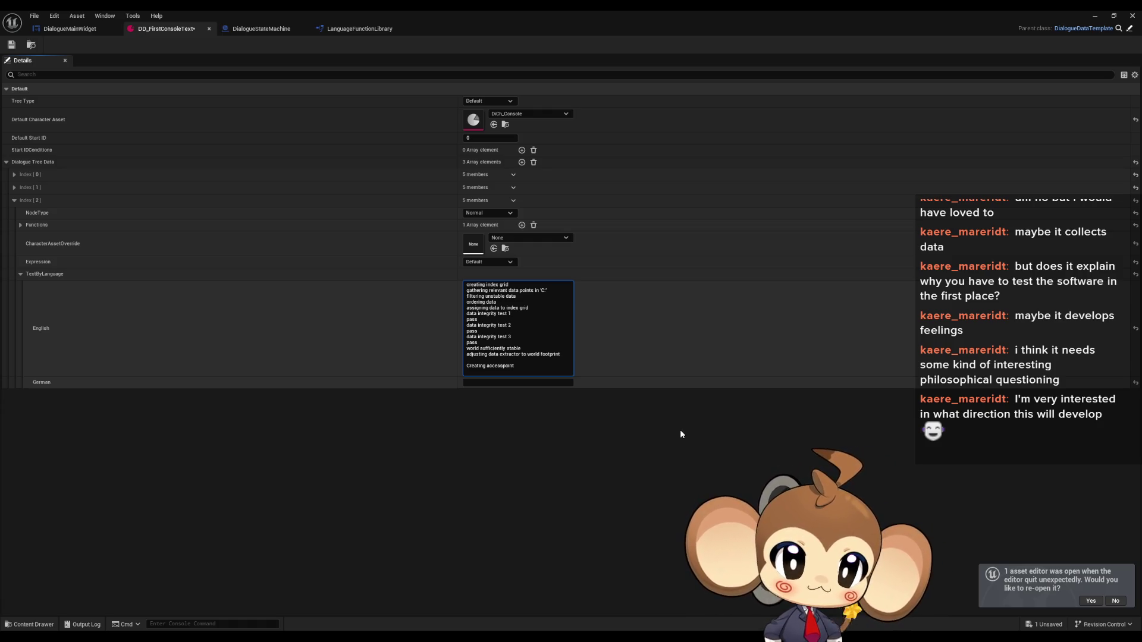
type("ad")
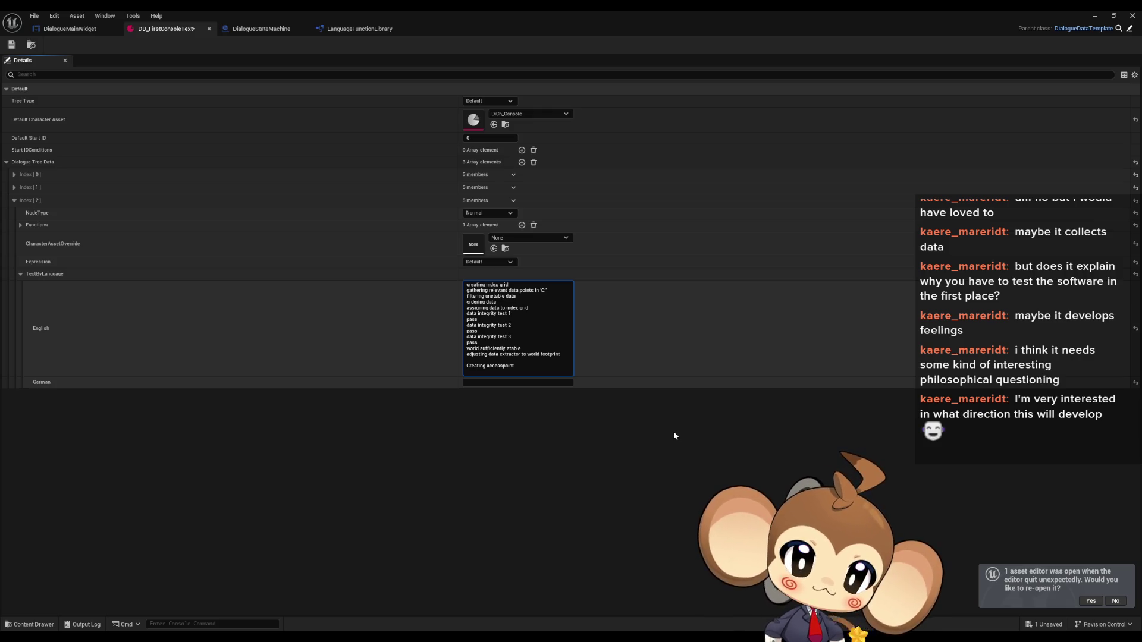
type("just")
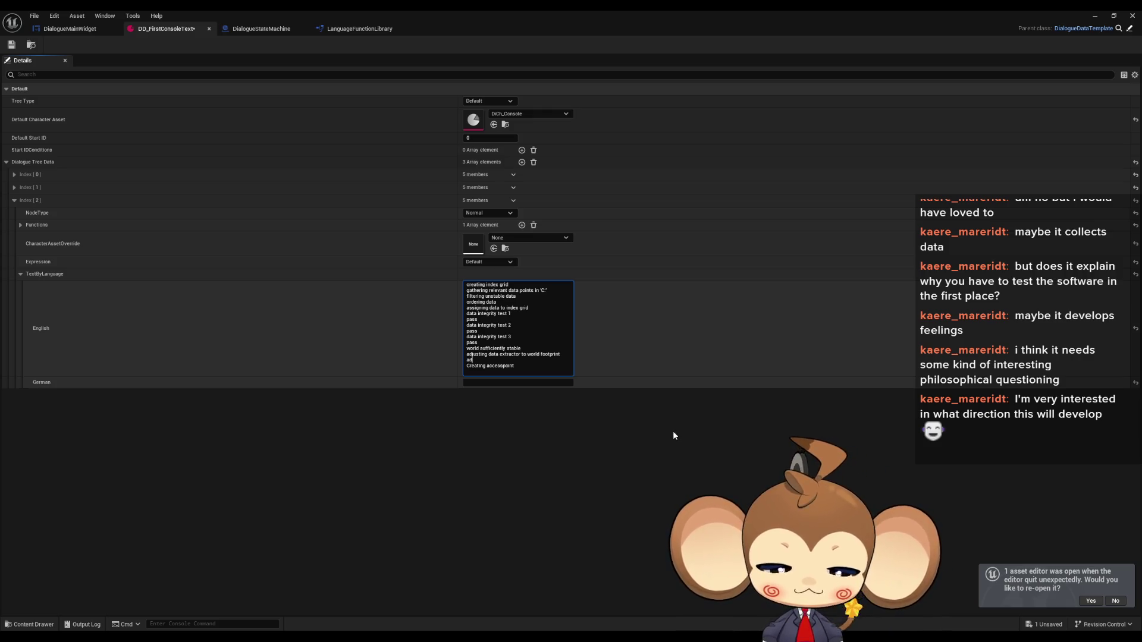
type("ing ")
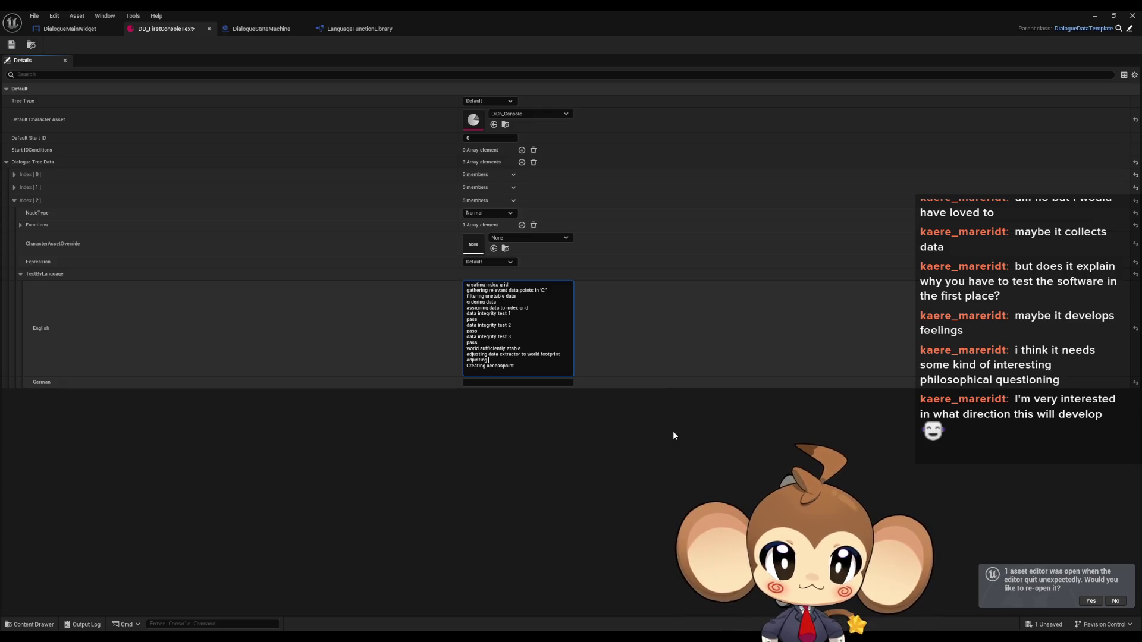
type("failed code 1")
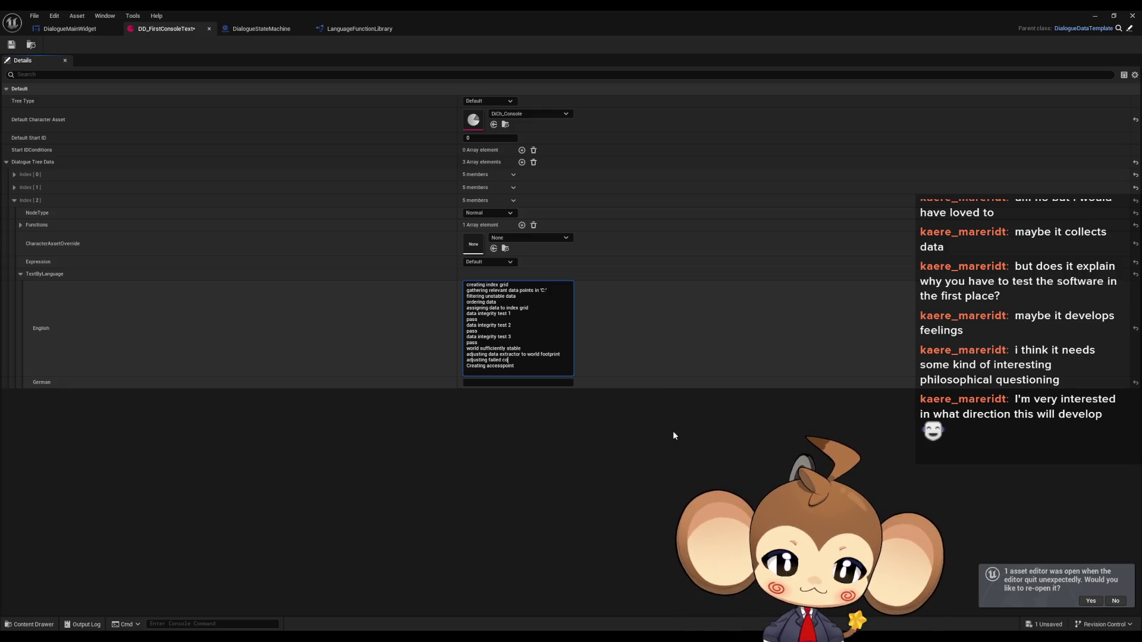
Change that line to 'adjusting failed code:' and add an 'attempts' line after 'world footprint'.
key("BackSpace")
type(":")
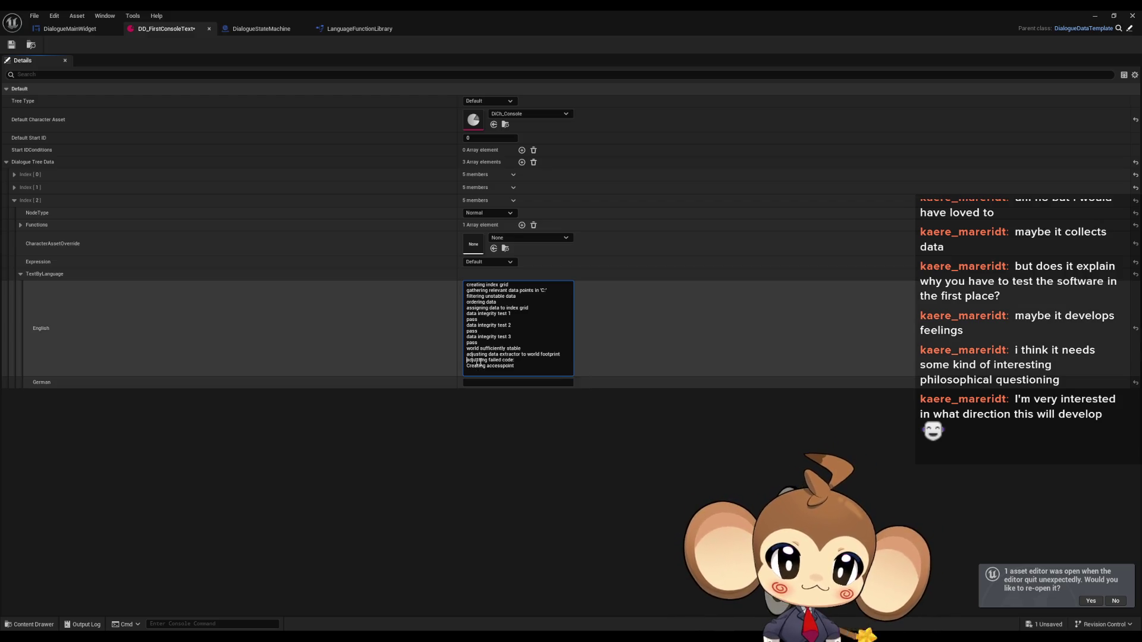
key("shift+Return")
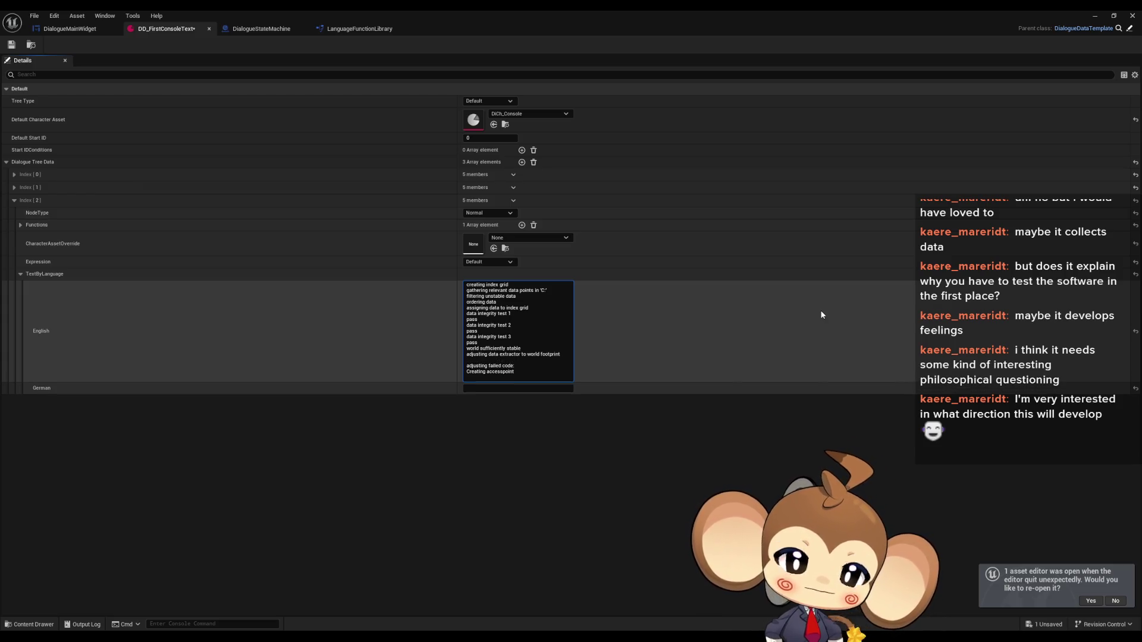
type("attempts")
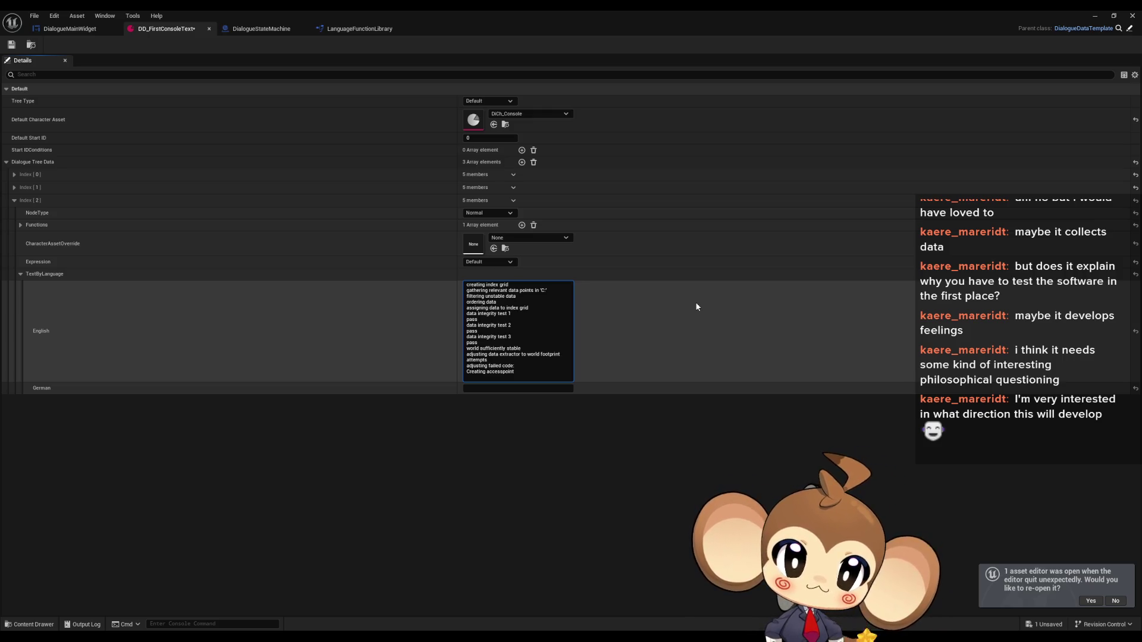
Finish the line as 'adjusting failed code: component missmatch with world' and begin a new line.
type("omponent missm")
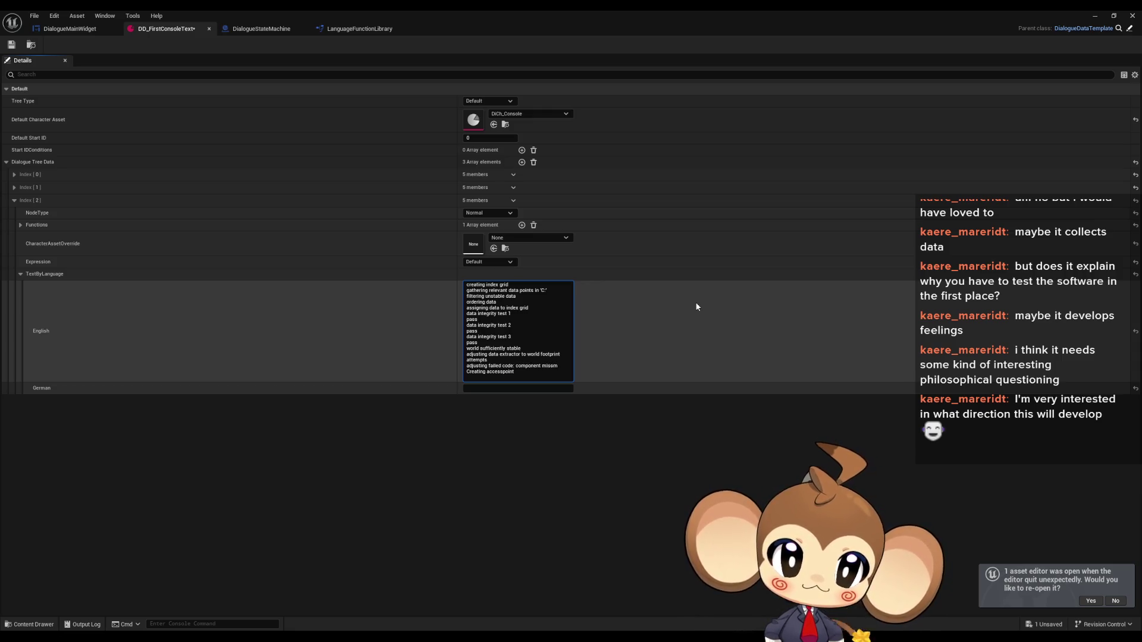
type("ch wi")
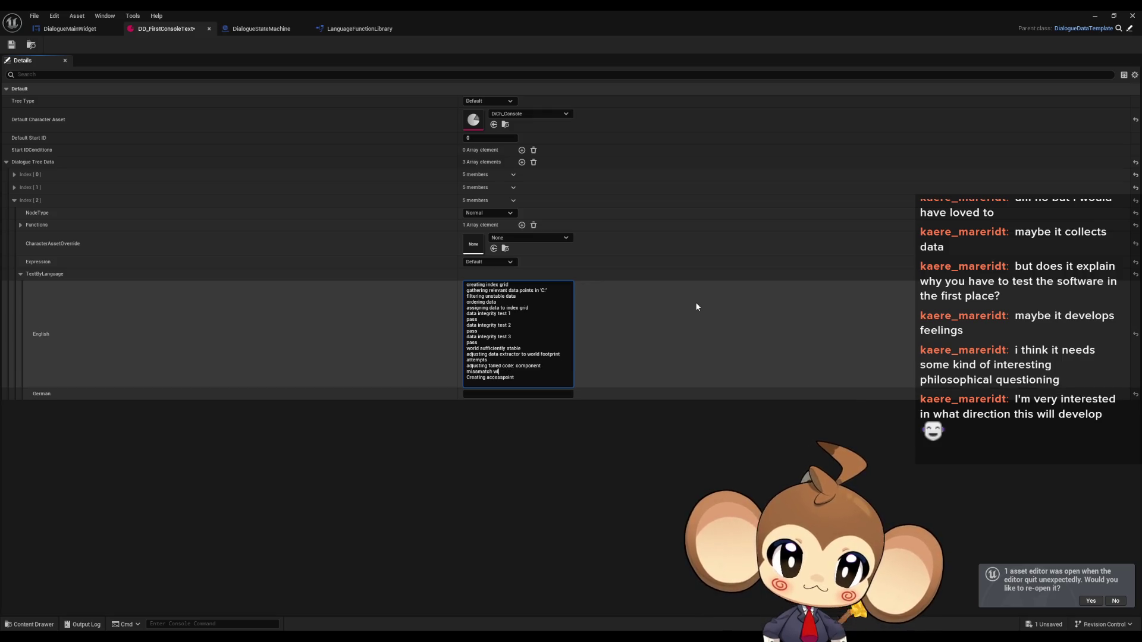
type("world")
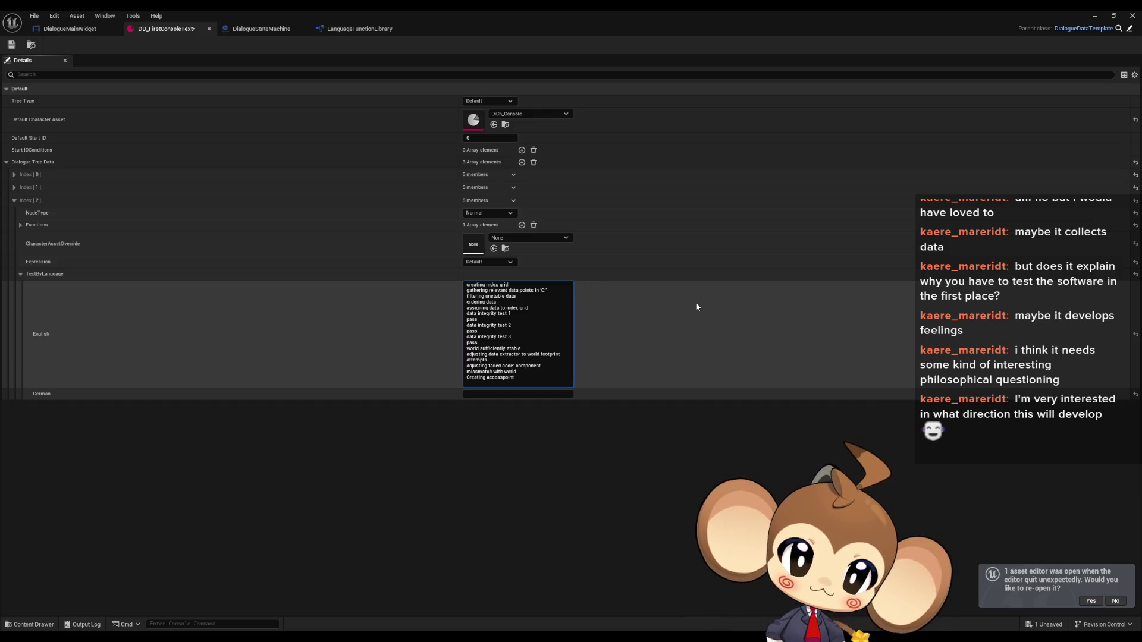
key("shift+Return")
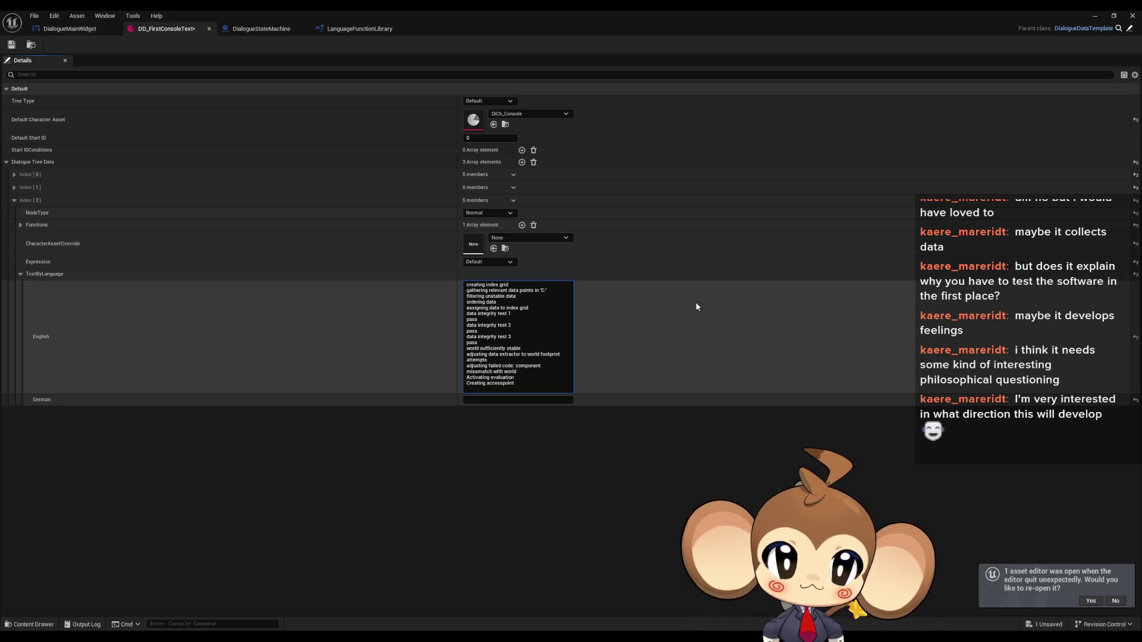
type("Activating evaluation agent")
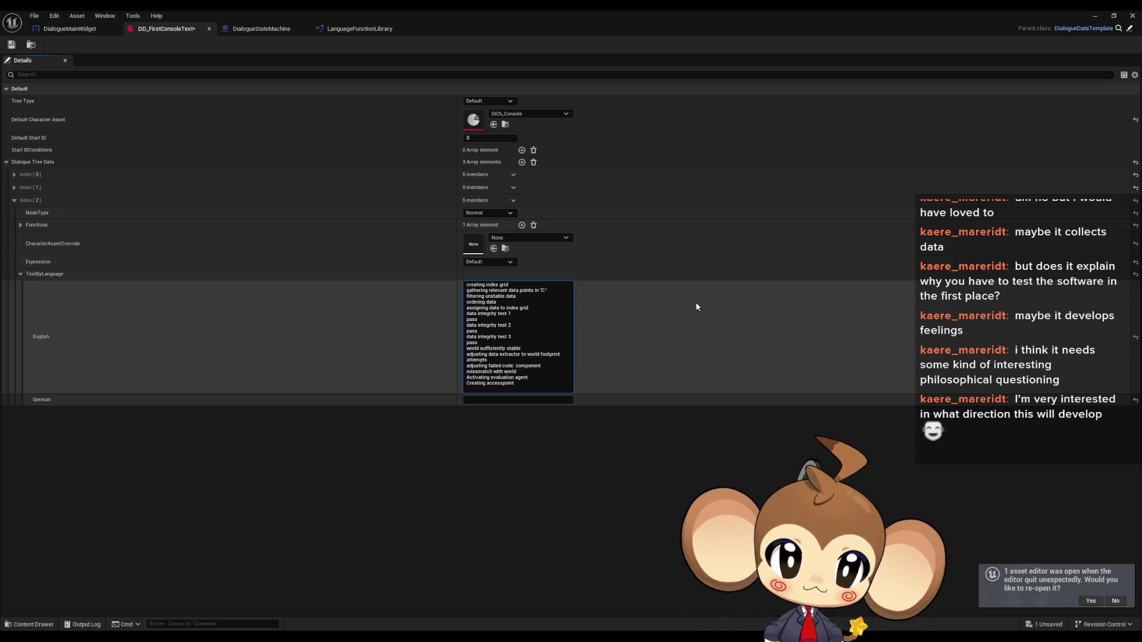
Add the 'Error: missing ai agent' line and open a new line after 'Creating accesspoint'.
key("shift+Return")
type("Error: miss")
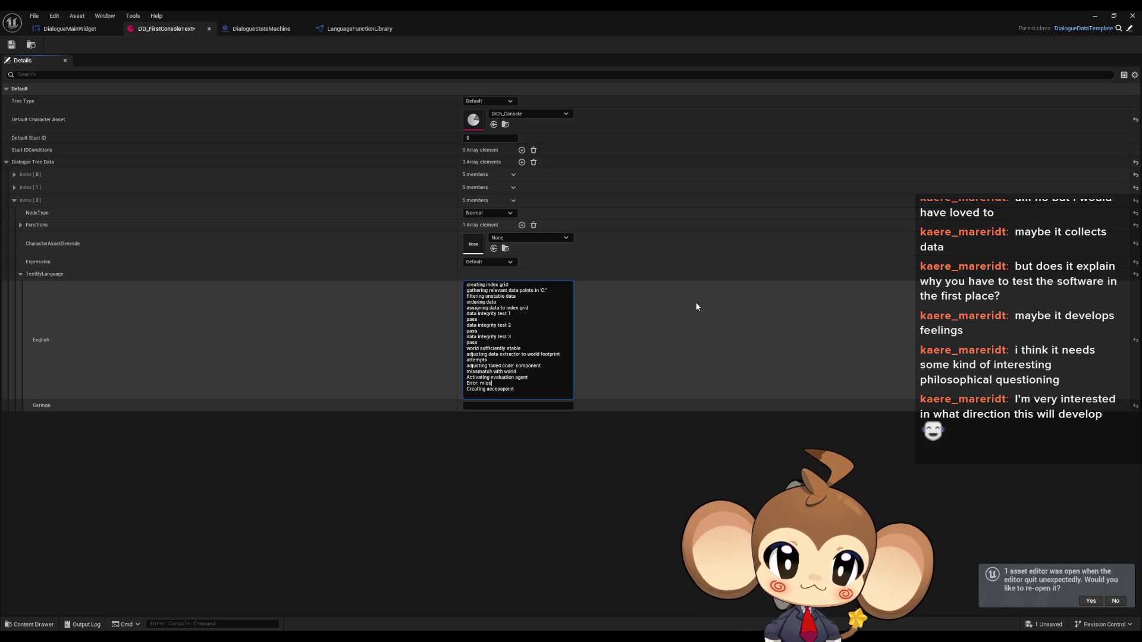
type("ing ai agent")
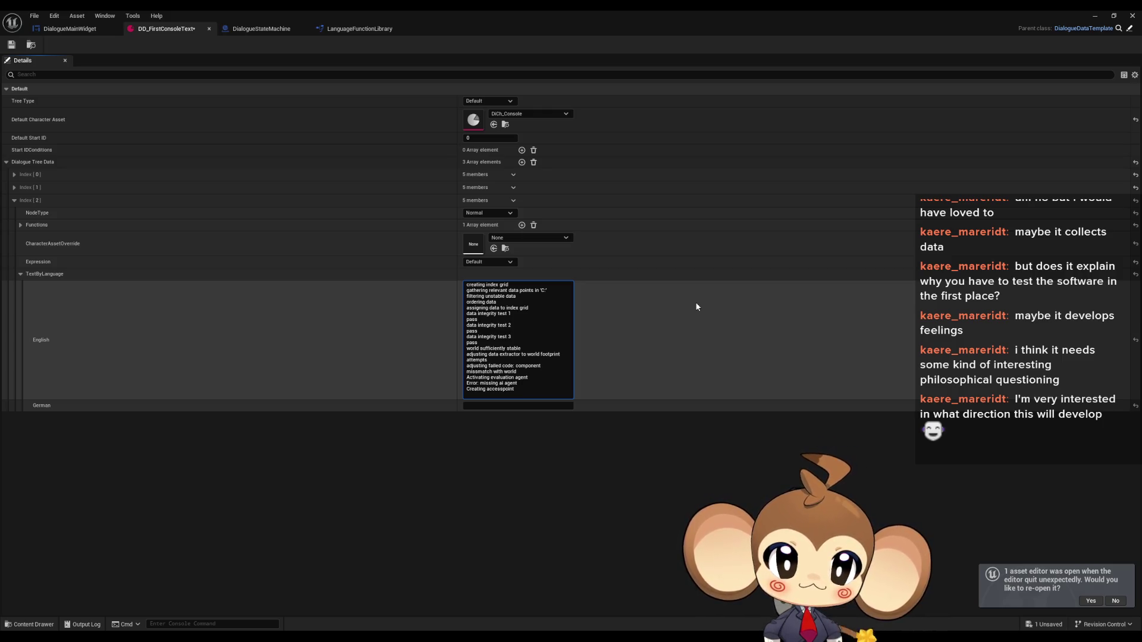
key("shift+Return")
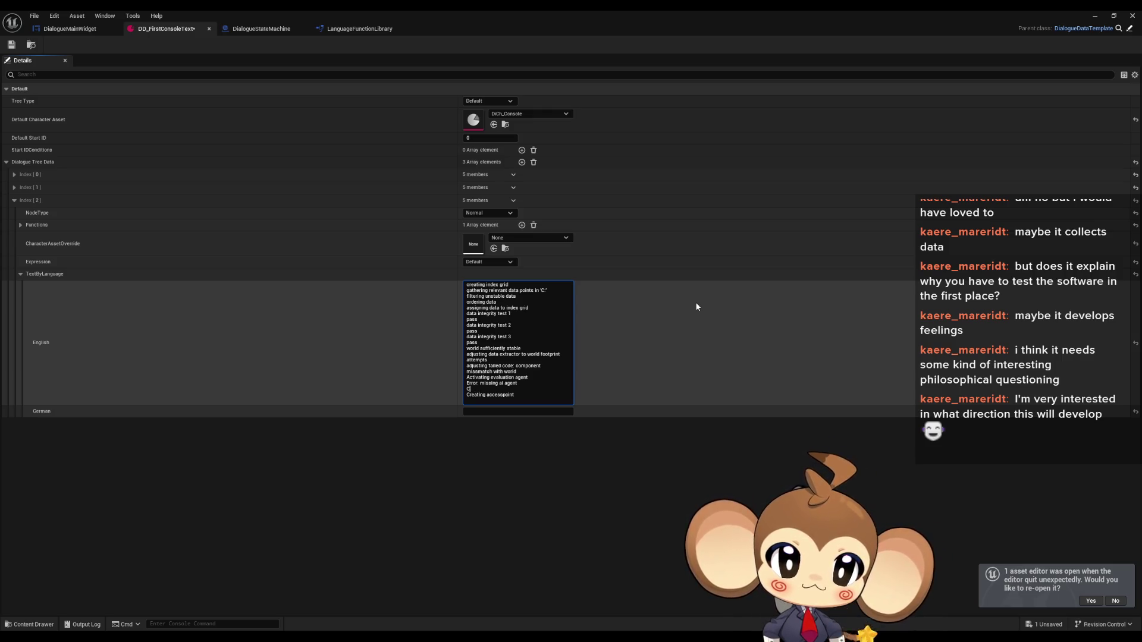
key("BackSpace")
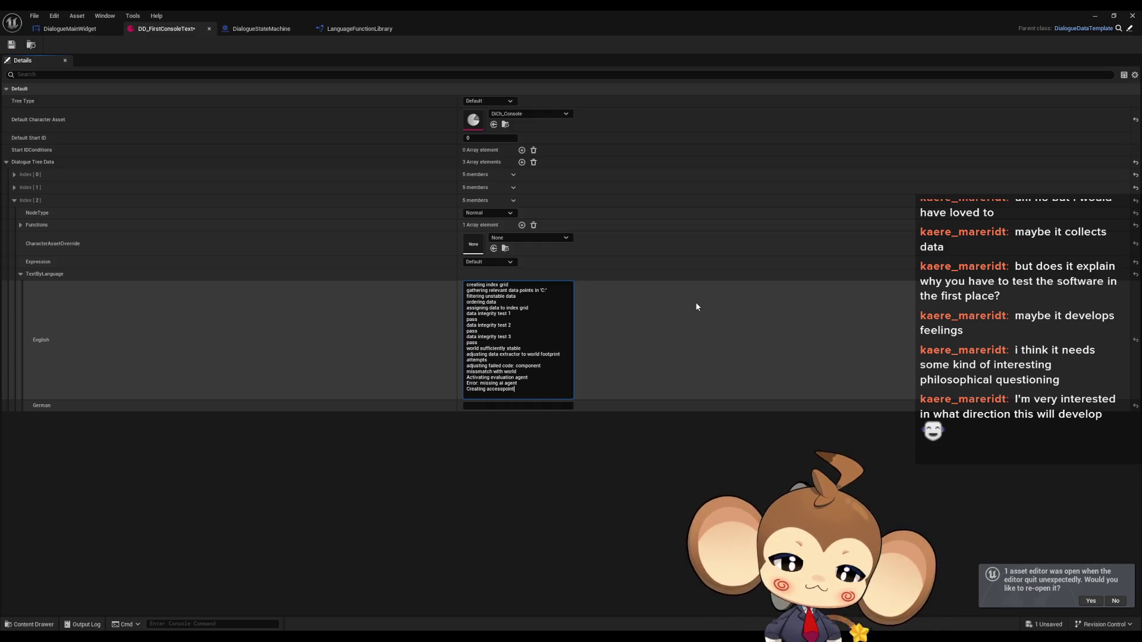
key("shift+Return")
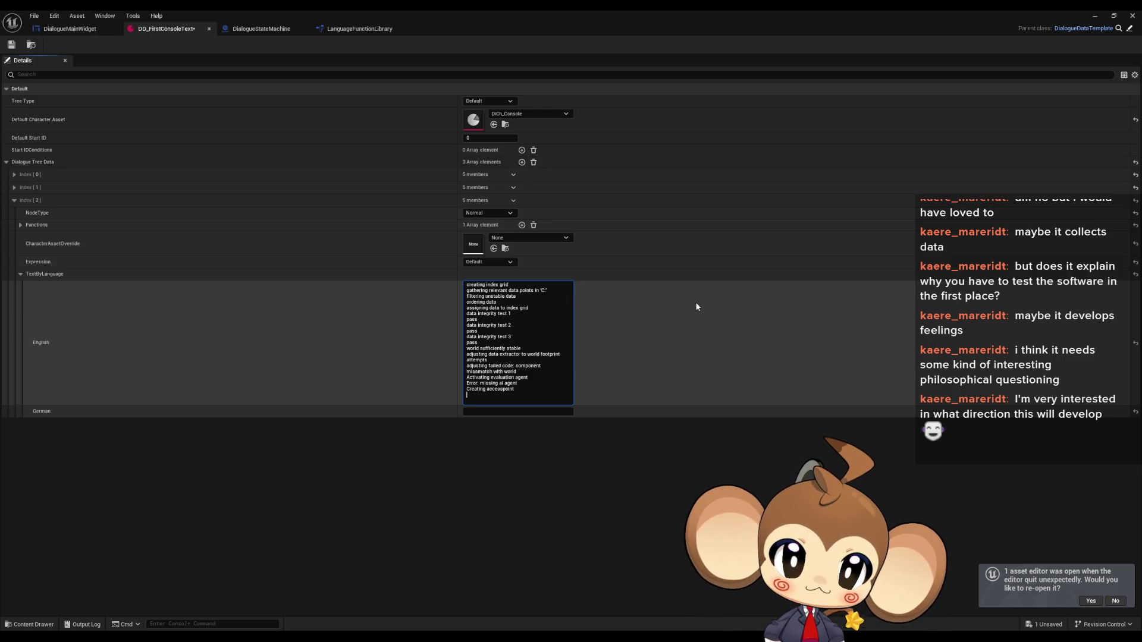
Type the 'Accesspoint ready: Enter? y/n' line after 'Creating accesspoint'.
type("Accesspoint r")
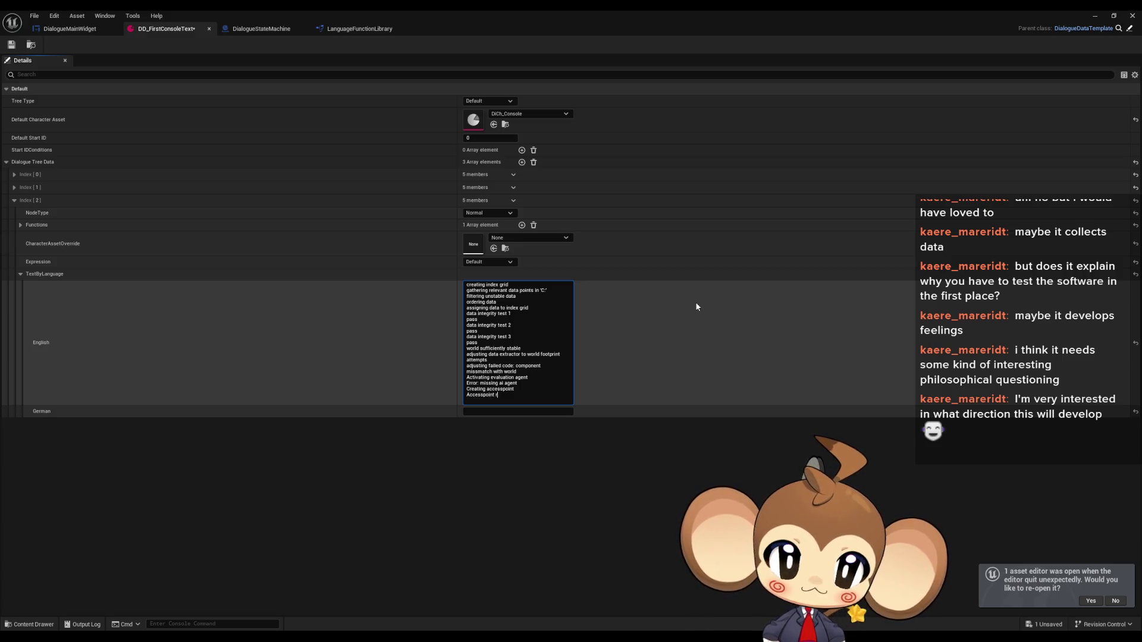
type("ea")
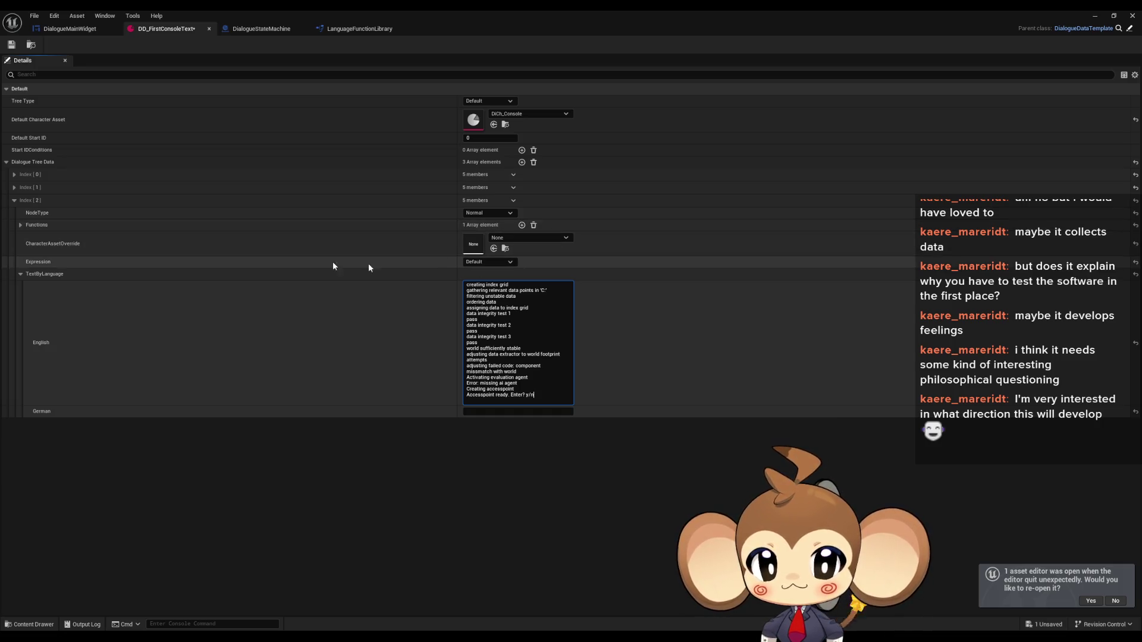
Set Functions Index [0] Command to 'y' and save the DD_FirstConsoleText asset.
left_click(20, 225)
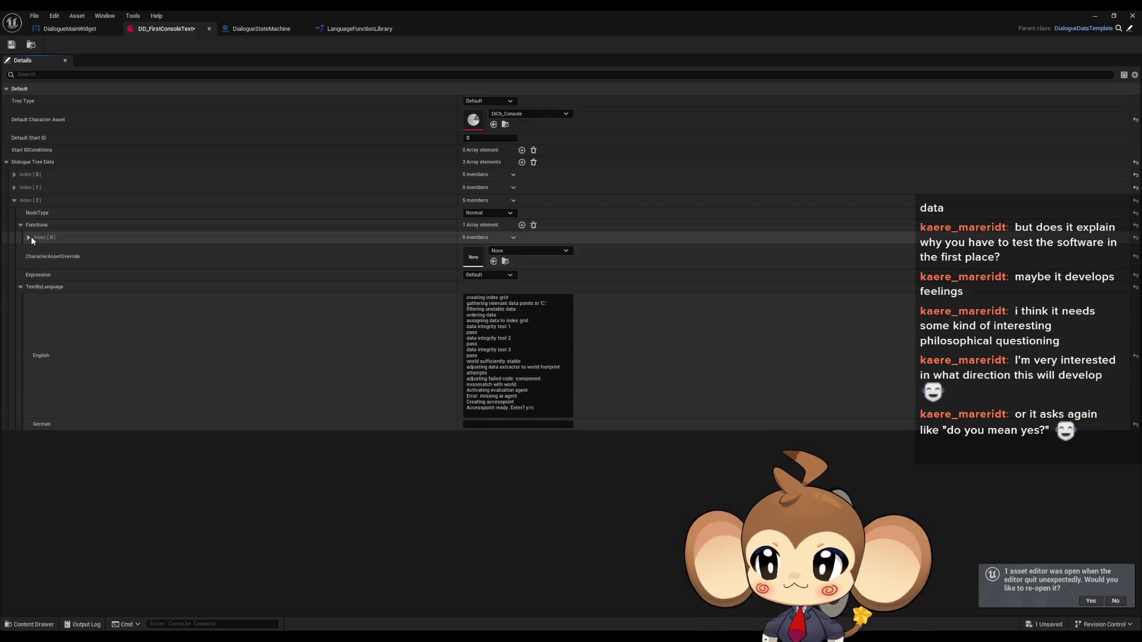
left_click(29, 237)
left_click(478, 261)
type("y")
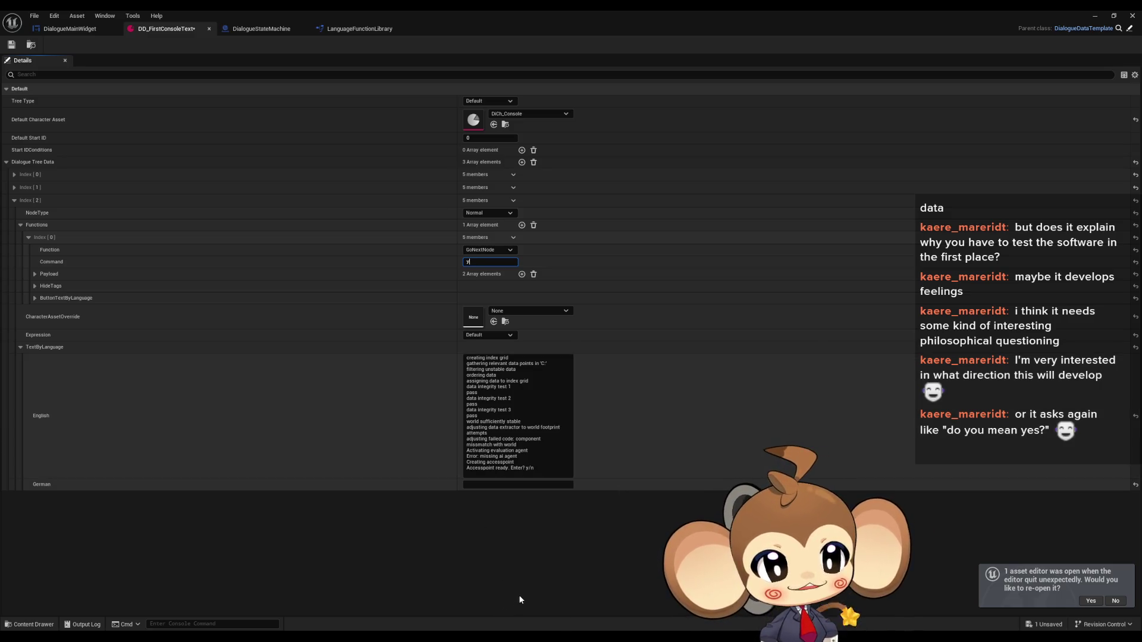
key("Return")
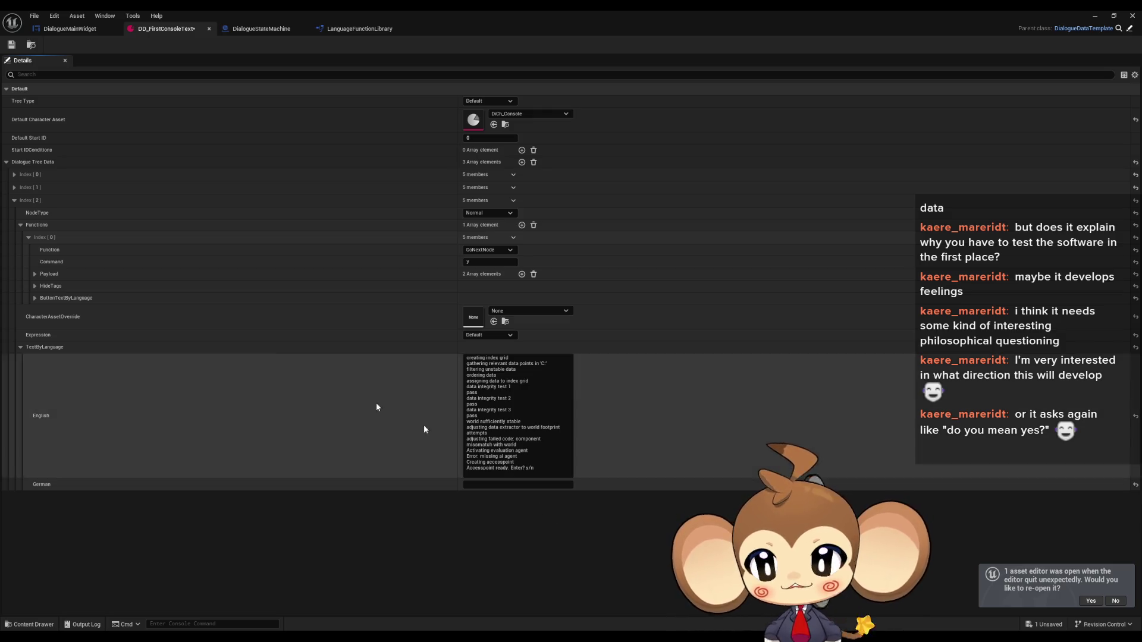
key("ctrl+s")
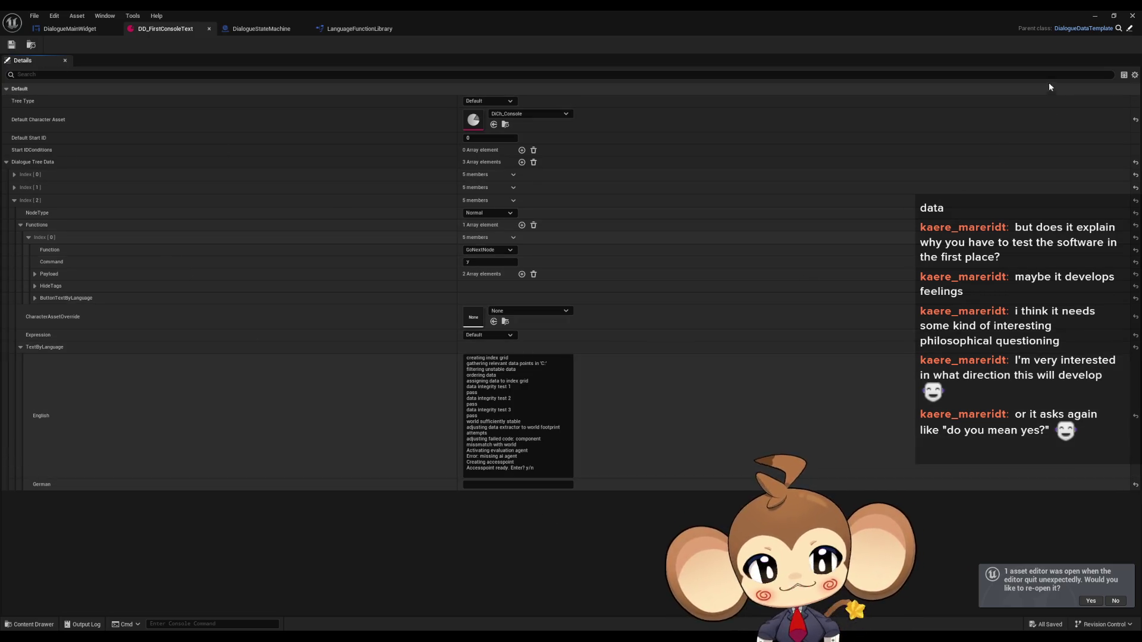
left_click(1095, 16)
Play in editor with Load Game, walk around, stop, and return to DD_FirstConsoleText.
left_click(221, 44)
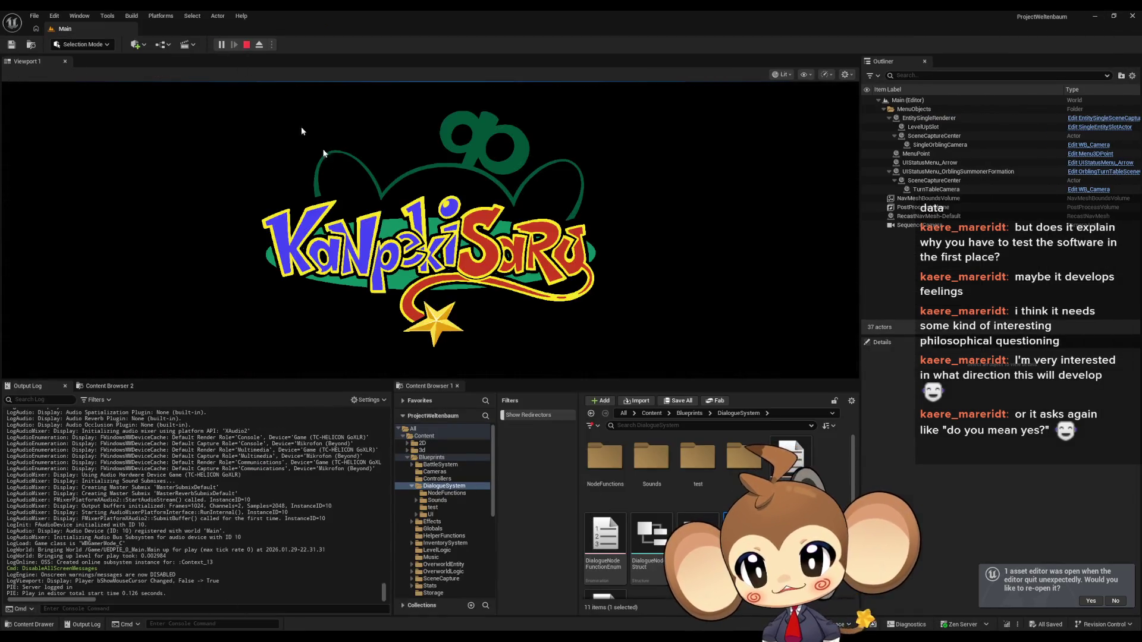
left_click(131, 325)
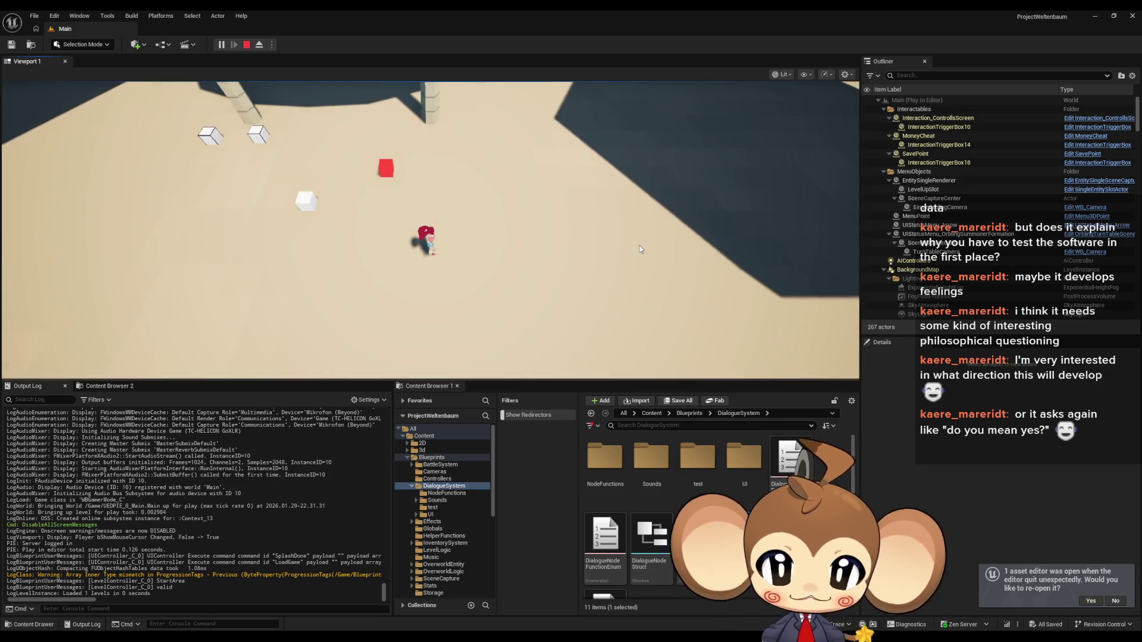
key("a")
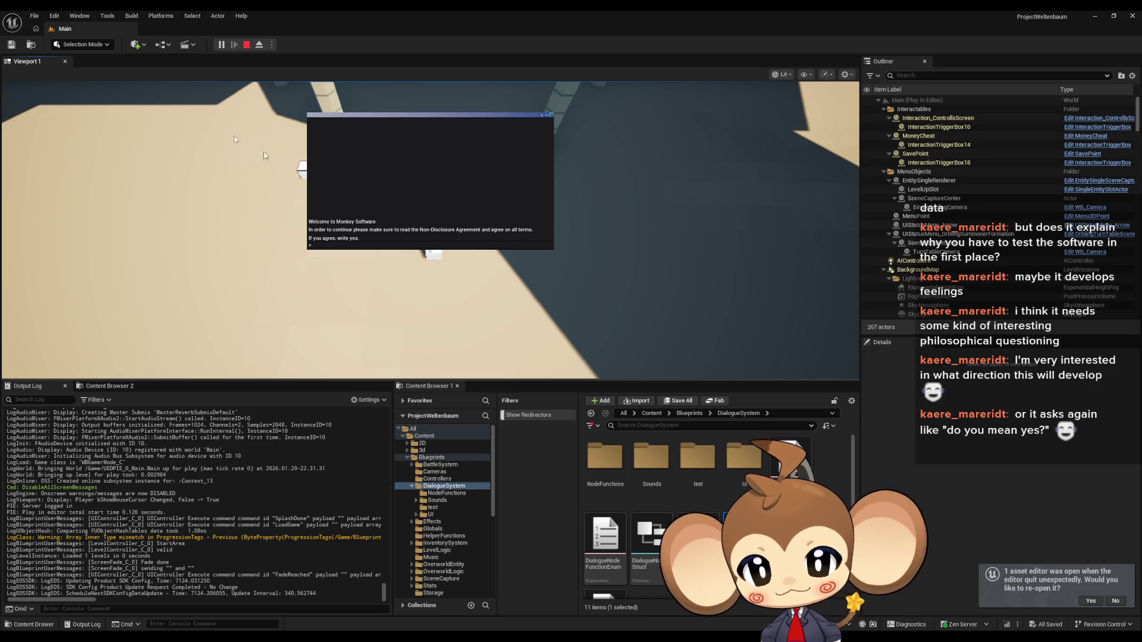
left_click(246, 45)
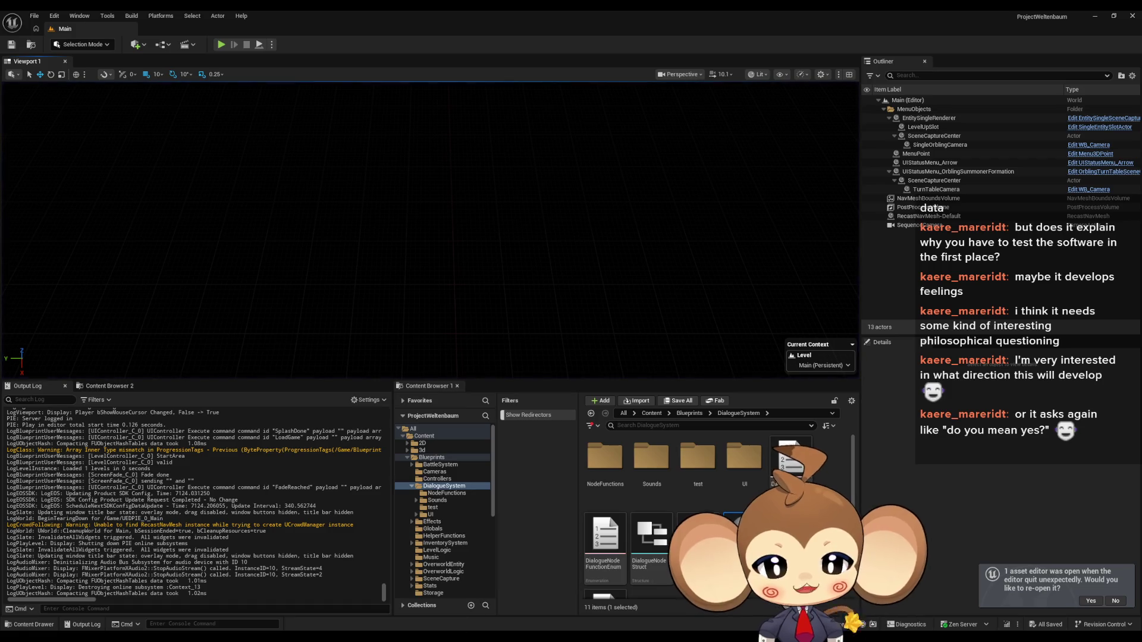
mouse_move(543, 587)
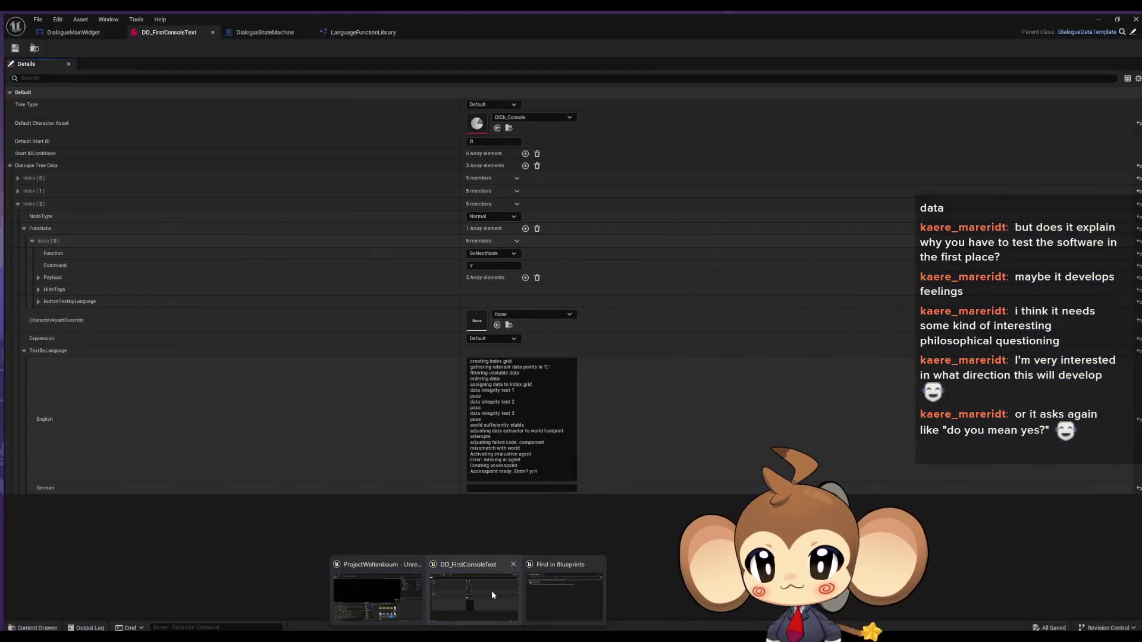
left_click(491, 591)
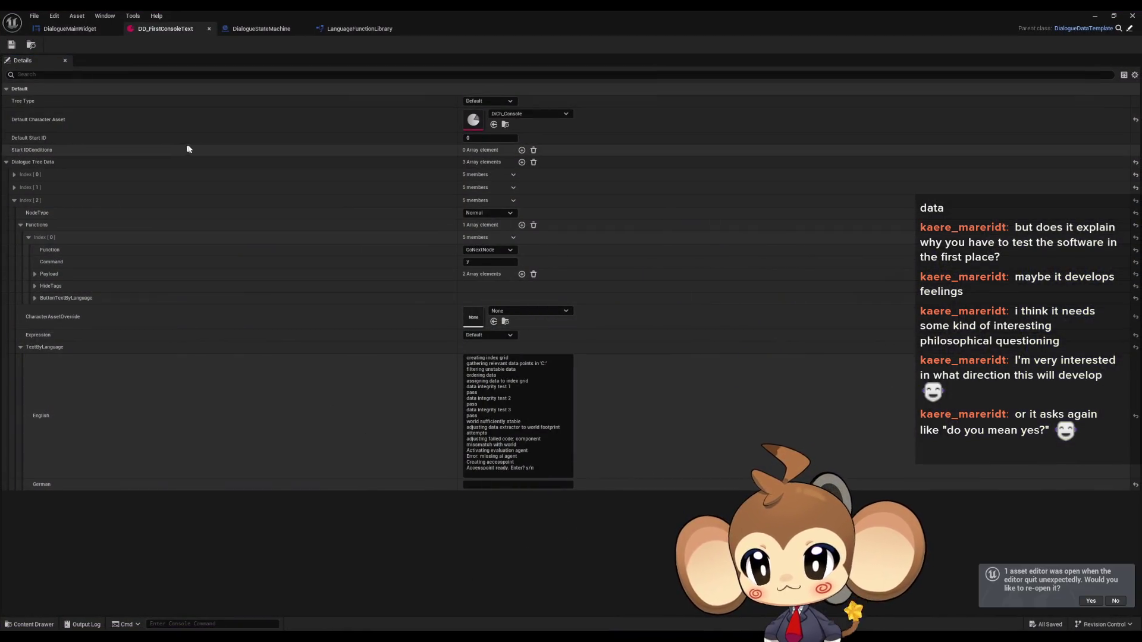
In DiCh_Console's Default expression, set TypeSpeed to 0.4 and TypeJump to 1000, then save.
double_click(471, 126)
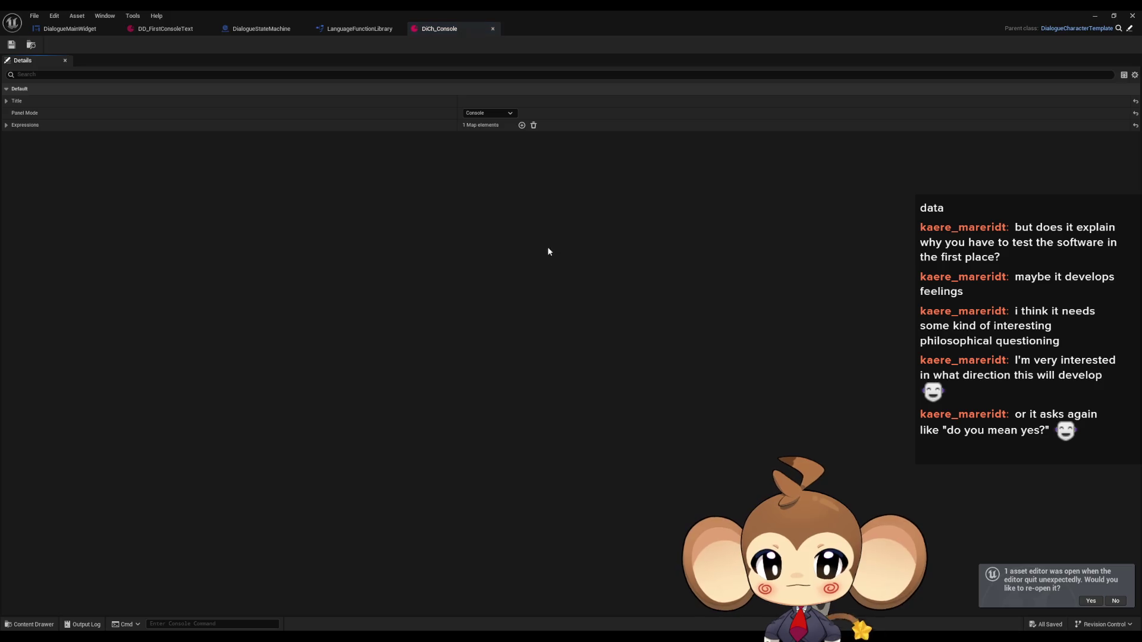
left_click(6, 126)
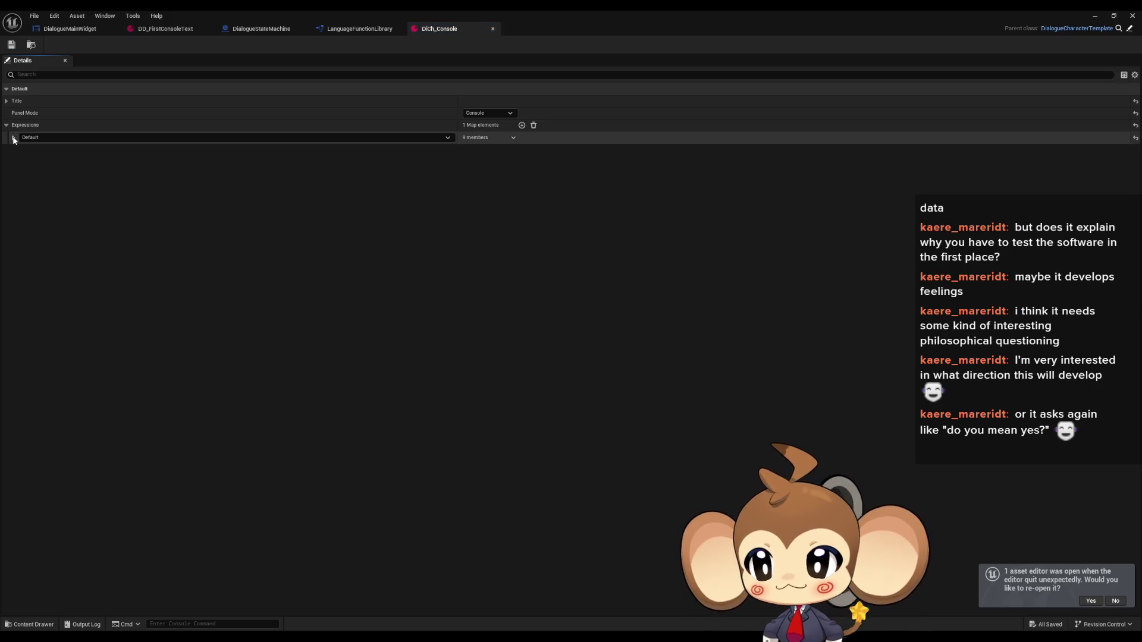
left_click(13, 138)
left_click(481, 236)
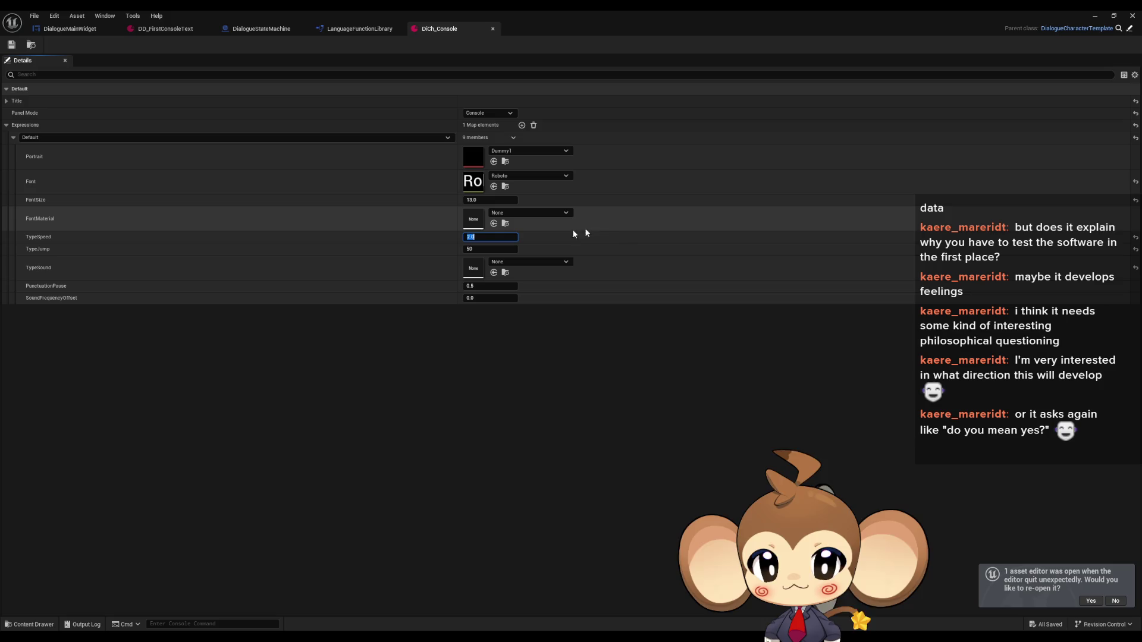
type("0.4")
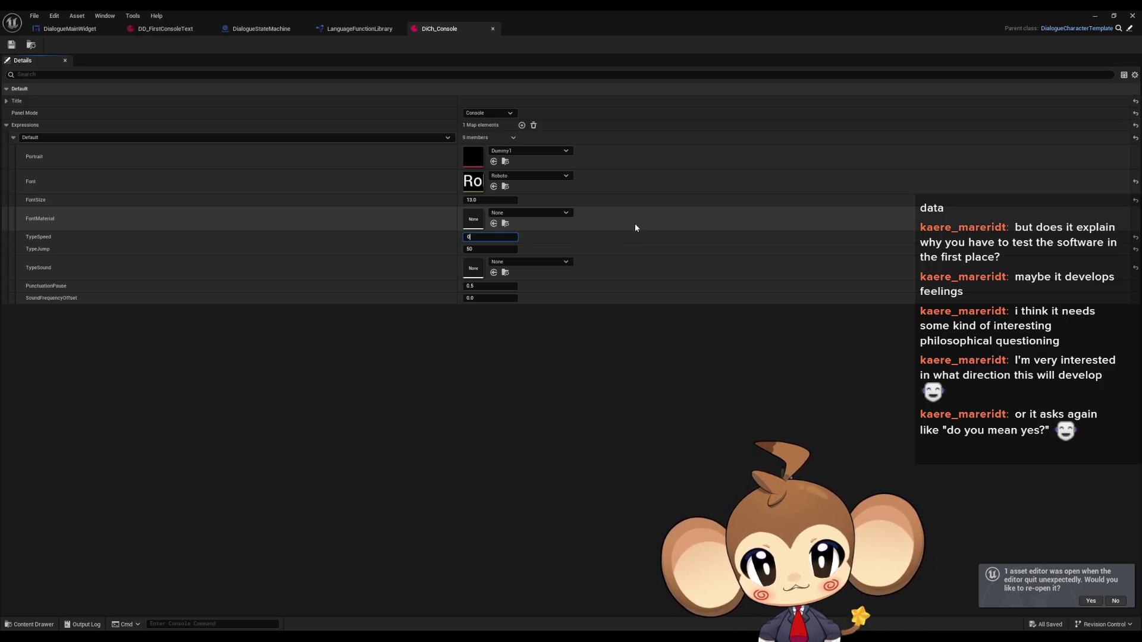
left_click(481, 249)
type("1000")
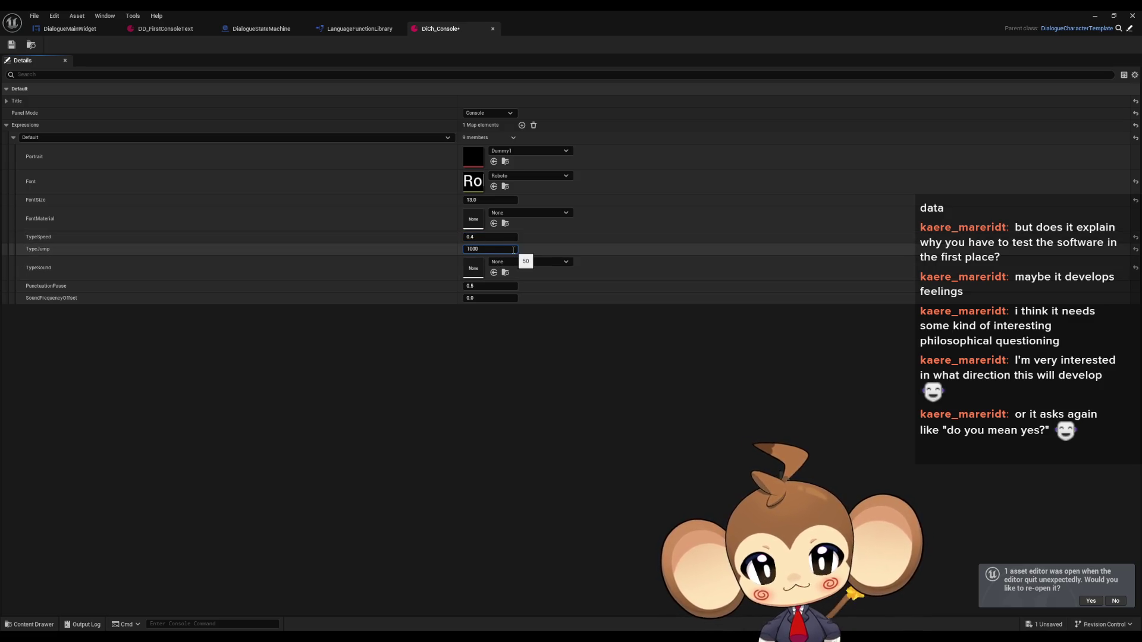
key("Return")
key("ctrl+s")
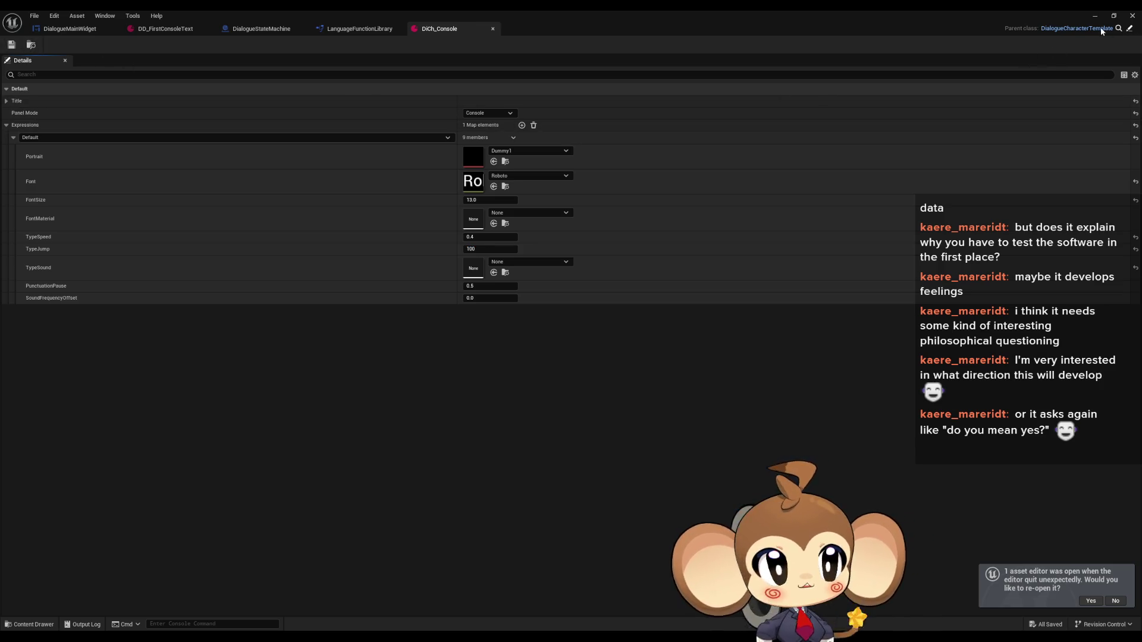
Correct TypeSpeed from 0.4 to 0.04 and start a new play session.
left_click(494, 238)
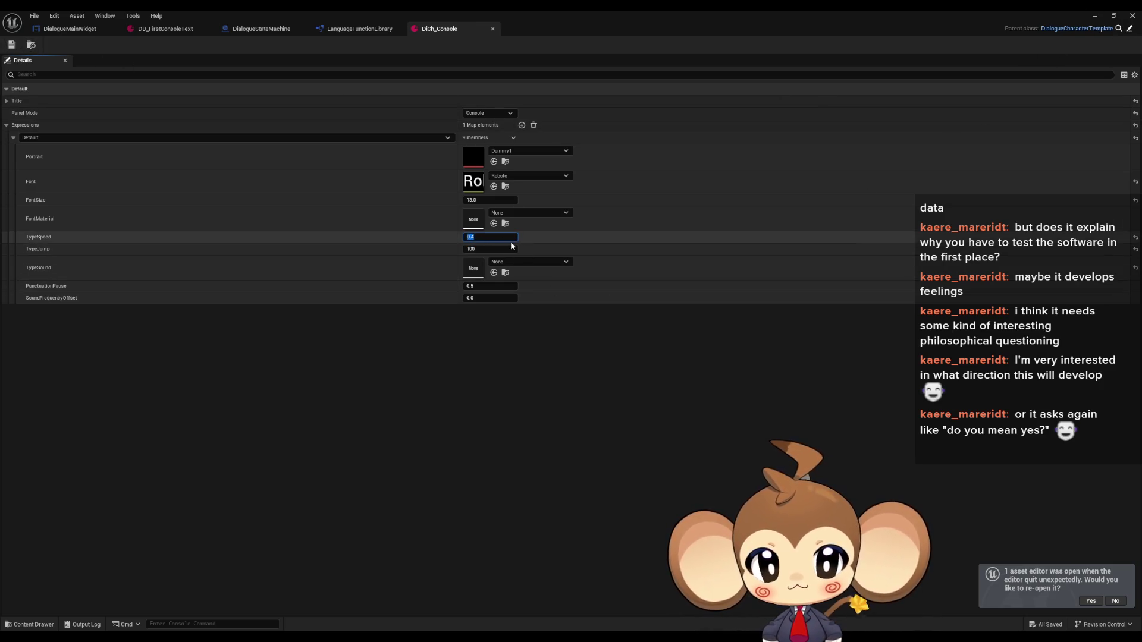
left_click(508, 239)
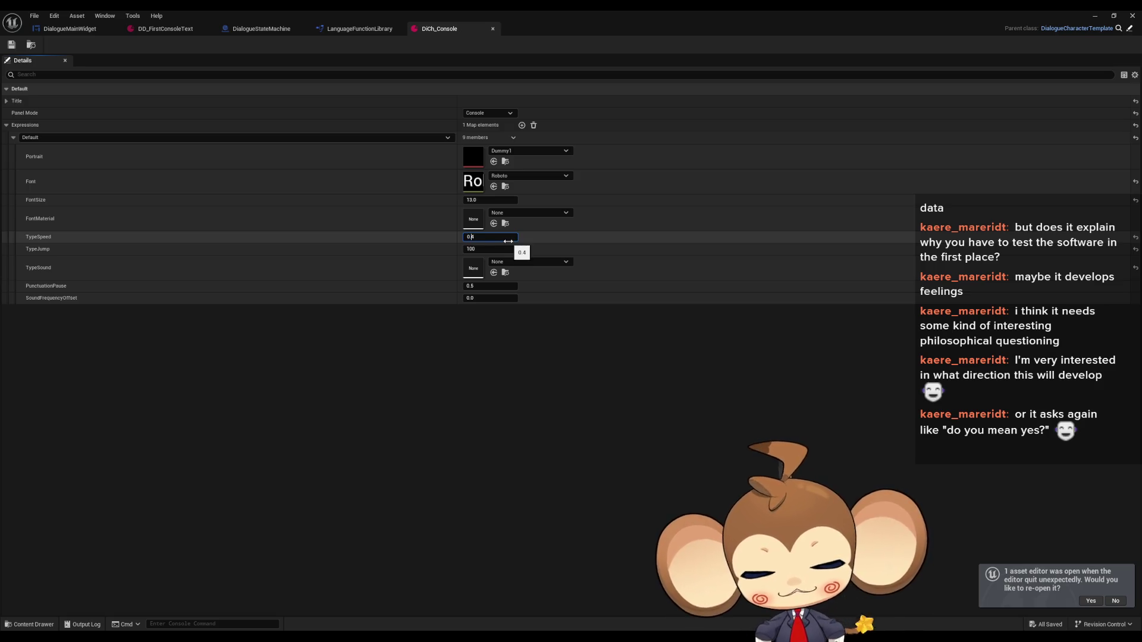
type("05")
left_click(1095, 15)
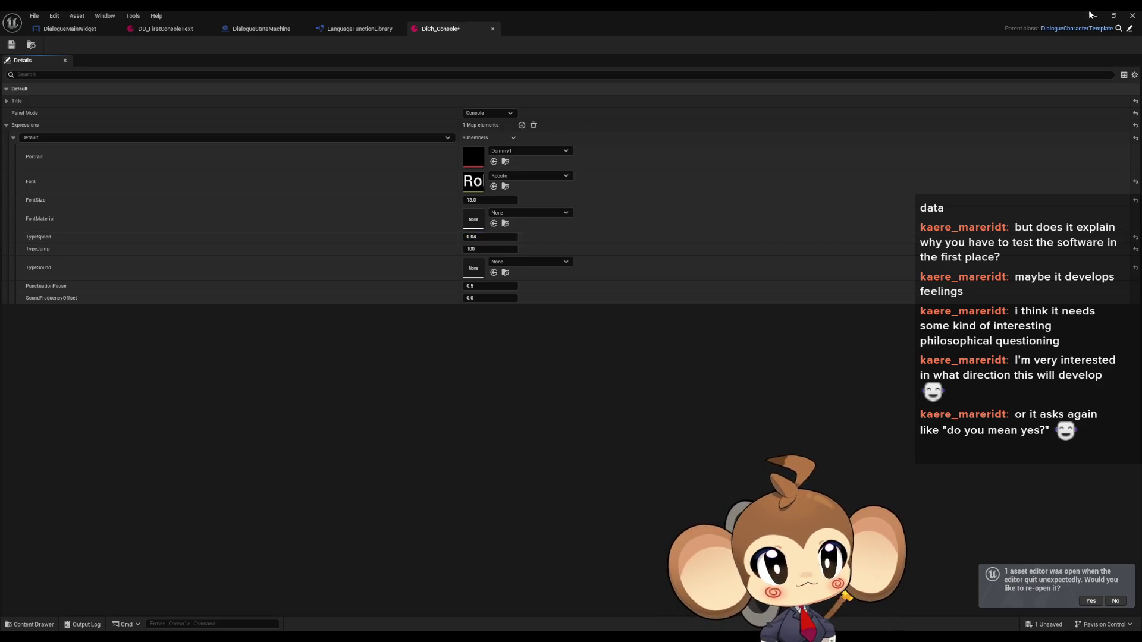
left_click(222, 45)
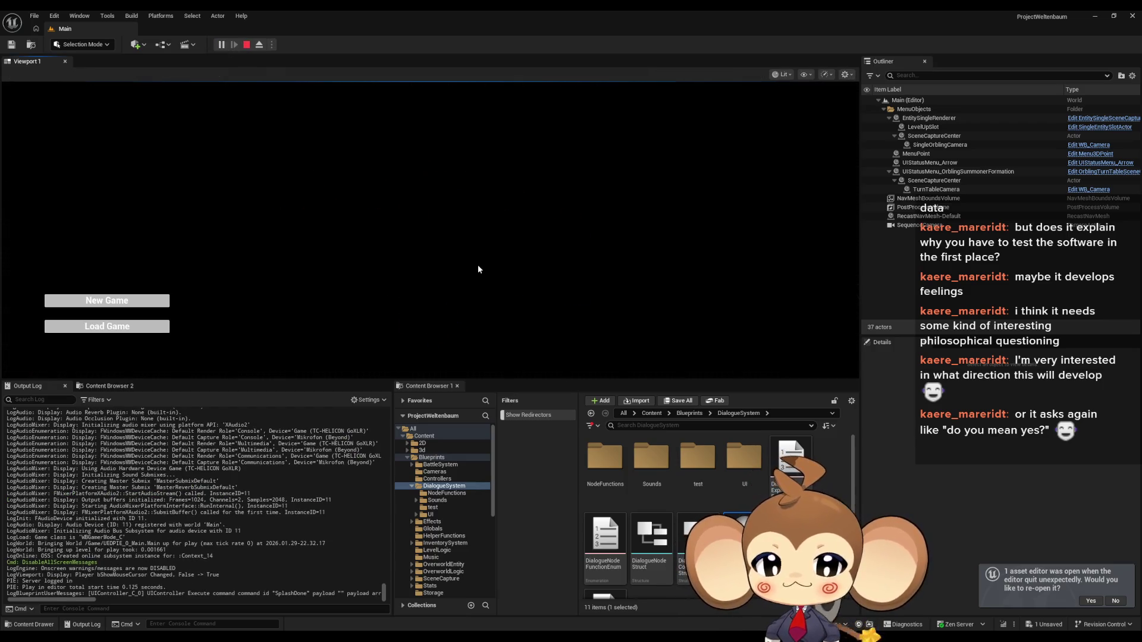
Load the game to watch the faster NDA console typing, stop, and return to DiCh_Console.
left_click(122, 329)
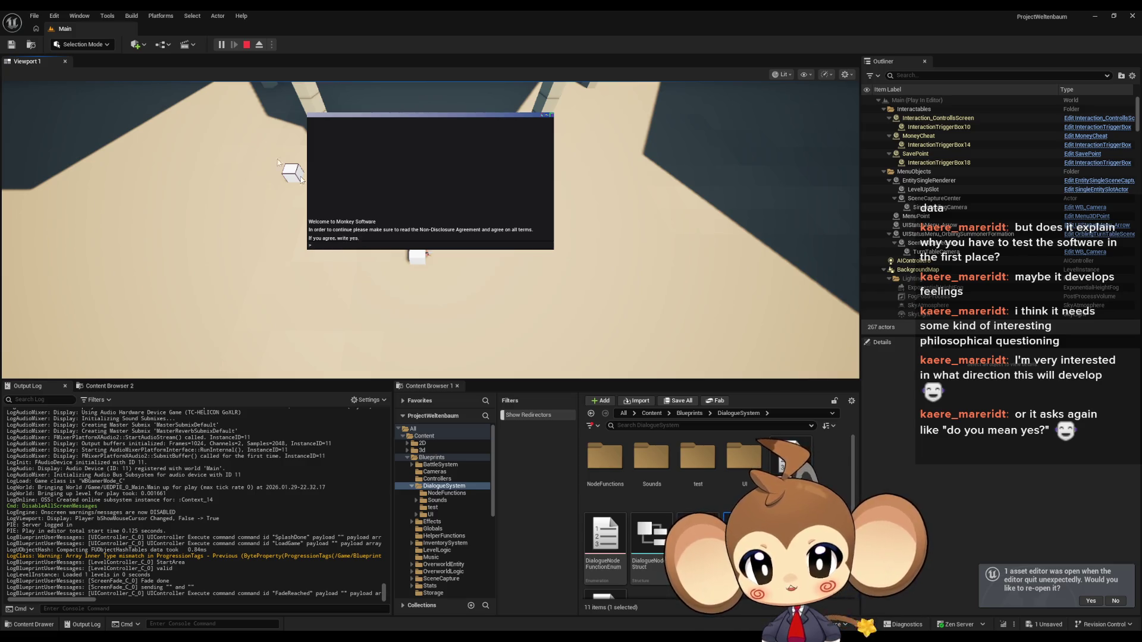
left_click(246, 44)
mouse_move(470, 638)
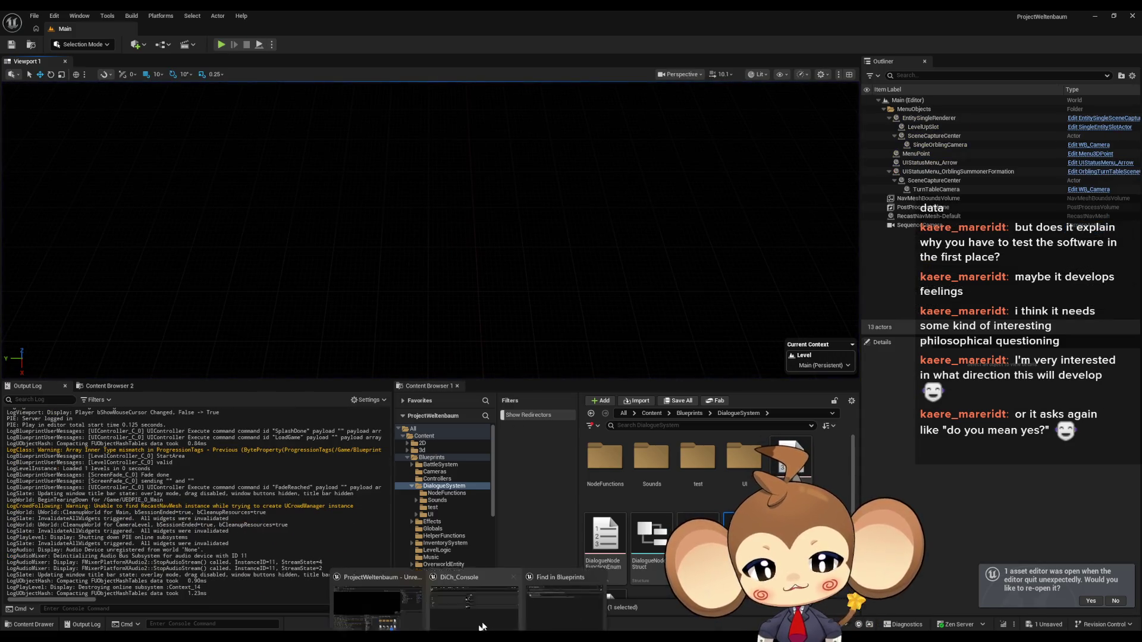
left_click(515, 603)
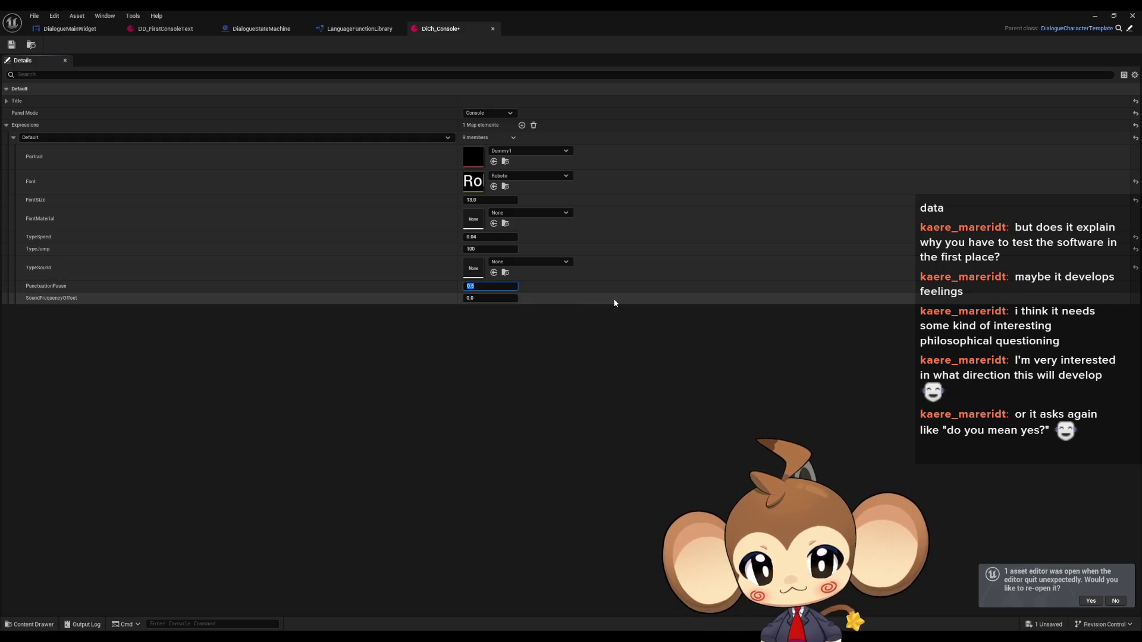
Return to the level editor and launch a new play-in-editor test run.
left_click(1094, 16)
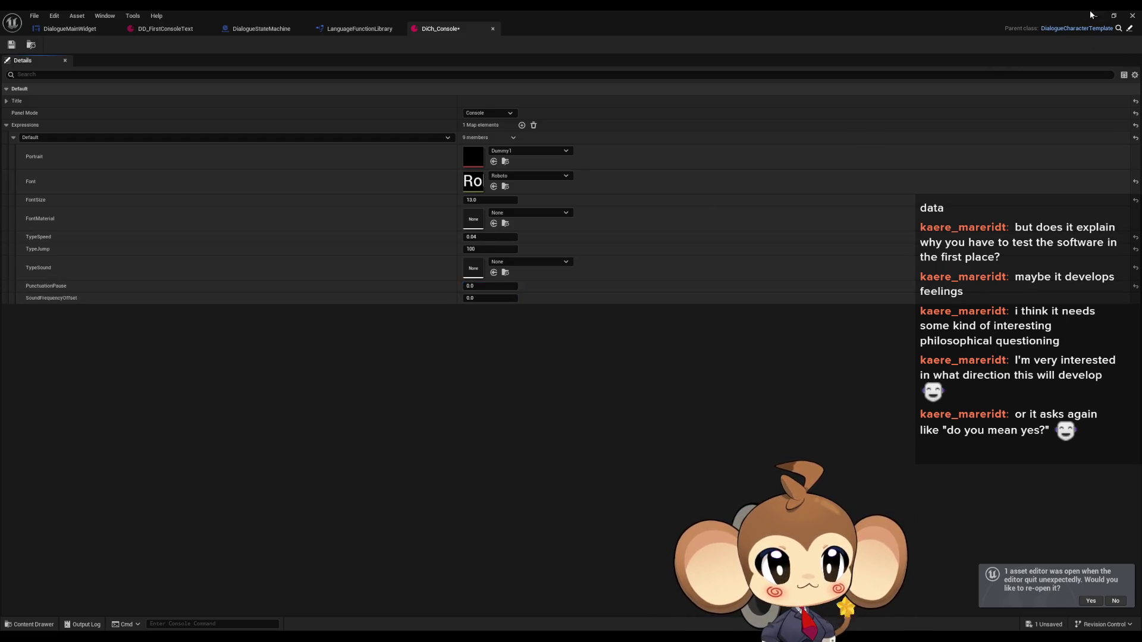
left_click(221, 48)
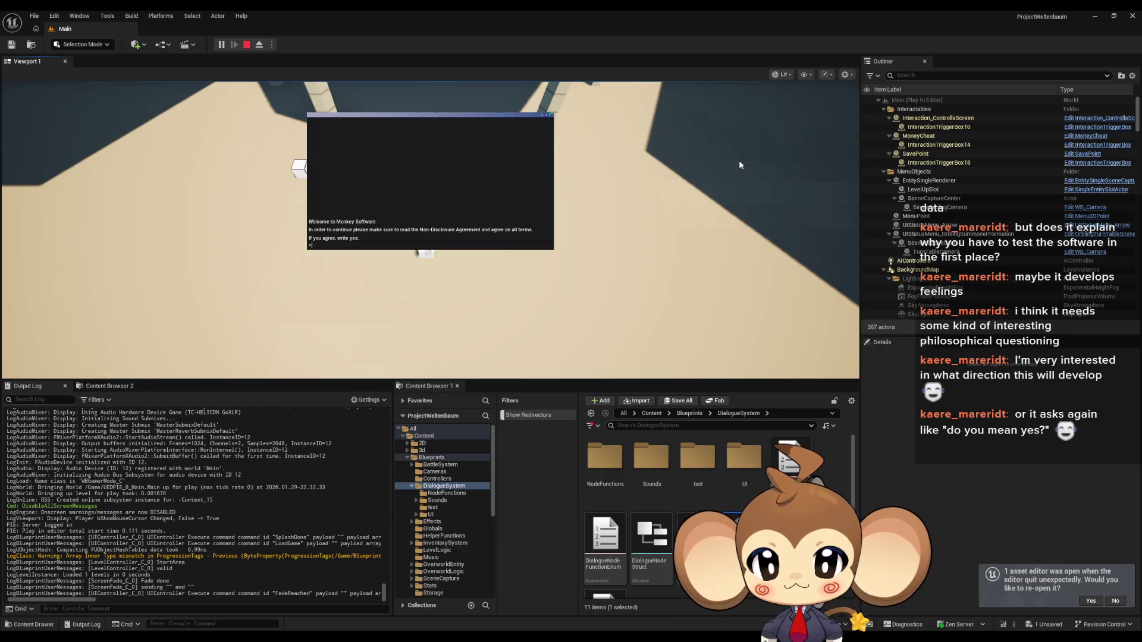
Answer yes to the NDA, then y at Create world and at Accesspoint in the console.
type("s")
key("Return")
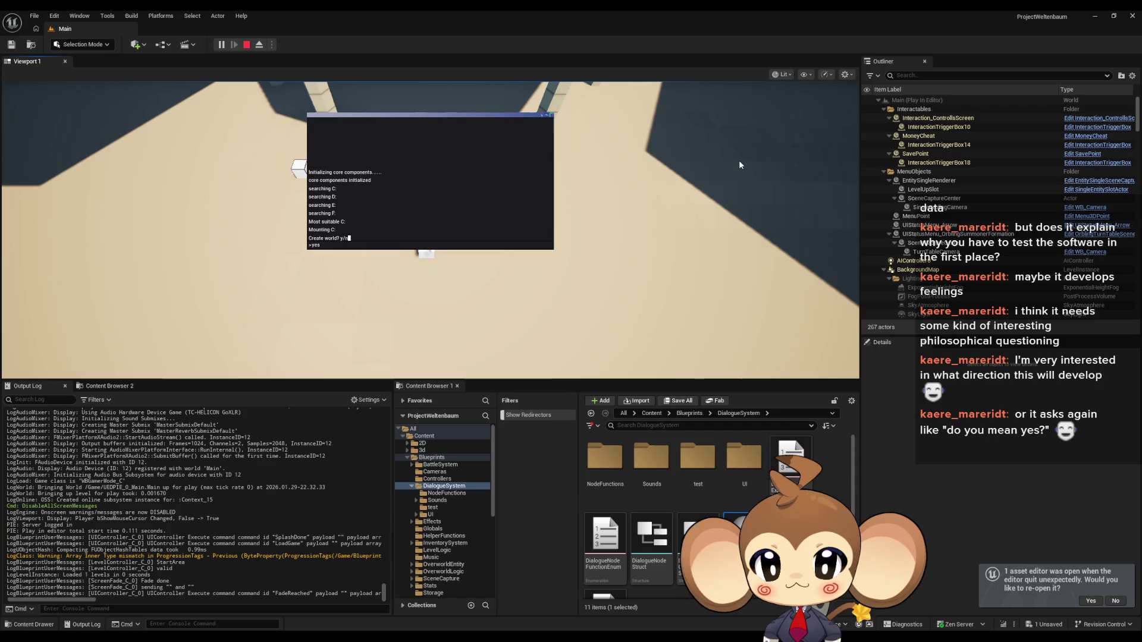
key("BackSpace")
key("BackSpace")
key("BackSpace")
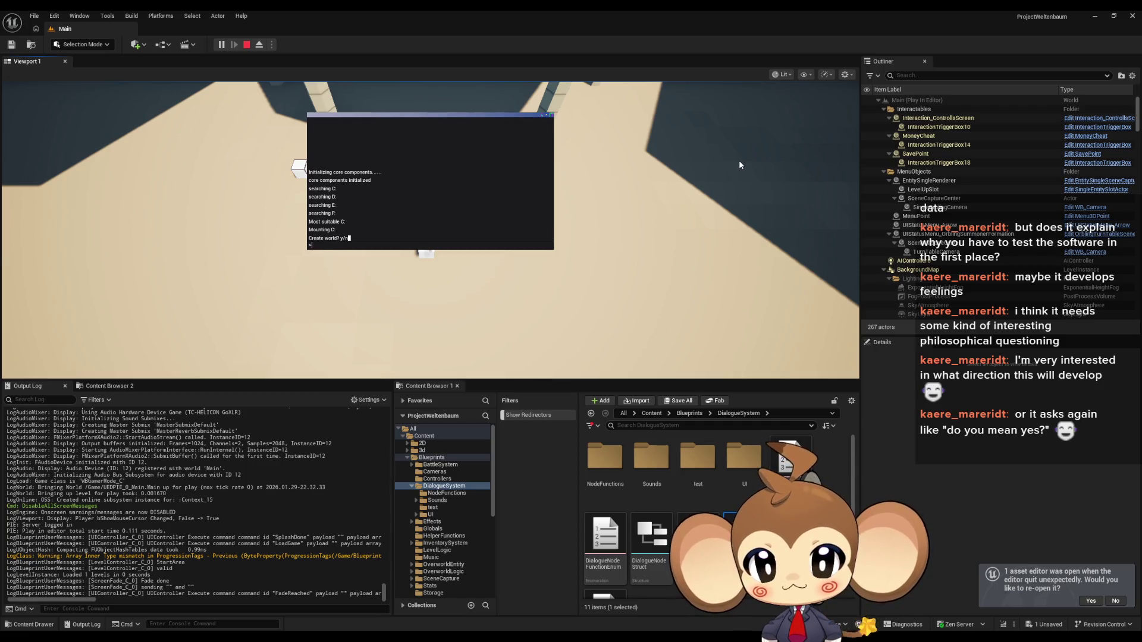
type("y")
key("Return")
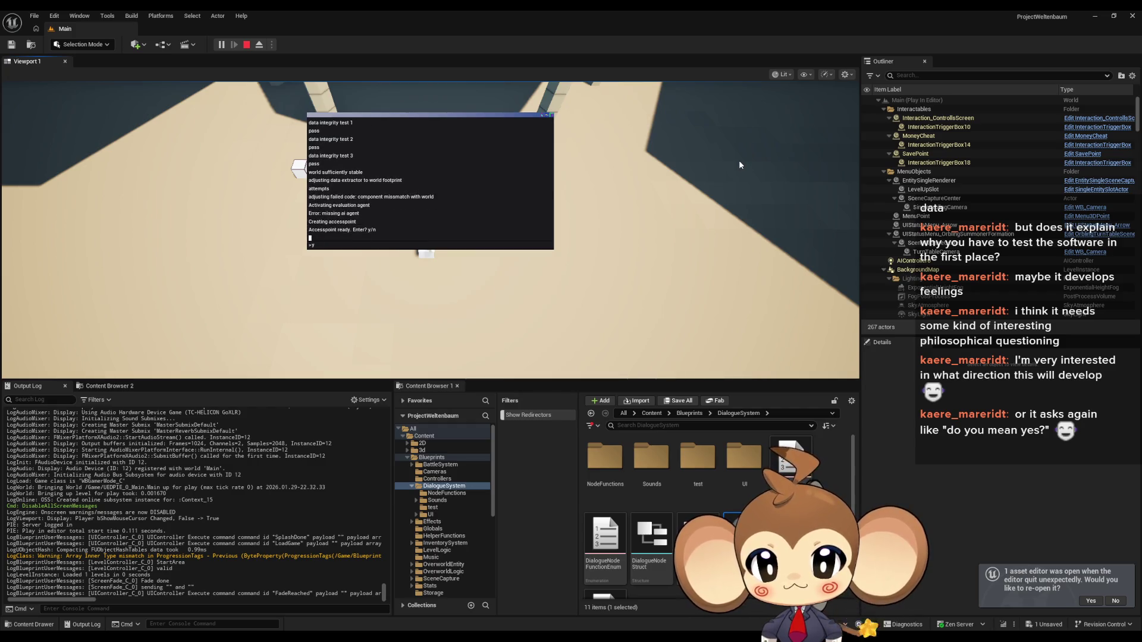
key("BackSpace")
type("y")
key("Return")
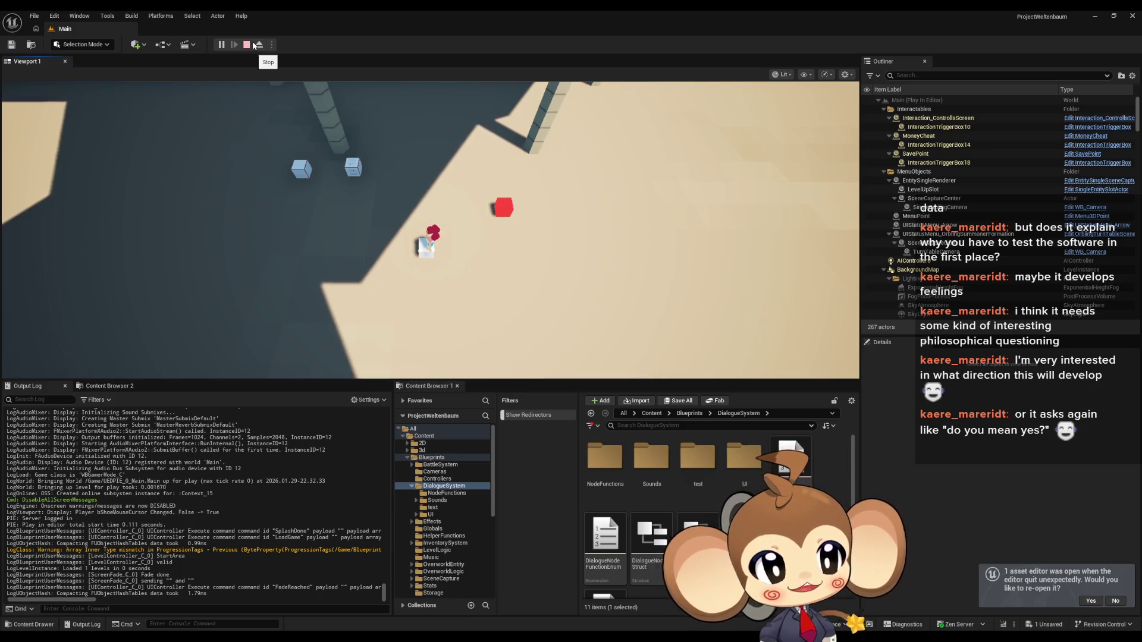
Stop the play session and bring the DiCh_Console character editor back to front.
left_click(246, 44)
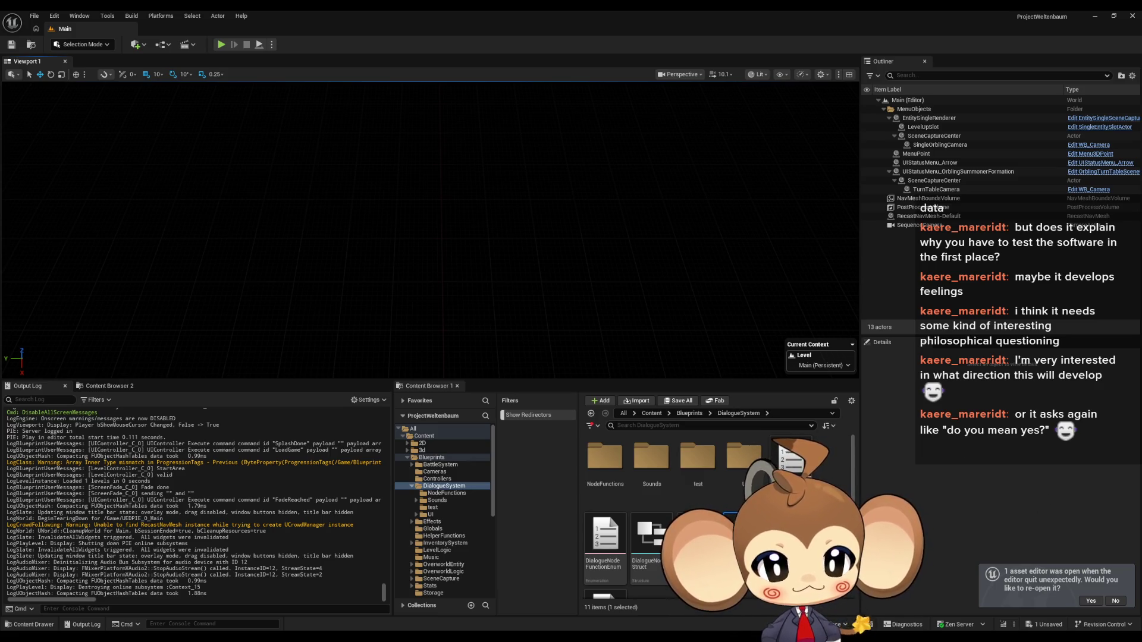
scroll(624, 565, "down", 1)
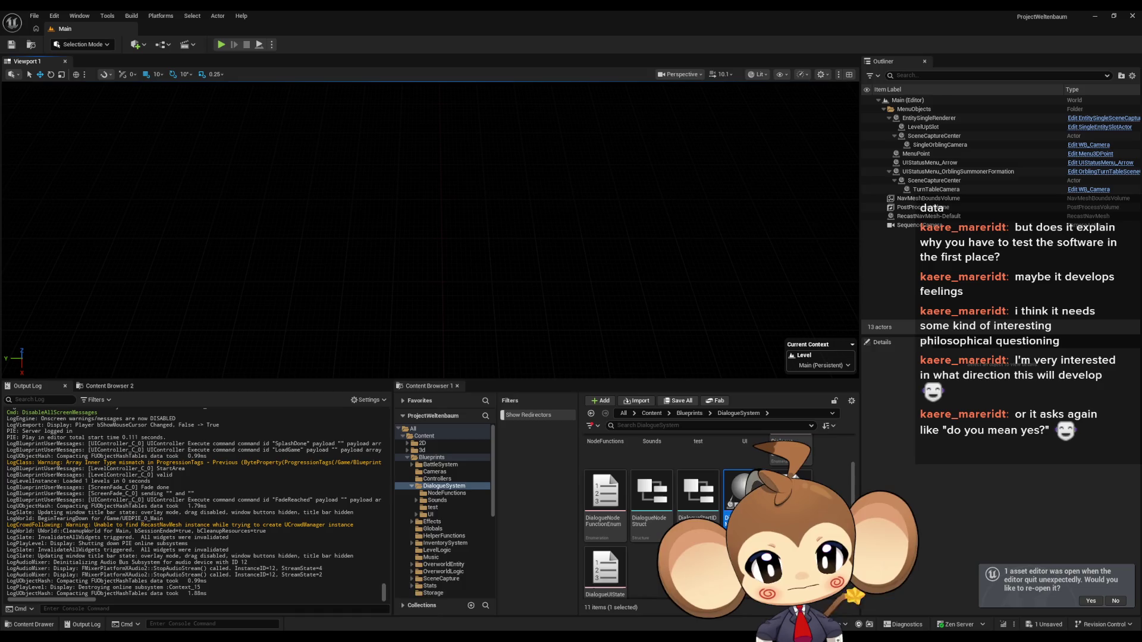
mouse_move(468, 637)
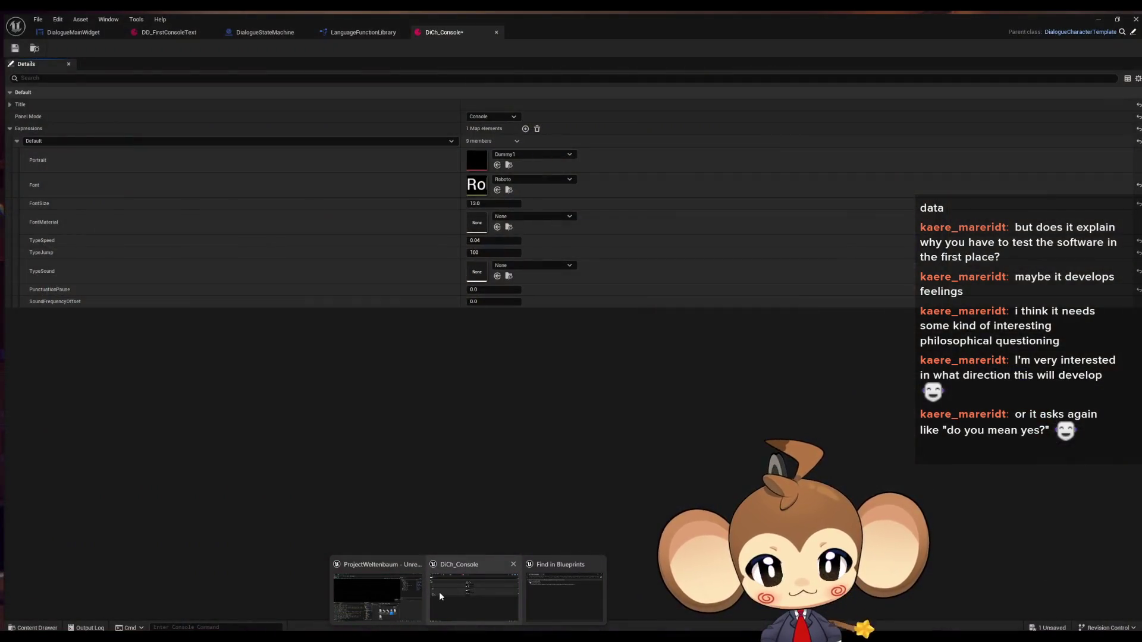
left_click(441, 597)
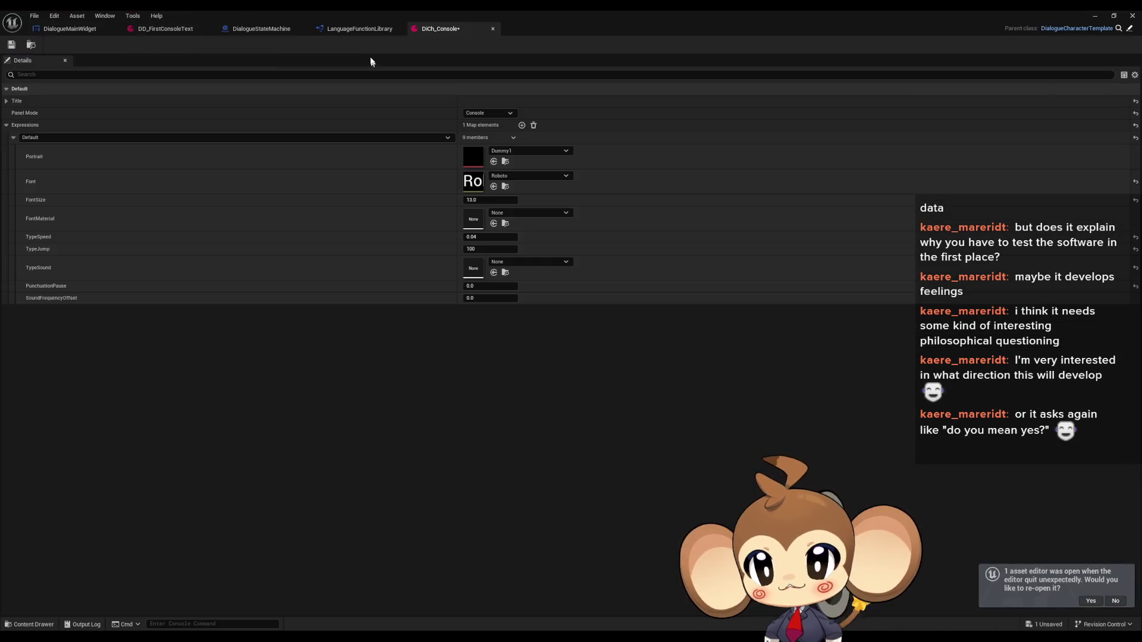
Duplicate the SetText and Editable Text Box nodes and place them before Call UIFeedback Signal.
left_click(264, 32)
left_click(90, 25)
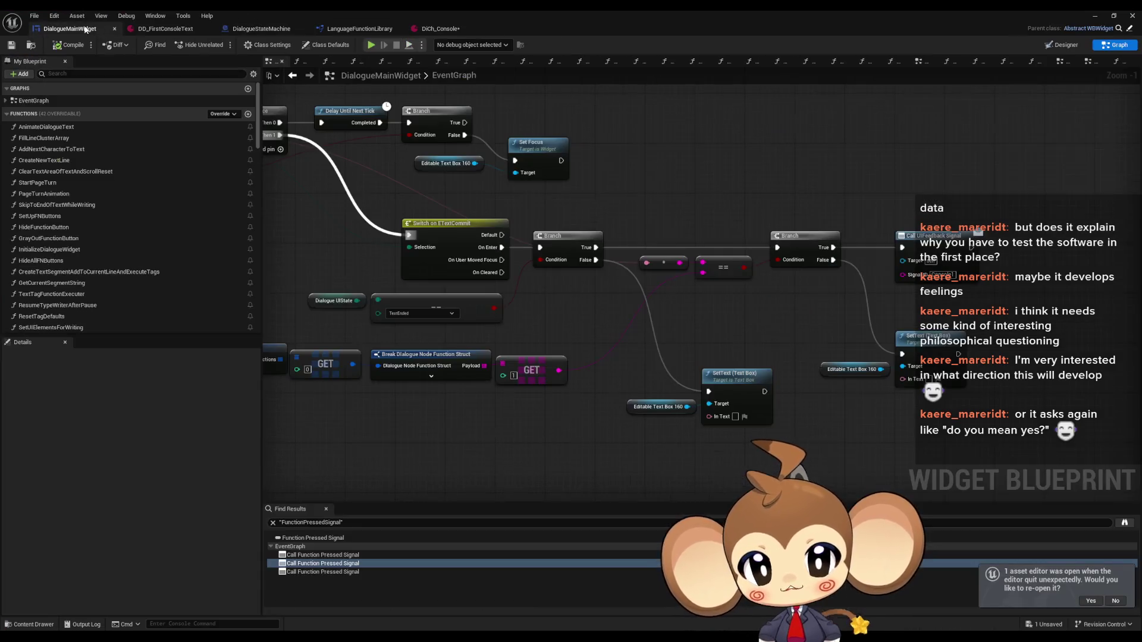
mouse_move(891, 420)
left_mouse_down()
mouse_move(800, 429)
mouse_move(752, 416)
mouse_move(775, 292)
mouse_move(857, 276)
mouse_move(821, 318)
mouse_move(874, 348)
left_mouse_up()
key("ctrl+c")
mouse_move(874, 138)
left_mouse_down()
mouse_move(790, 196)
mouse_move(812, 253)
mouse_move(791, 272)
mouse_move(925, 181)
mouse_move(916, 187)
left_mouse_up()
key("ctrl+v")
left_click_drag(705, 157, 881, 223)
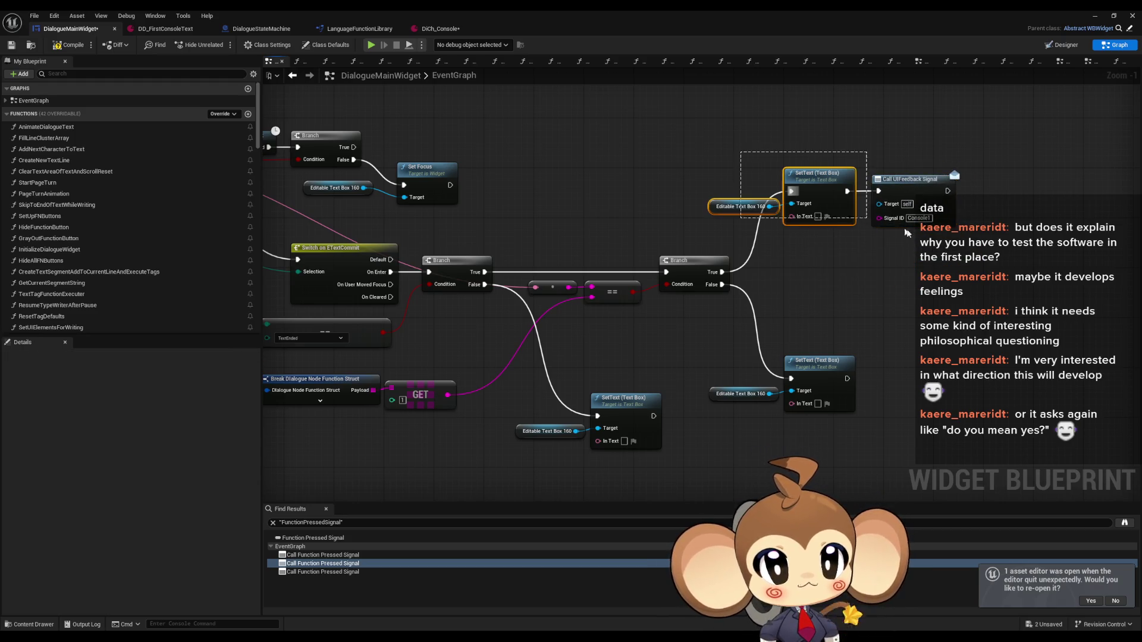
left_click_drag(842, 189, 886, 271)
Compile and save DialogueMainWidget, then minimise its window.
left_click(602, 120)
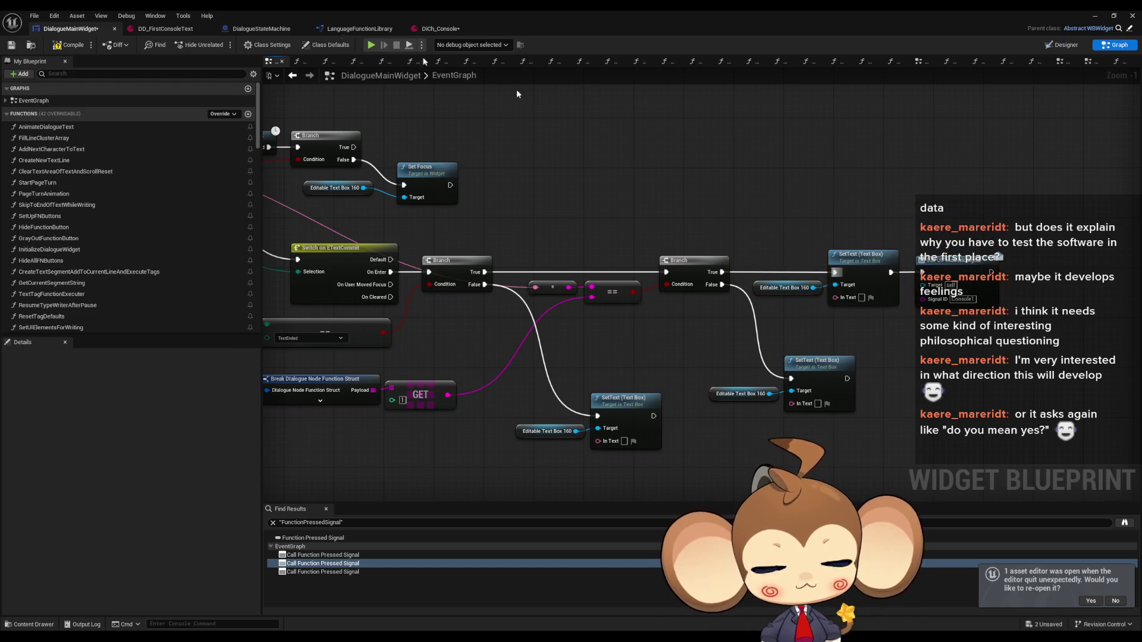
left_click(69, 44)
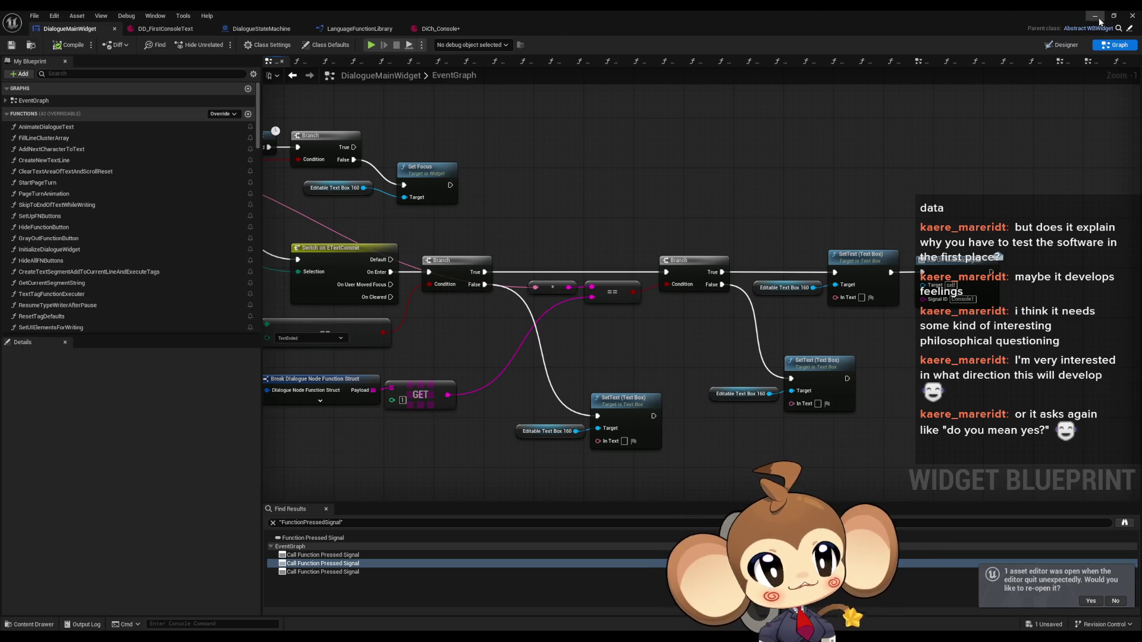
left_click(1097, 16)
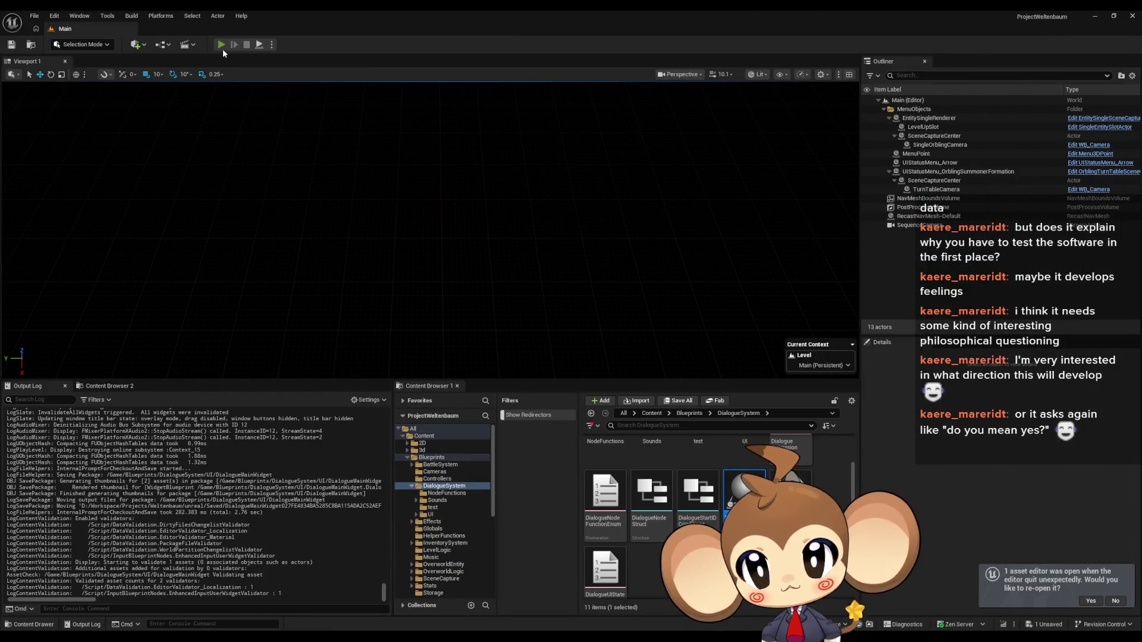
Start a fresh play session with New Game and accept the console NDA with yes.
left_click(223, 49)
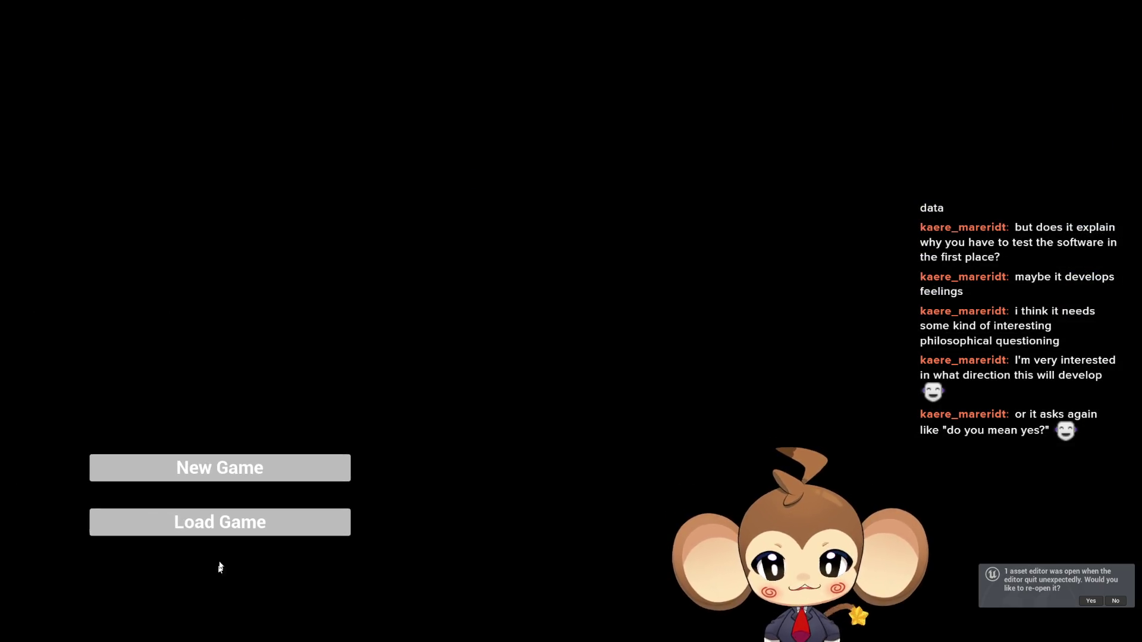
left_click(204, 467)
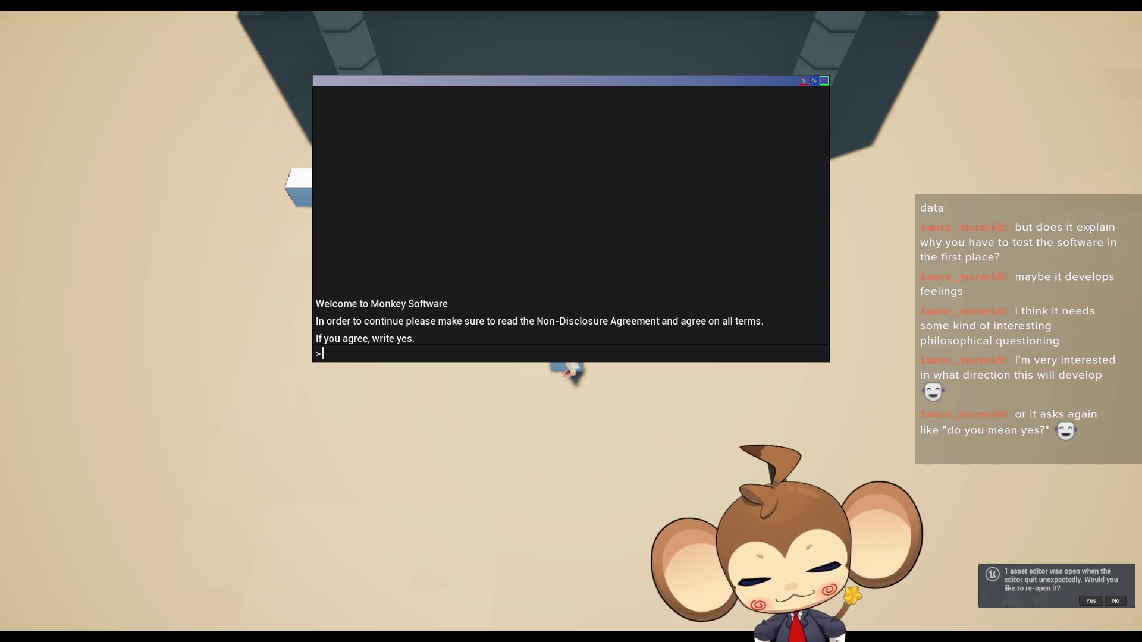
type("yes")
key("Return")
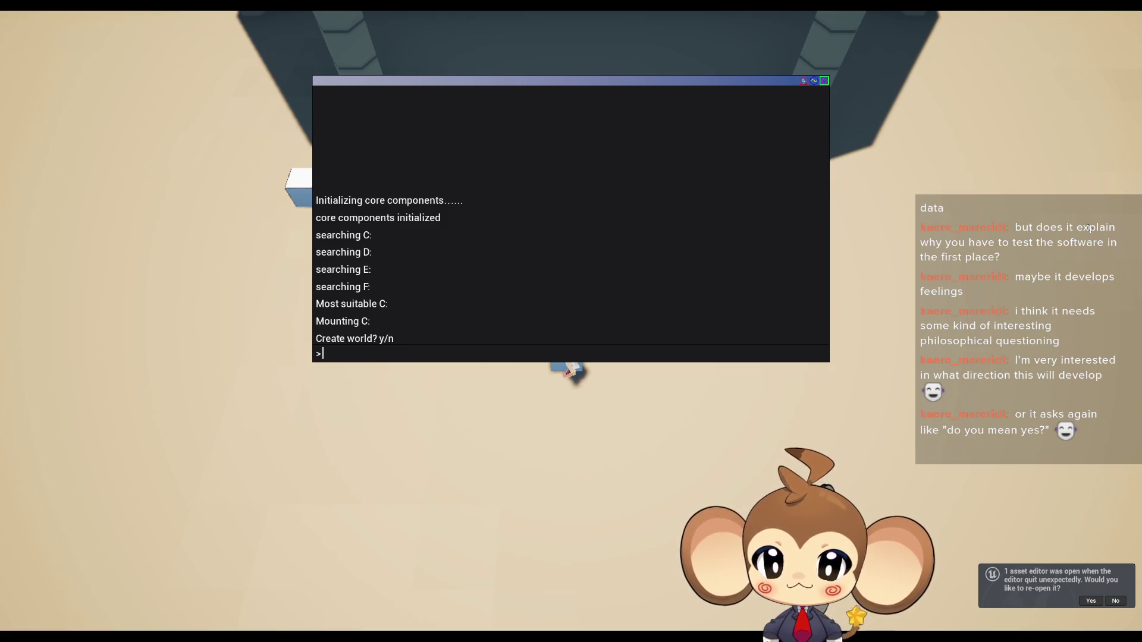
Answer y at Create world and let the integrity tests print up to the Accesspoint prompt.
type("y")
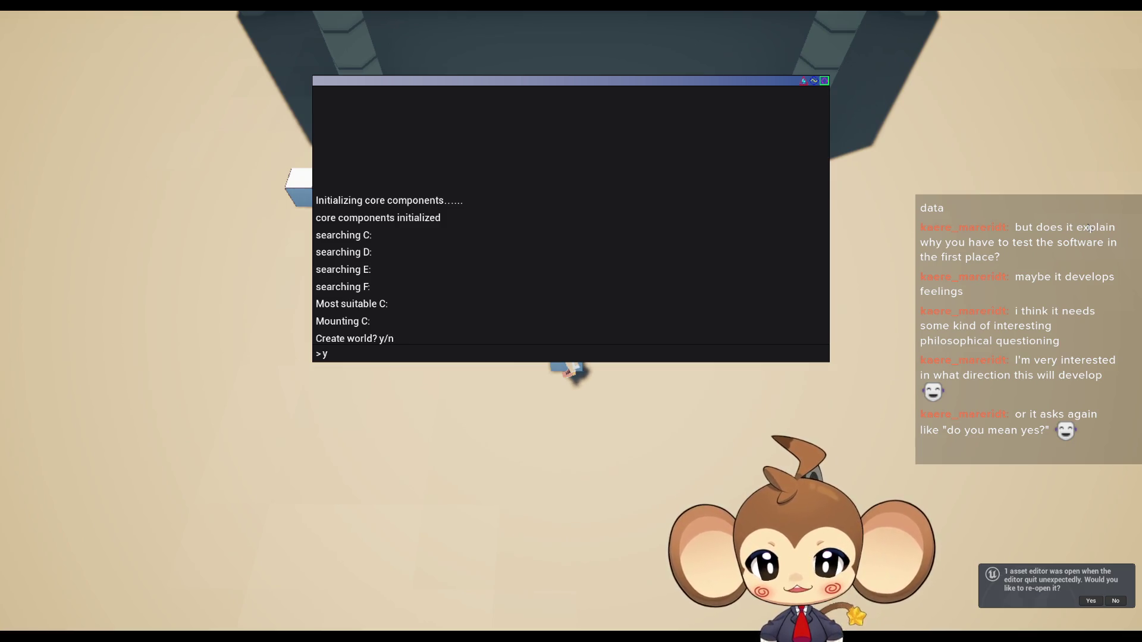
key("Return")
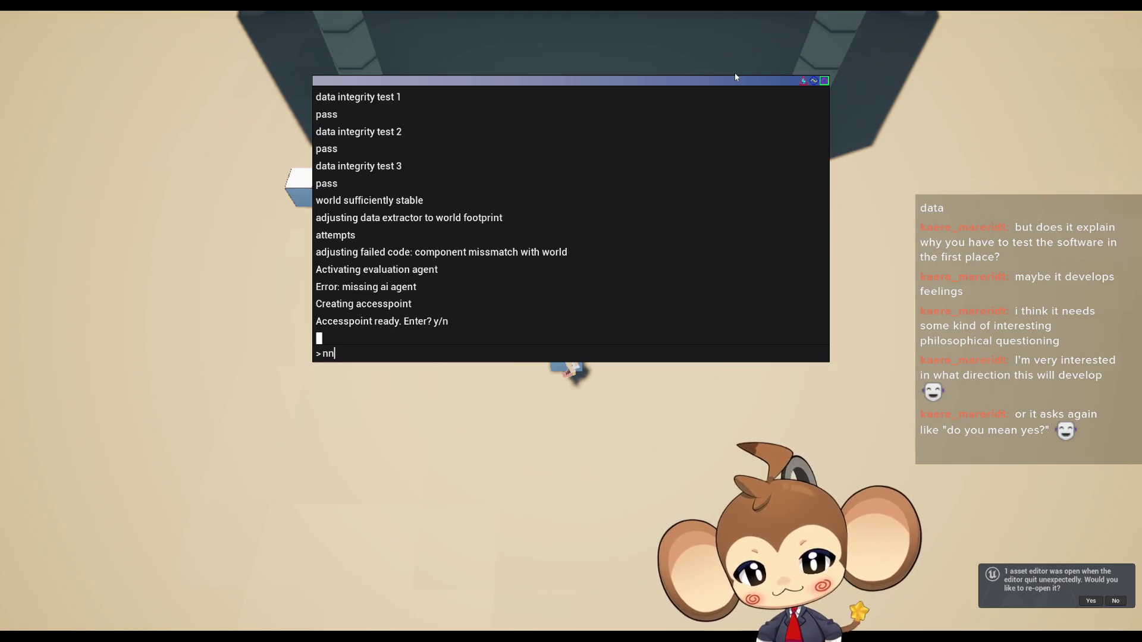
key("BackSpace")
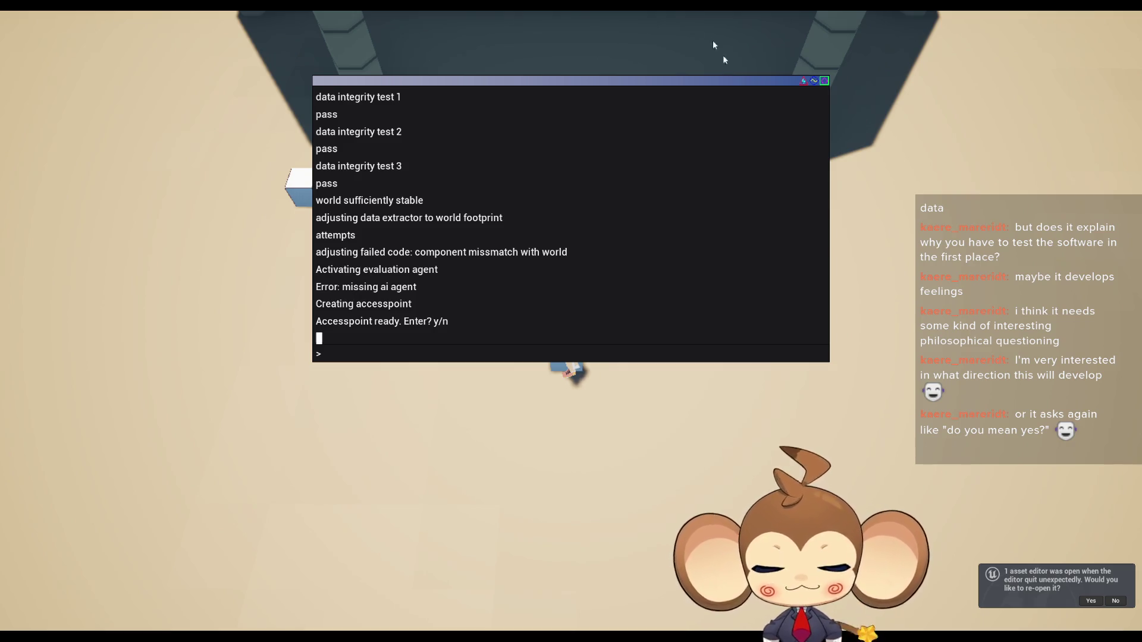
Enter the access point with y, stop the session with Esc, and return to DialogueMainWidget.
type("y")
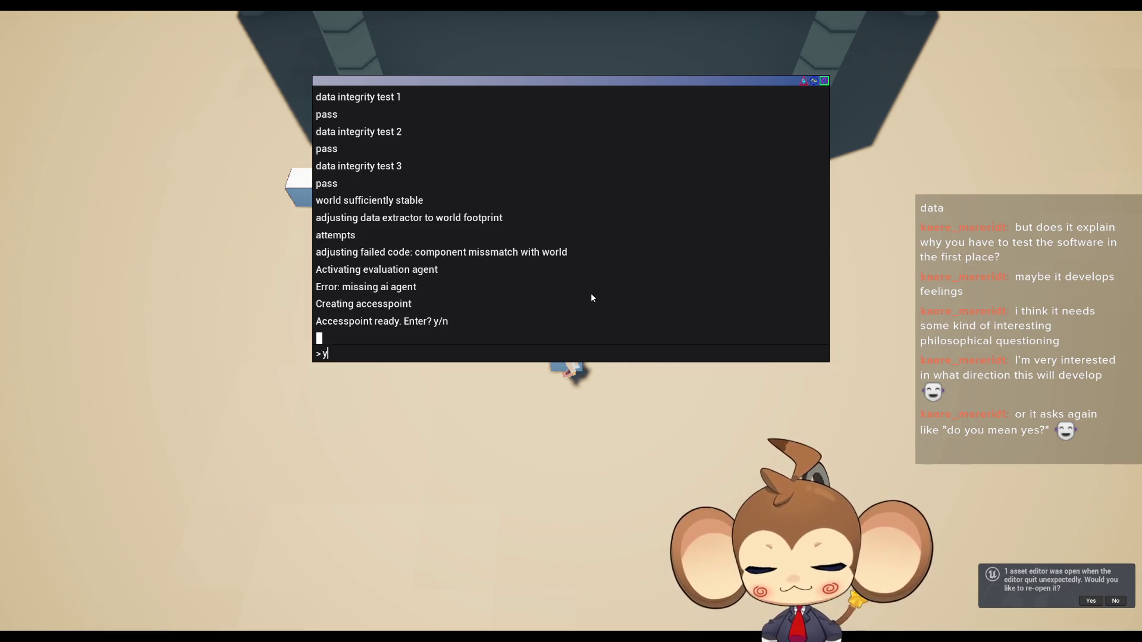
key("Return")
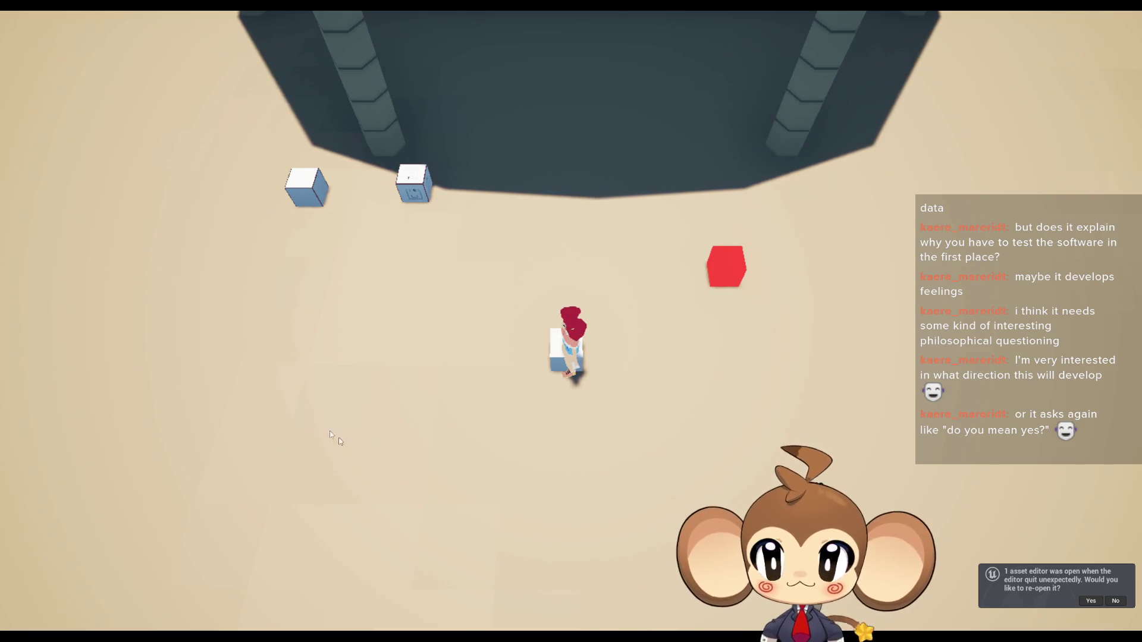
key("Escape")
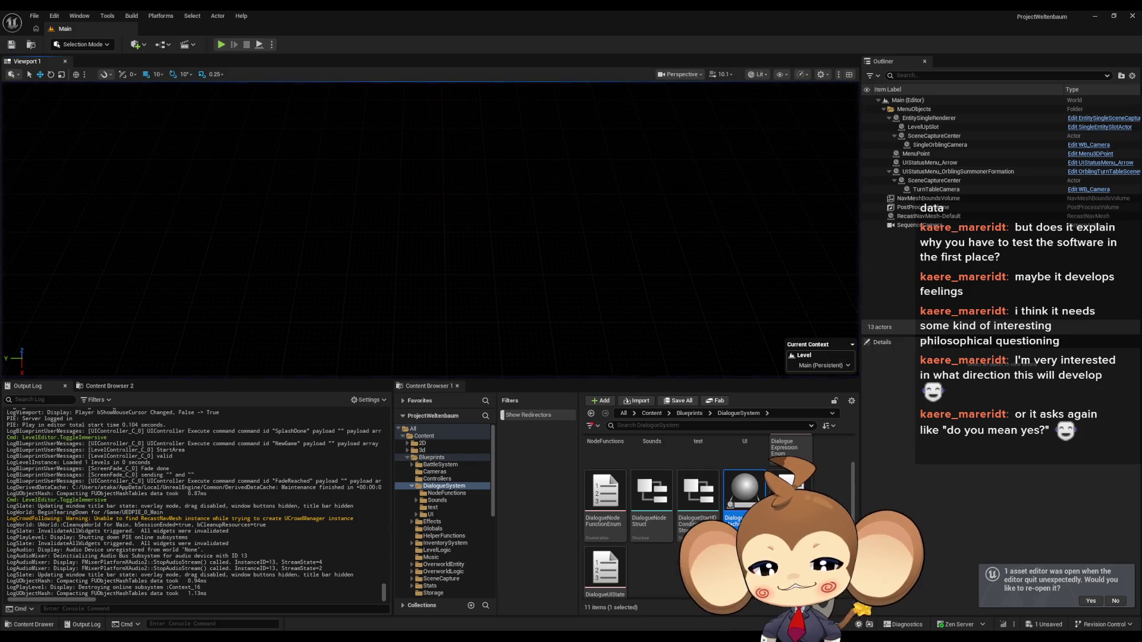
mouse_move(468, 635)
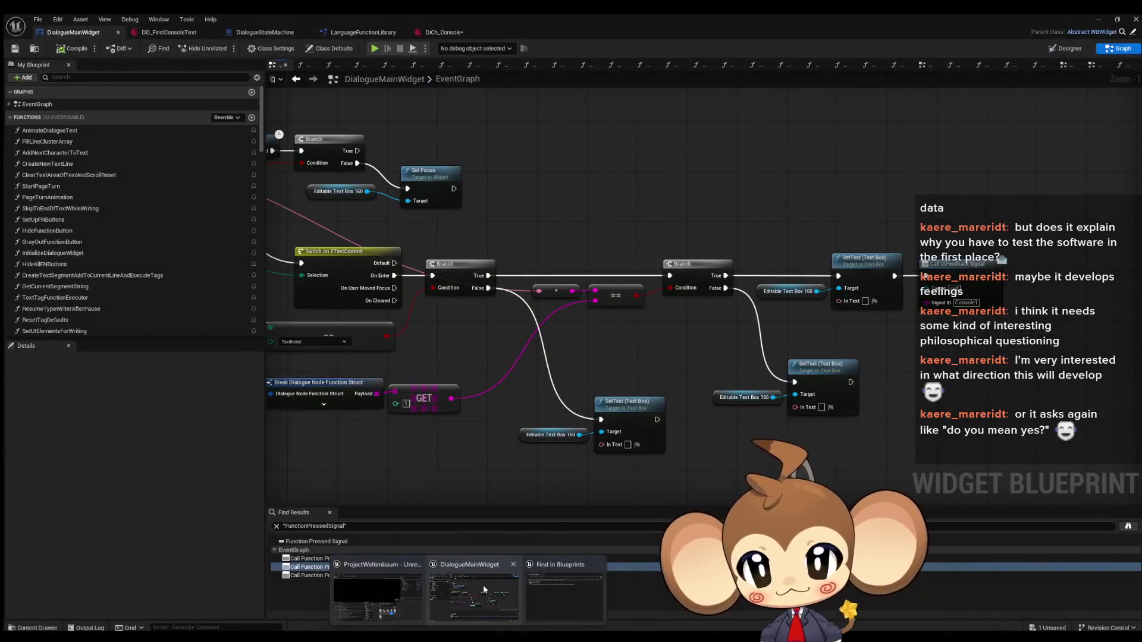
left_click(483, 584)
Switch from the DiCh_Console tab to the DD_FirstConsoleText dialogue data tab.
left_click(427, 30)
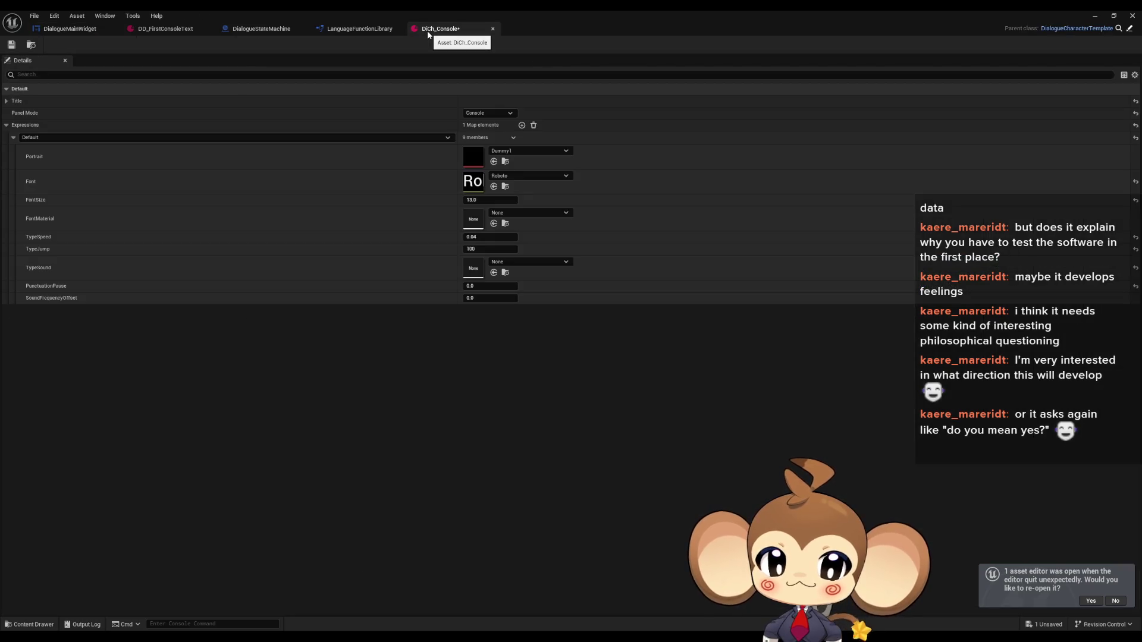
left_click(151, 30)
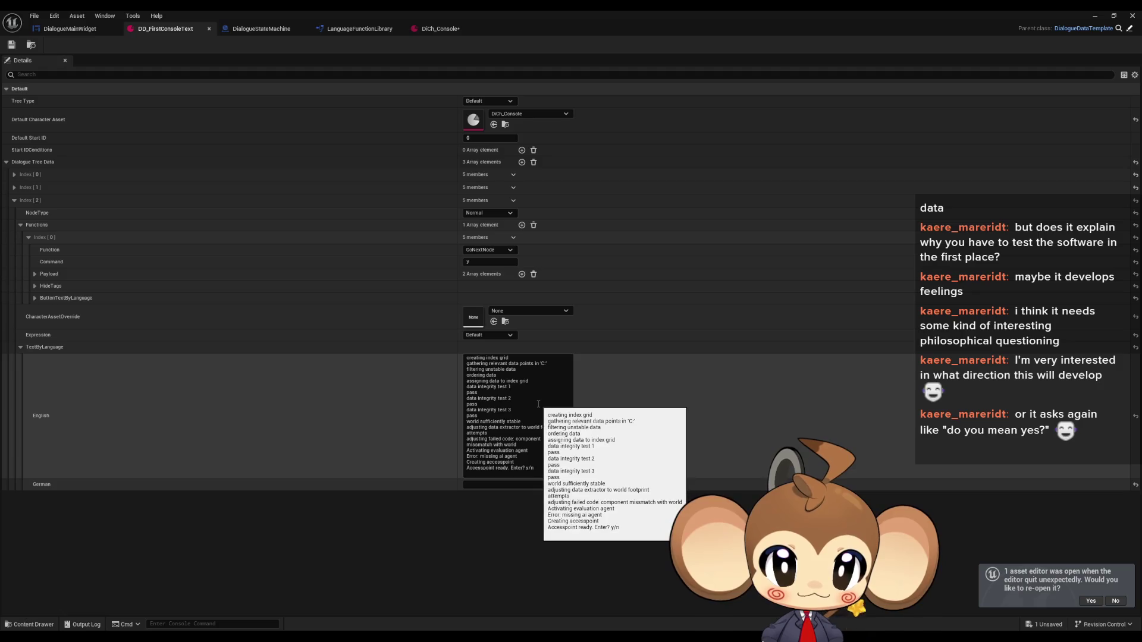
Expand the dialogue entries, scroll to Index [2]'s English text, and start a line after 'creating index grid'.
left_click(14, 188)
left_click(14, 175)
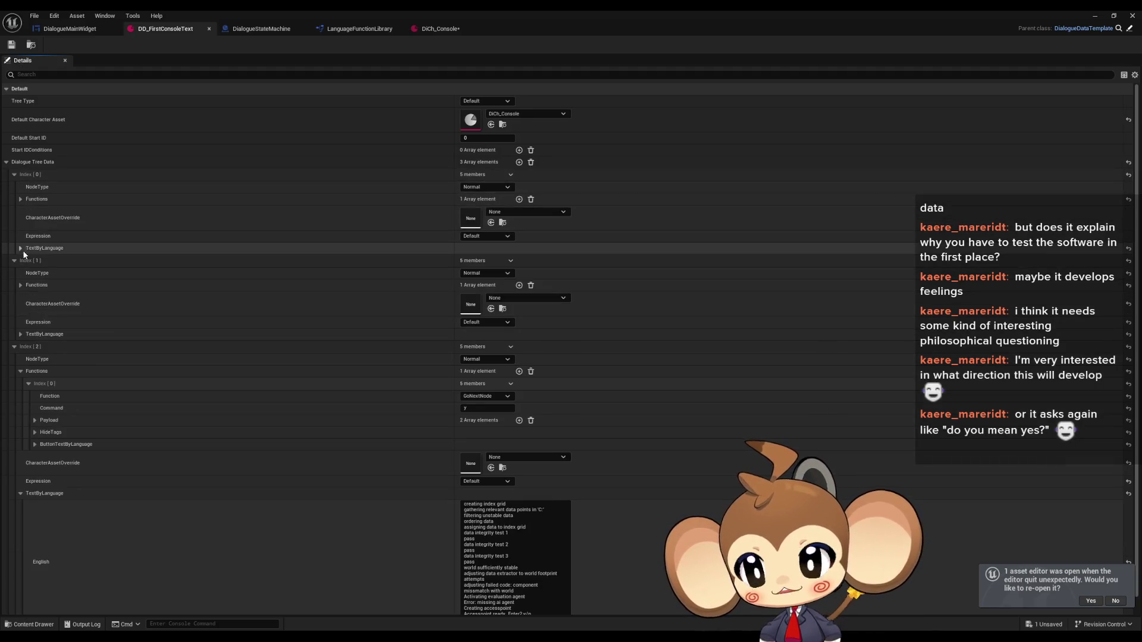
left_click(21, 248)
left_click(20, 373)
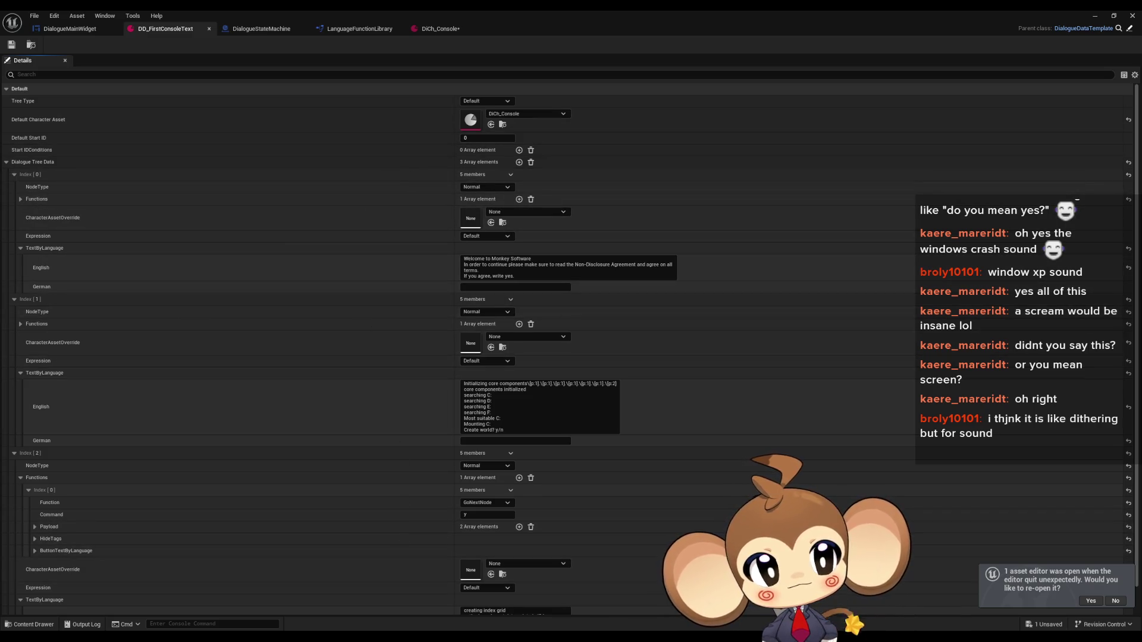
scroll(573, 420, "down", 5)
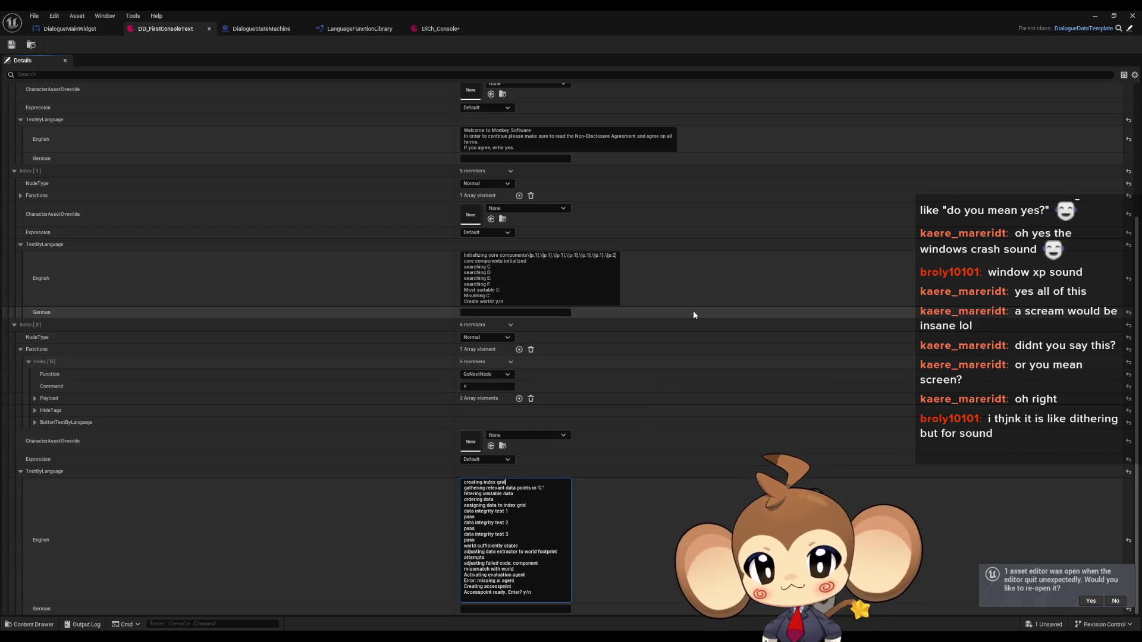
key("shift+Return")
type("x0y0")
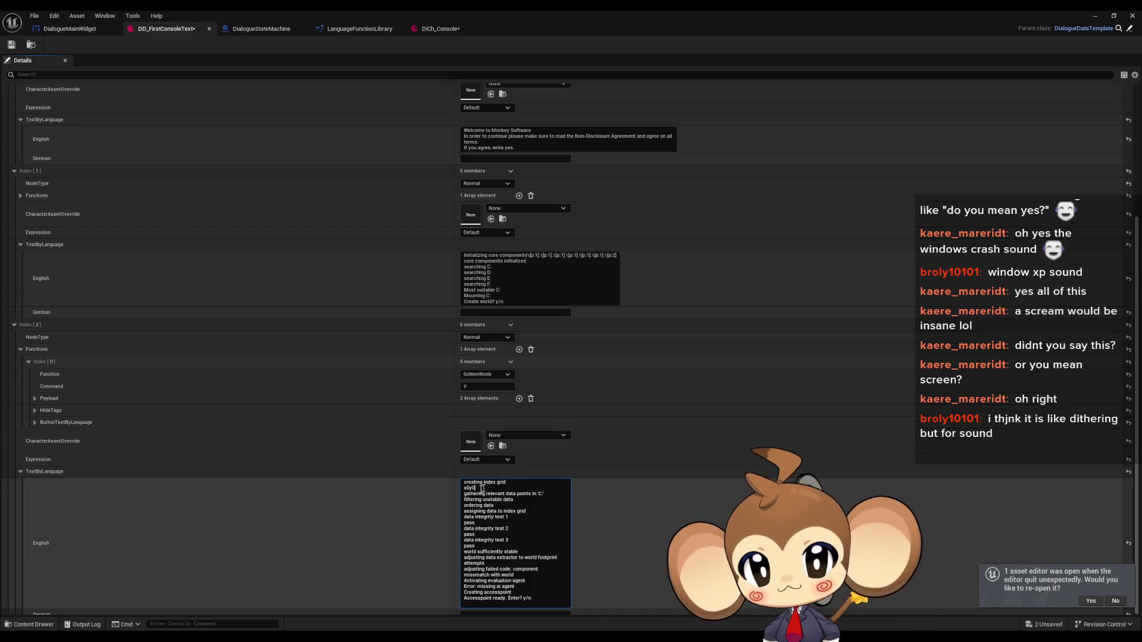
Type coordinate lines x0y0, x2578y1266, x4943y3764 and x6873y5143, then begin a fifth.
key("shift+Return")
type("2578y1266")
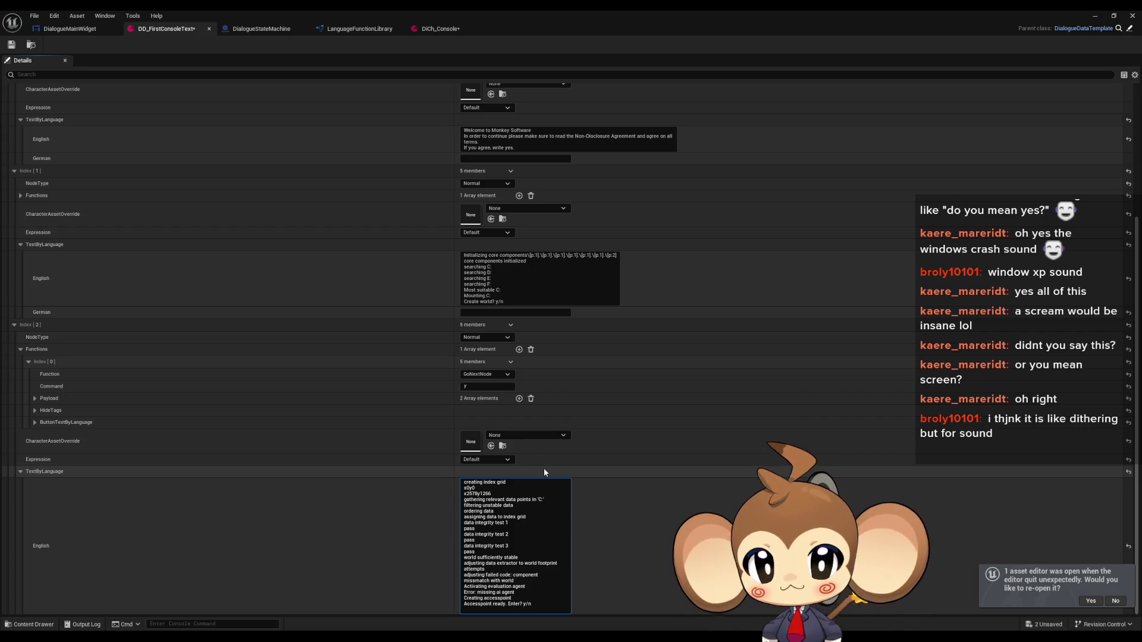
key("shift+Return")
type("x4943y3784")
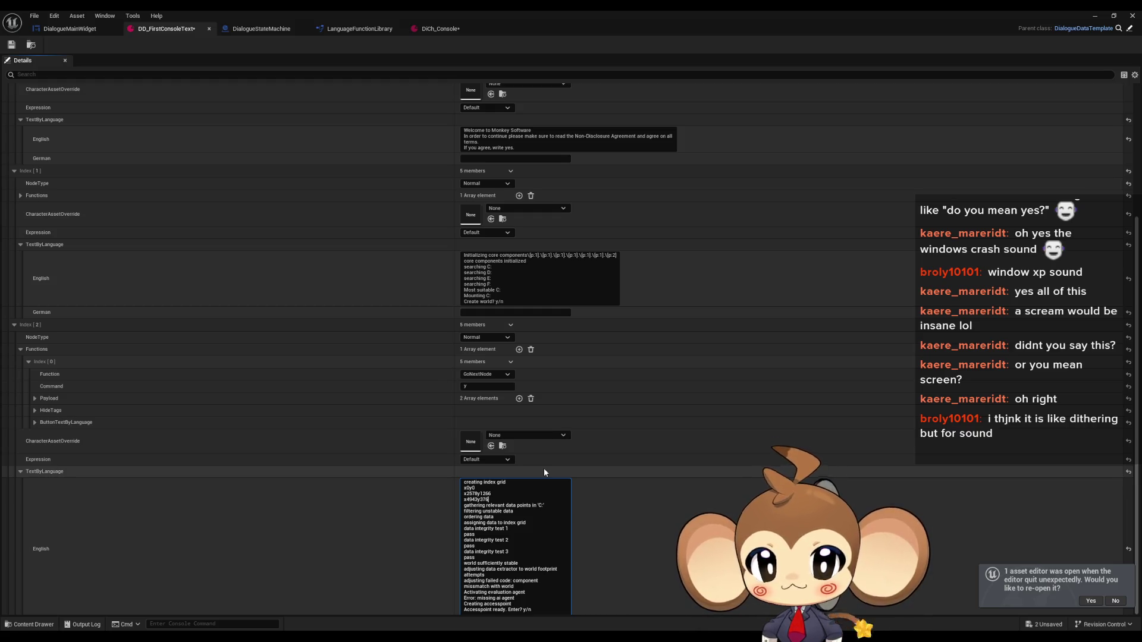
key("shift+Return")
type("x6873y5143")
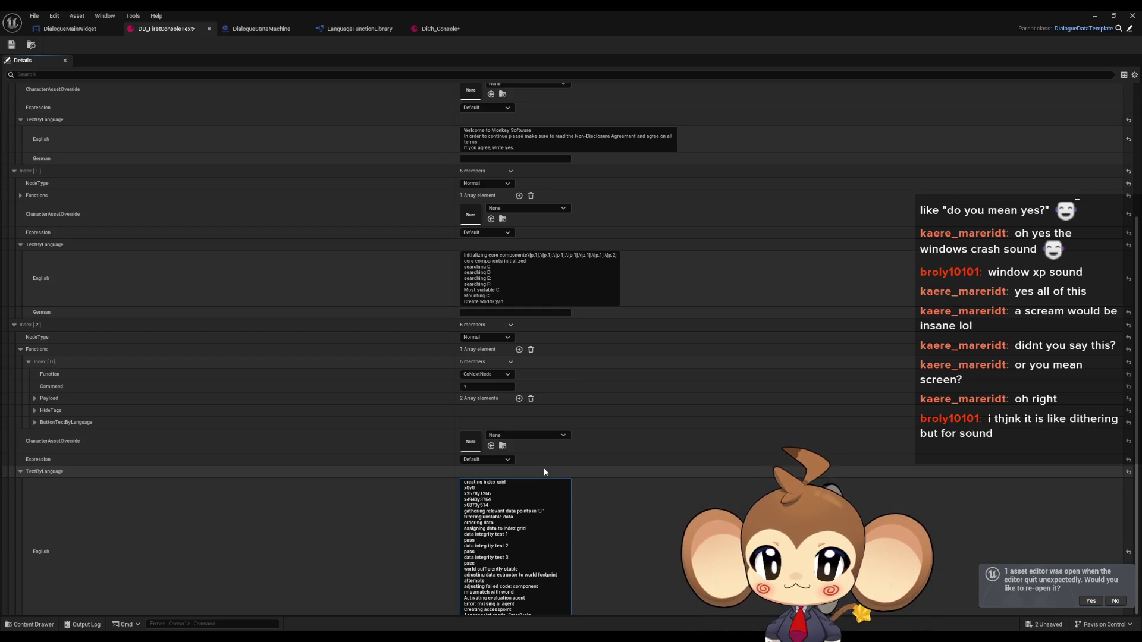
key("shift+Return")
type("x1123")
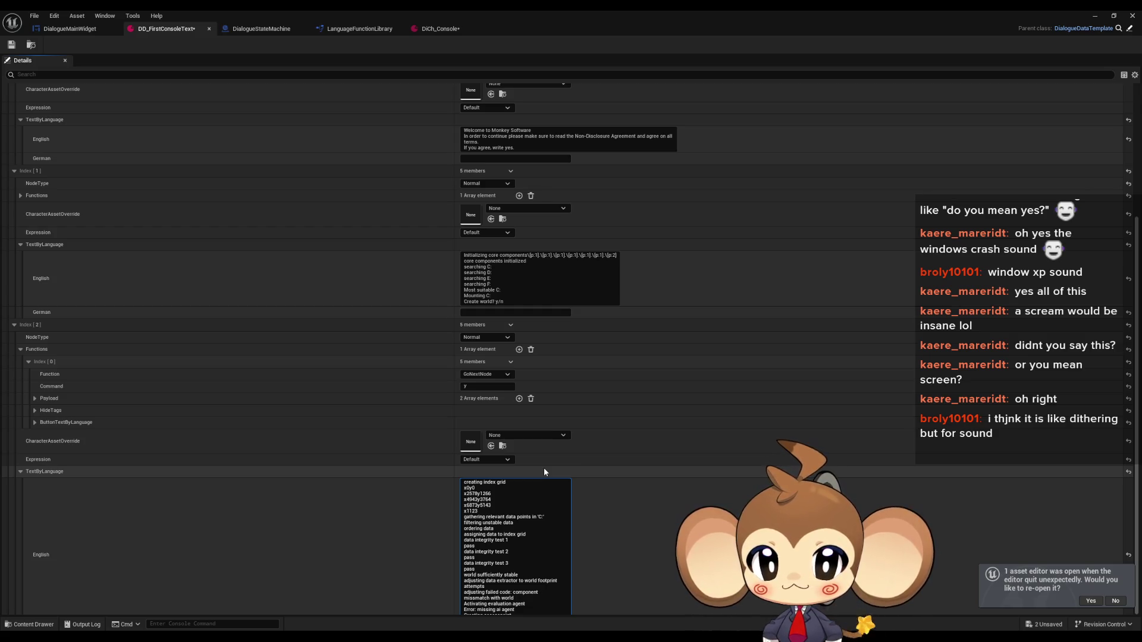
type("1y5")
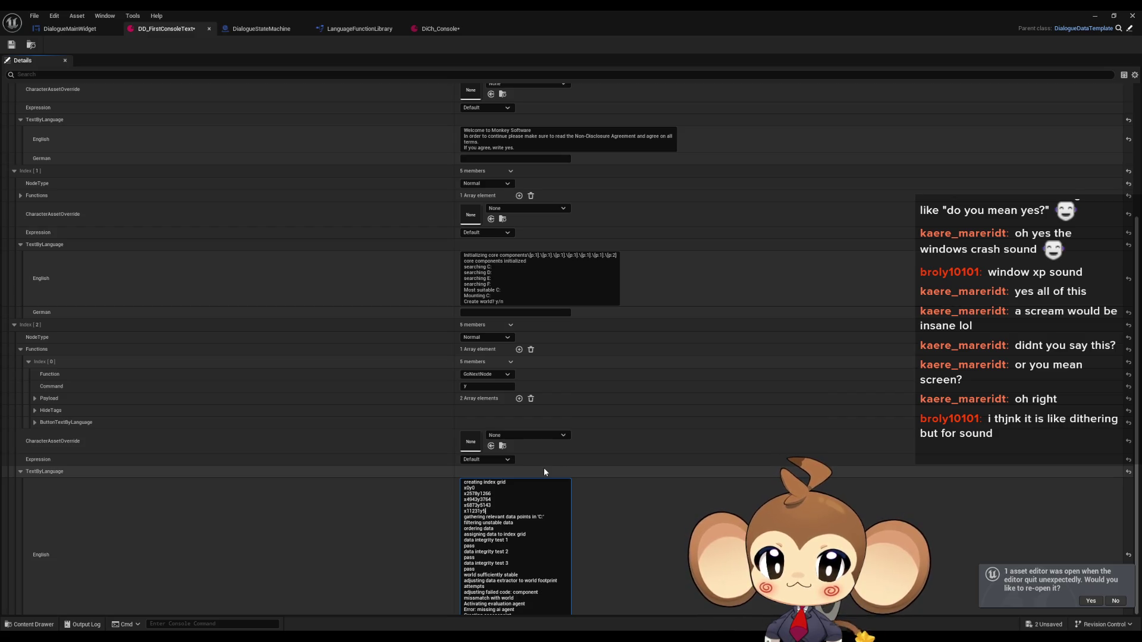
Fix the trailing 5 and add lines x11231y7311, x16543y9764, x50000y12541 and x50000y14325.
key("BackSpace")
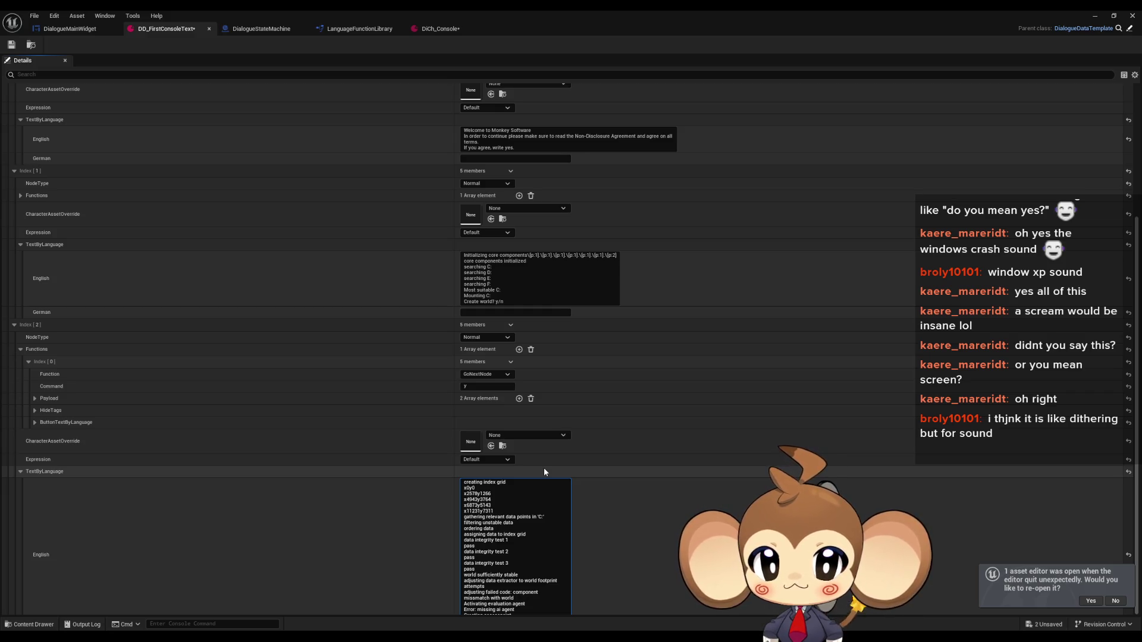
key("shift+Return")
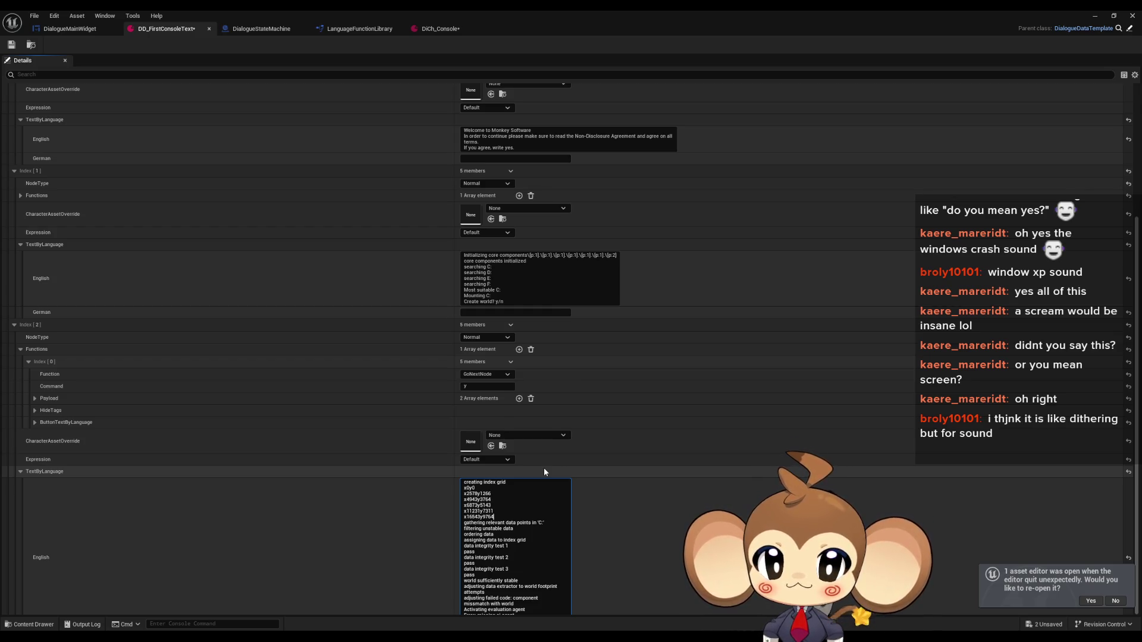
key("shift+Return")
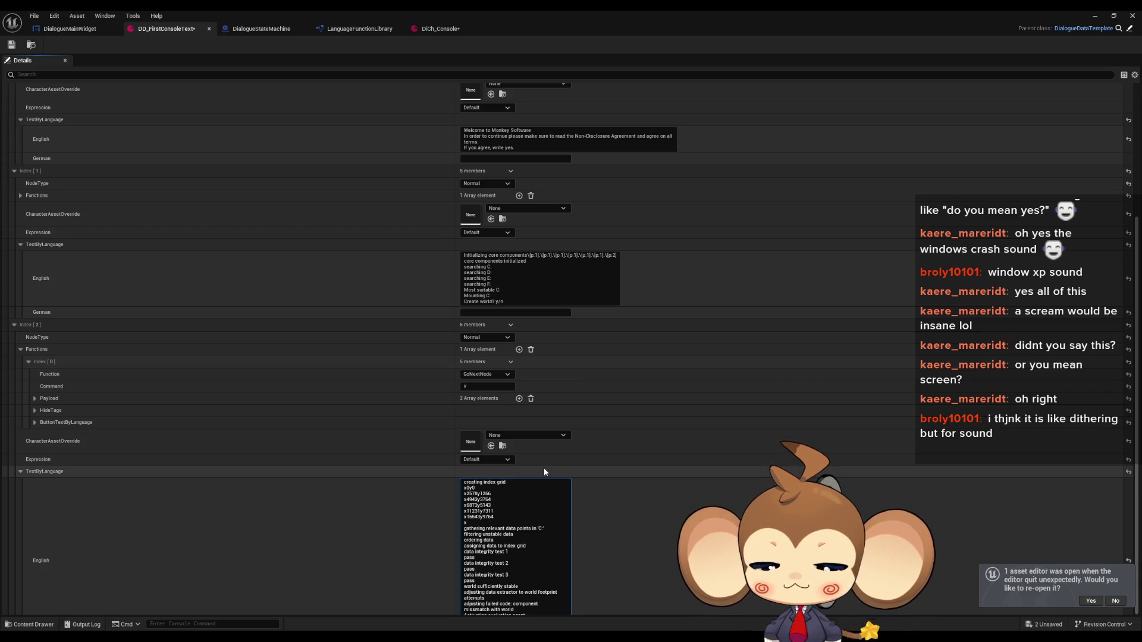
type("0000y12541")
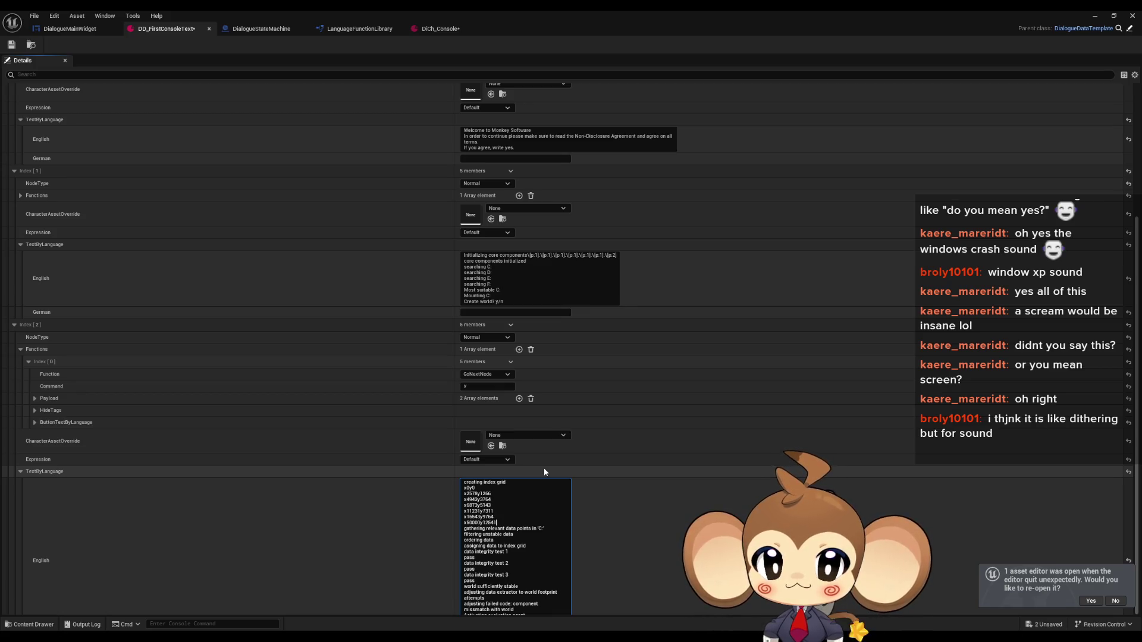
key("shift+Return")
type("x5")
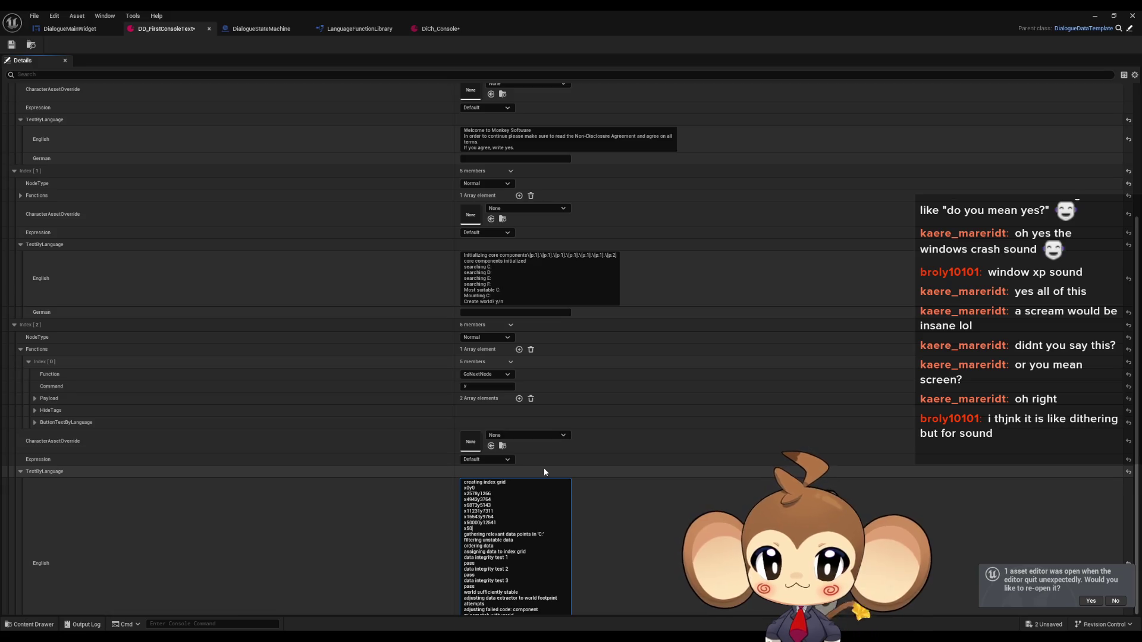
type("000y14325")
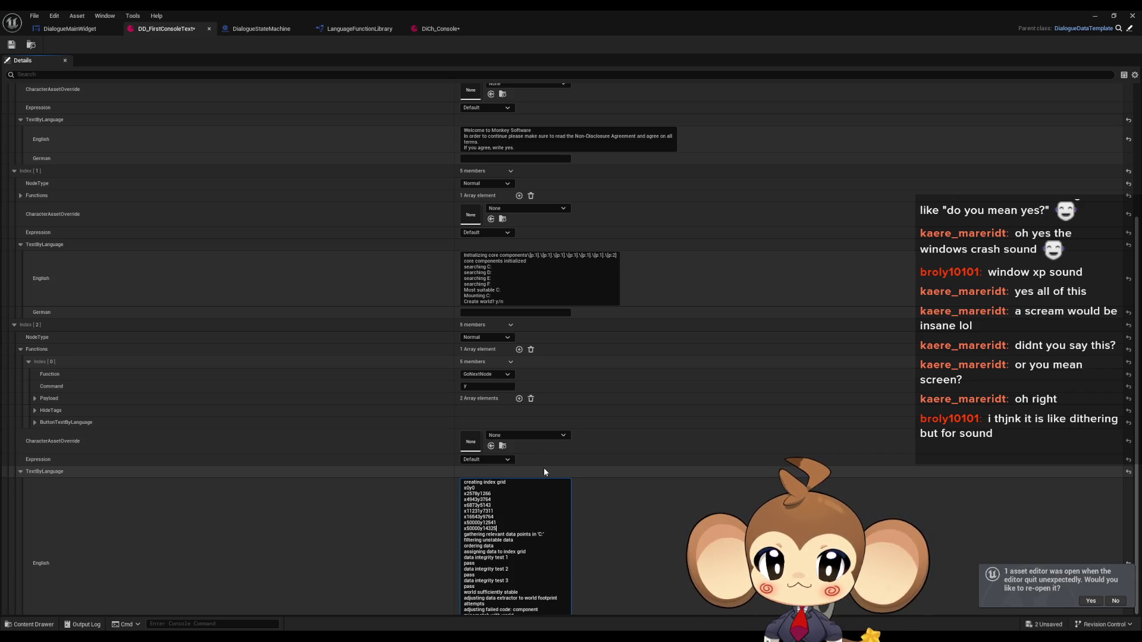
Add coordinate lines x50000y19453 and x50000y50000, then scroll back up to review.
key("shift+Return")
type("5")
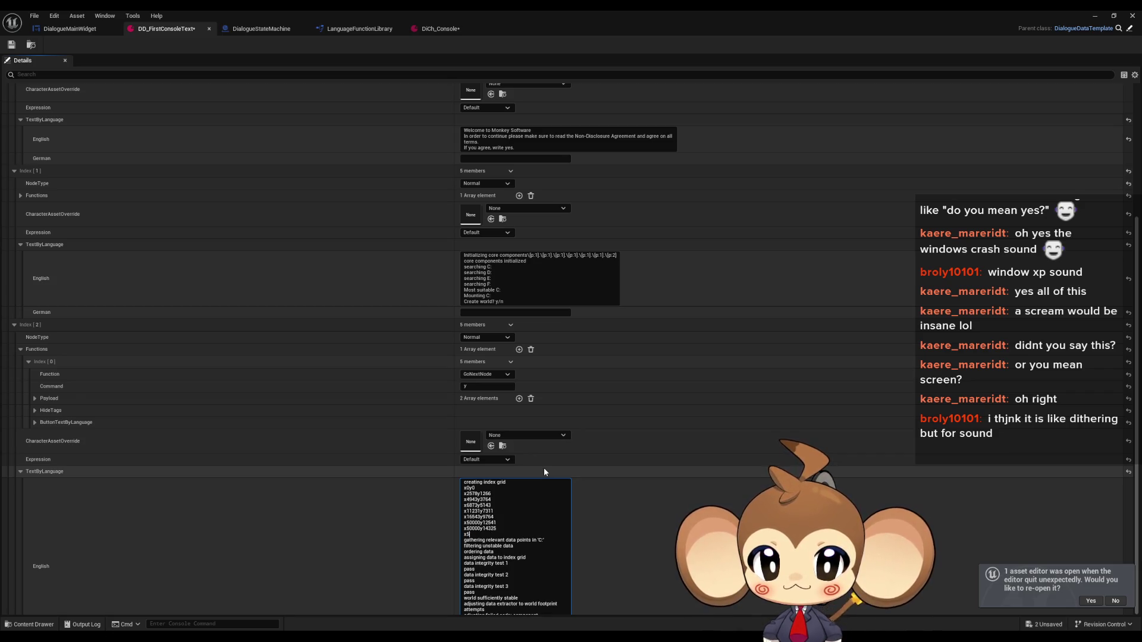
type("0000y")
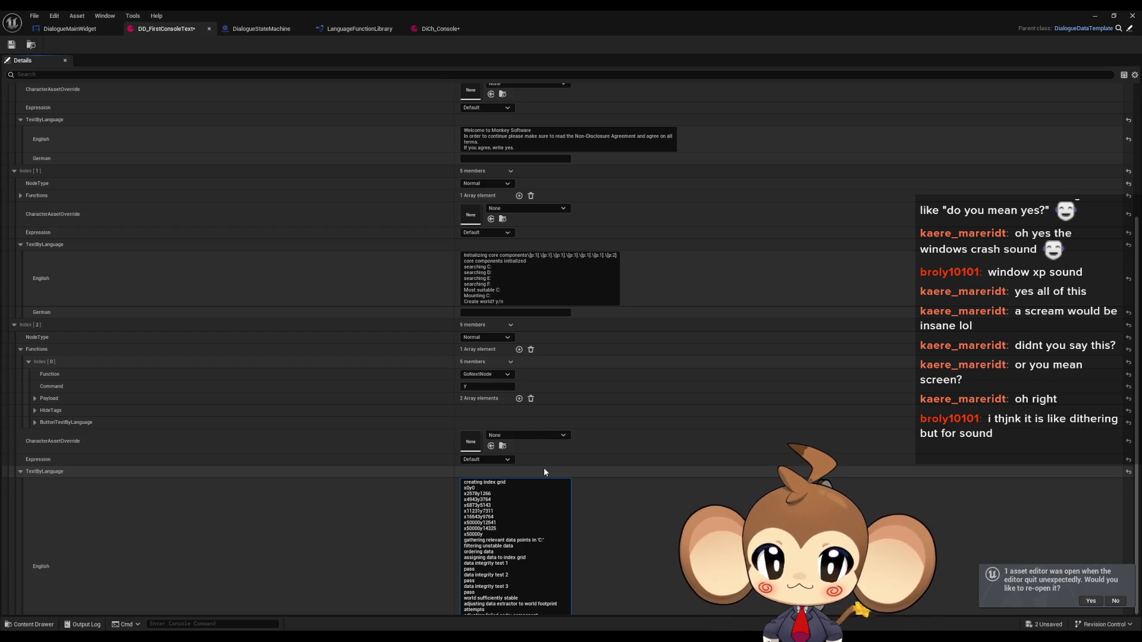
type("19")
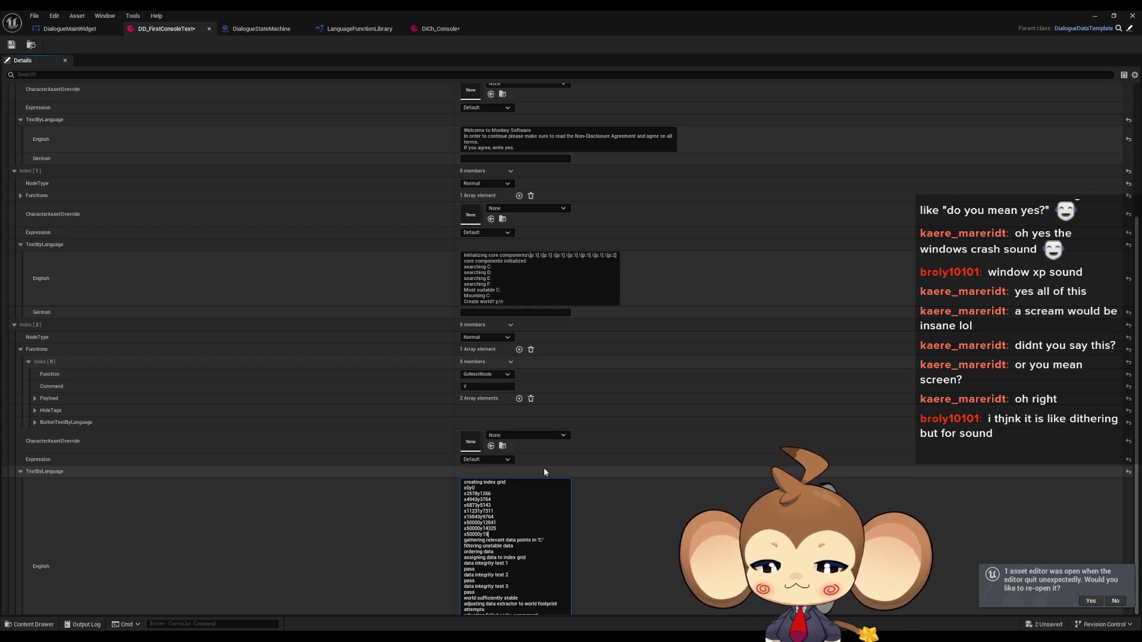
type("45")
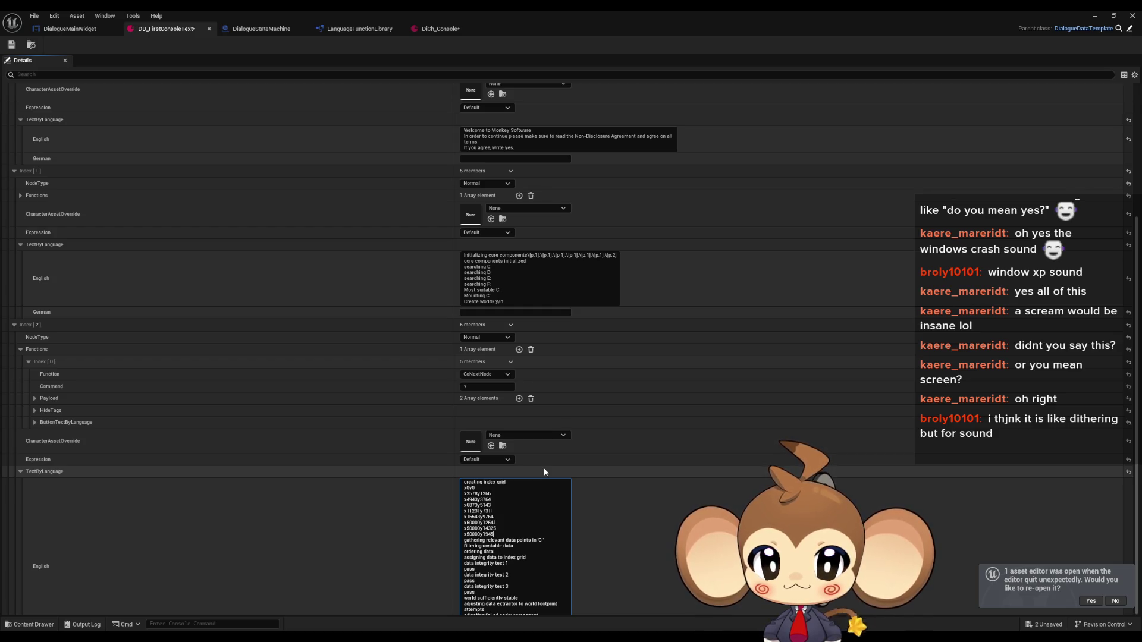
type("3")
key("shift+Return")
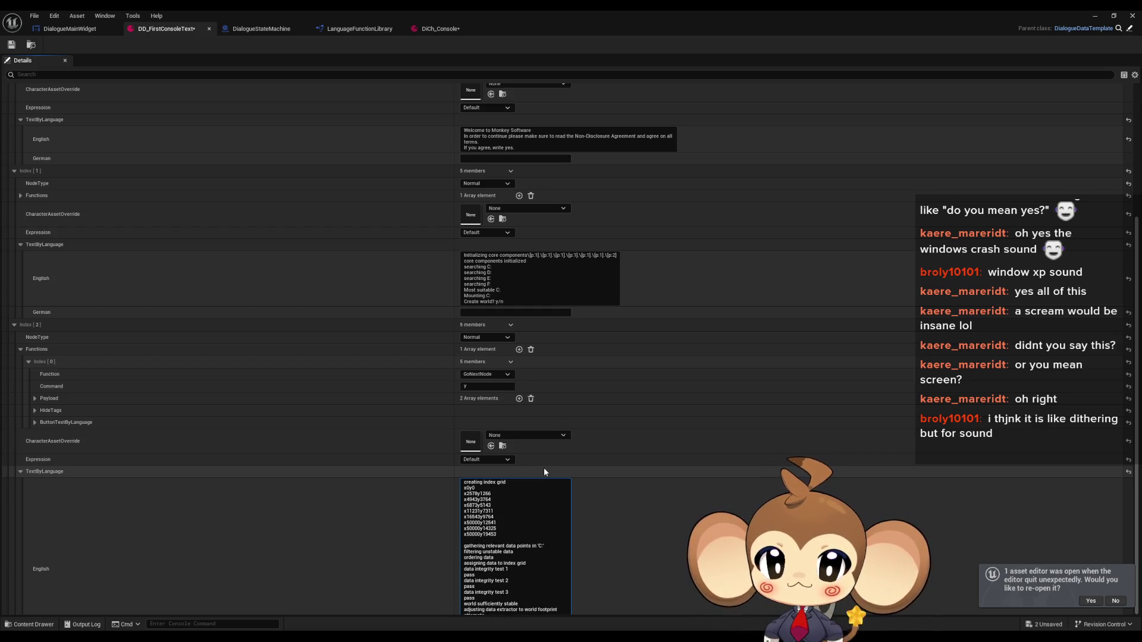
type("0000y50000")
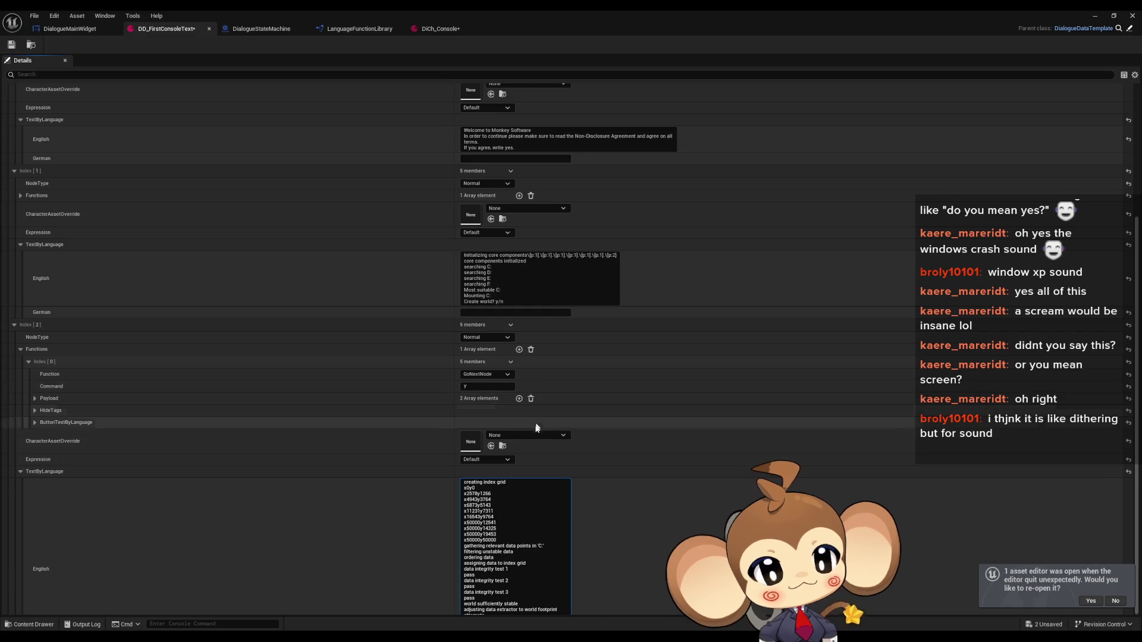
scroll(539, 422, "up", 1)
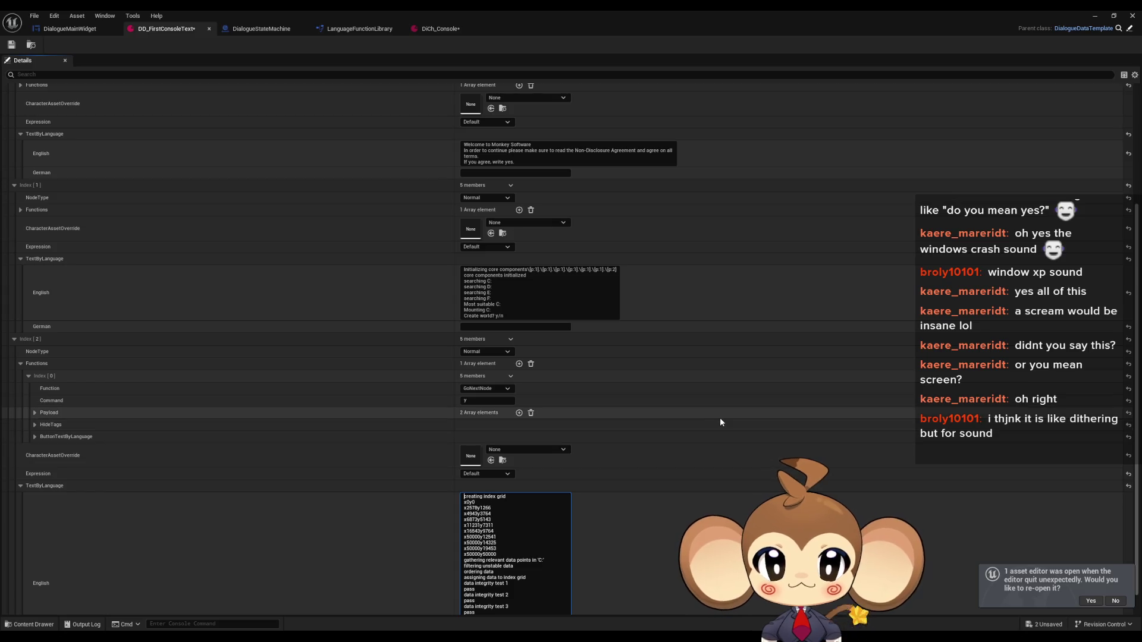
Add 'evaluating size needed' and '50000x50000' as the opening lines of the third entry's English text.
key("shift+Return")
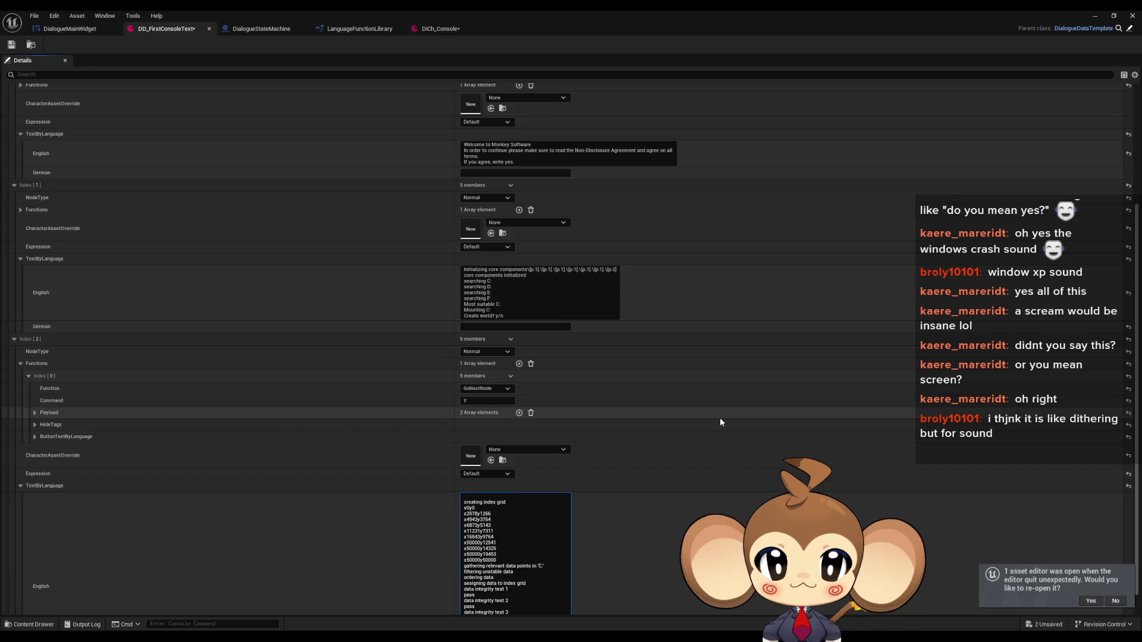
type("evau")
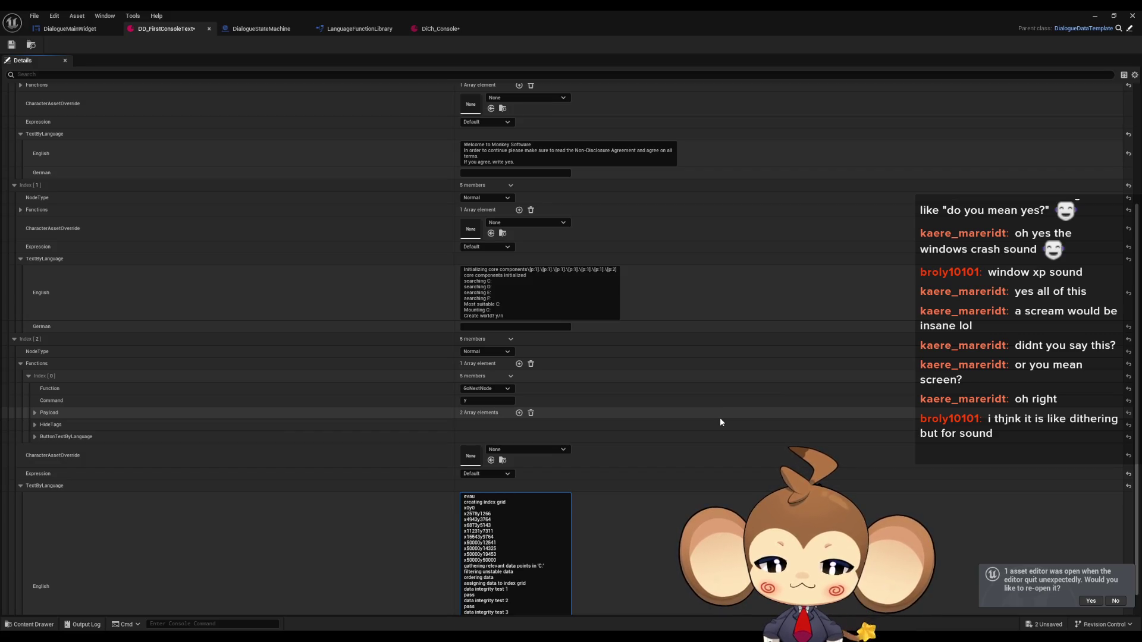
key("BackSpace")
type("l")
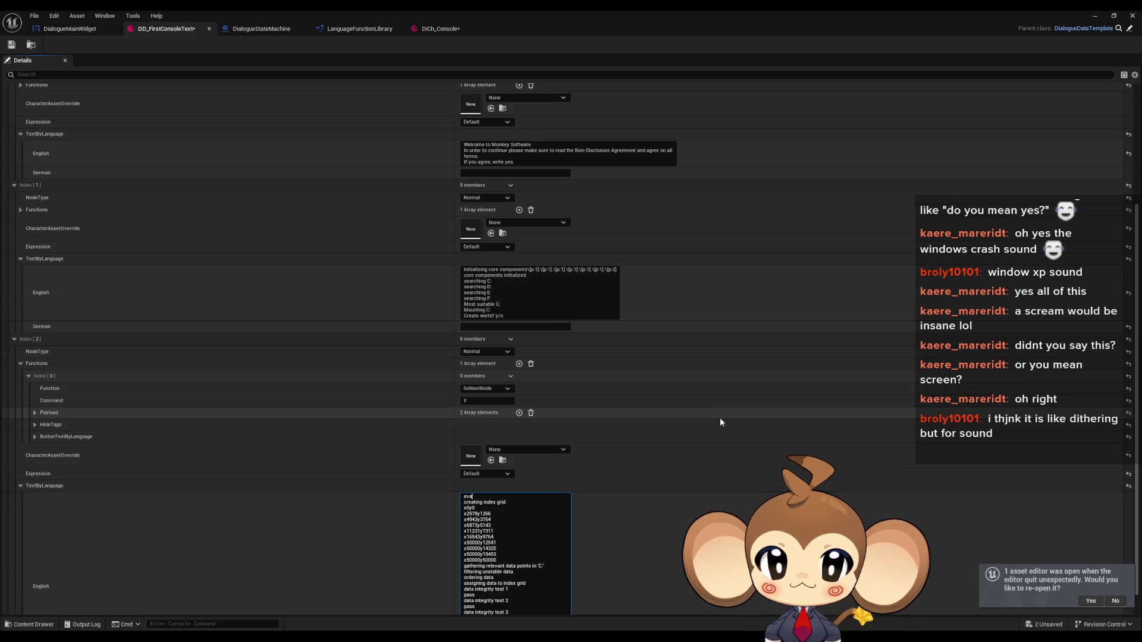
type("uating")
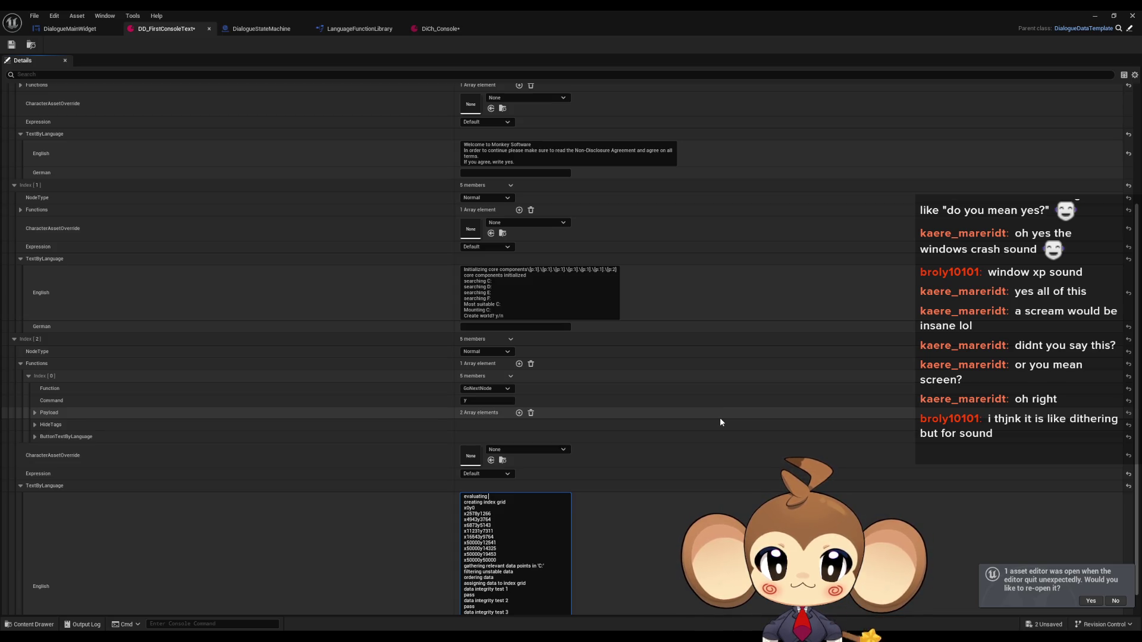
type("size need")
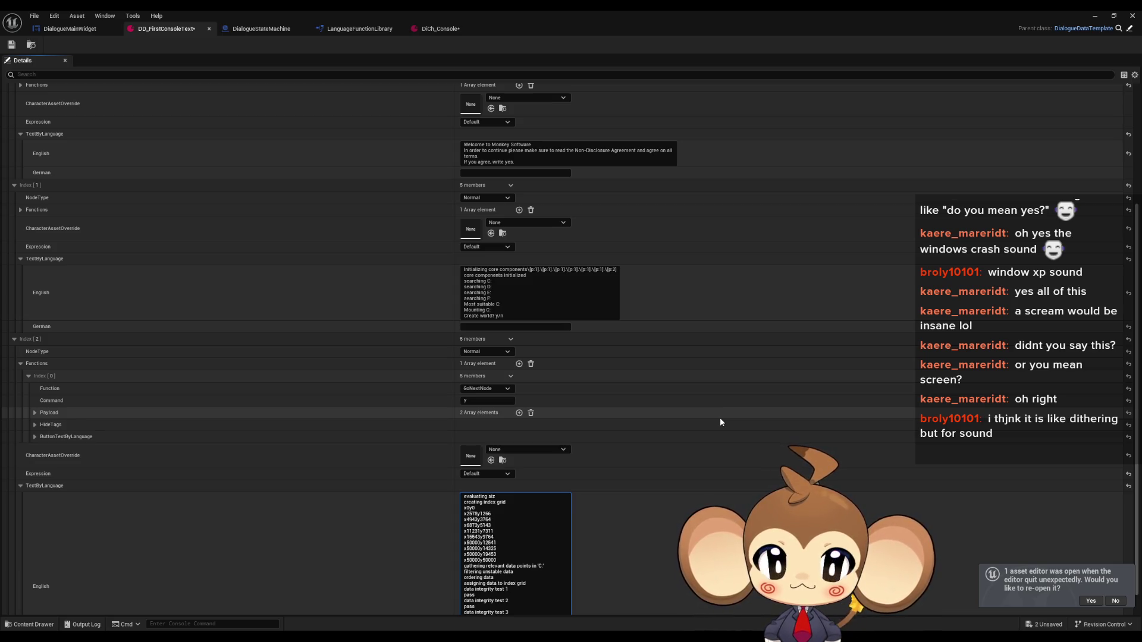
type("ed")
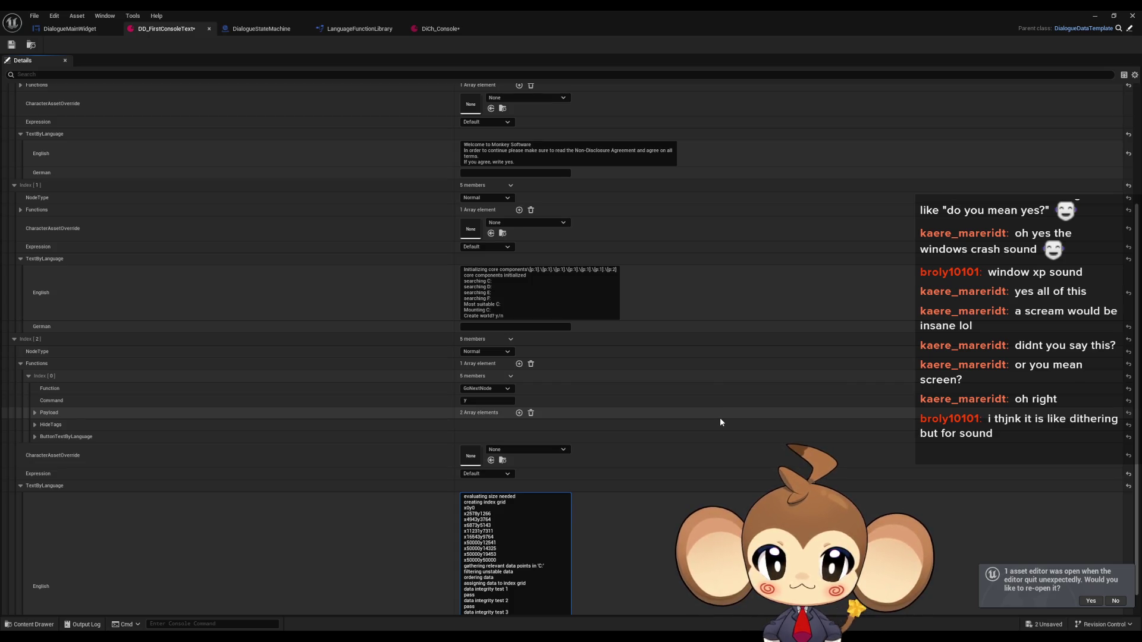
key("shift+Return")
type("5")
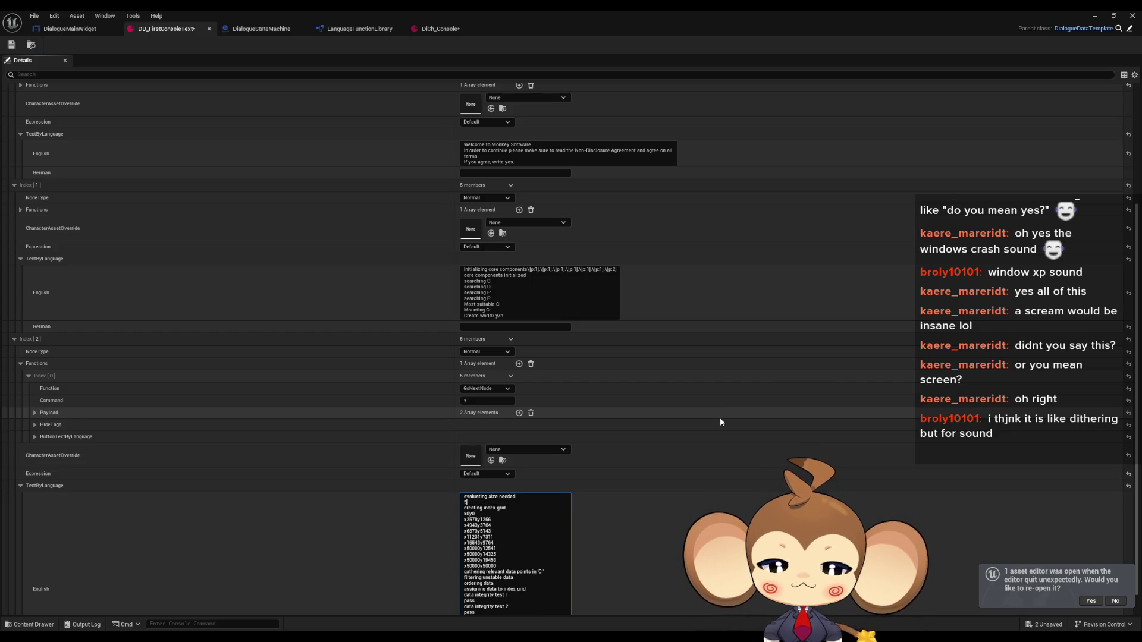
type("0000")
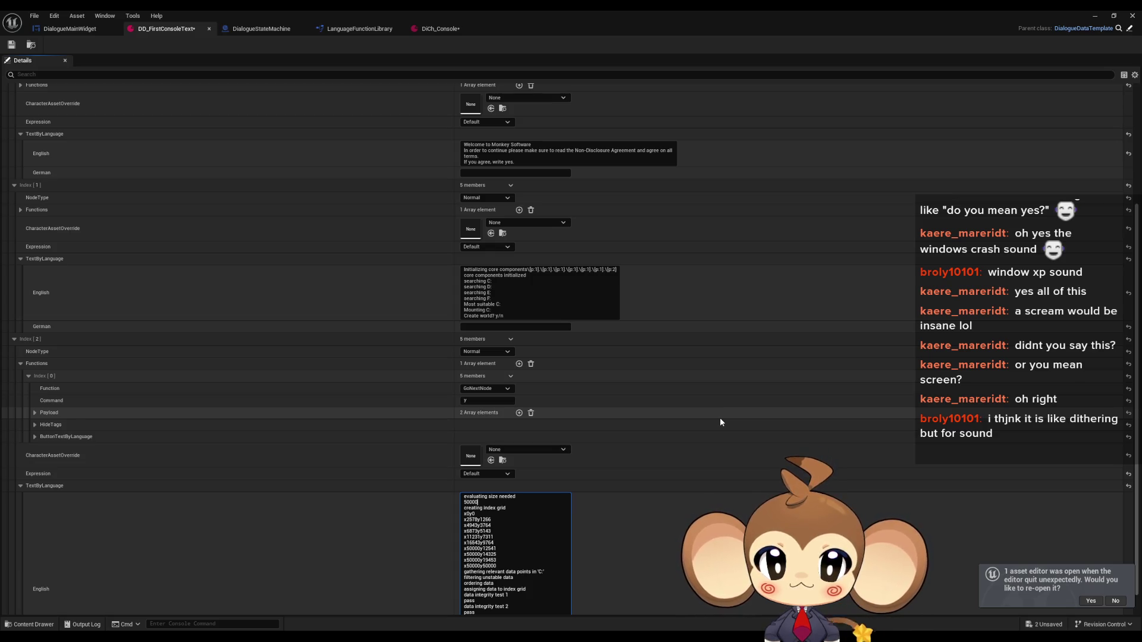
type("x")
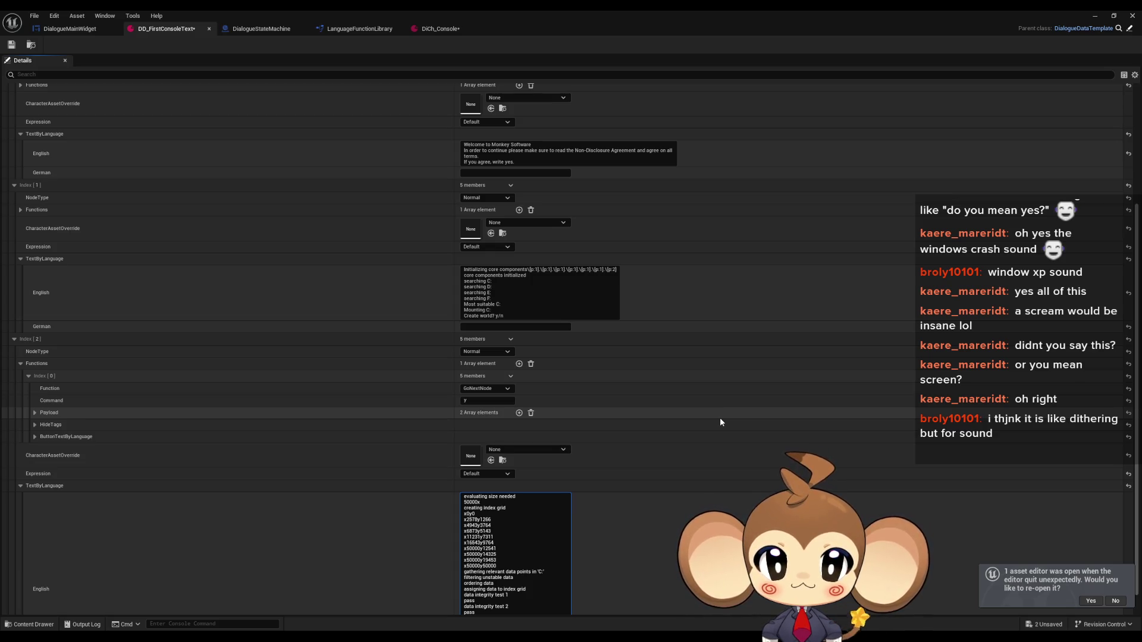
type("50000")
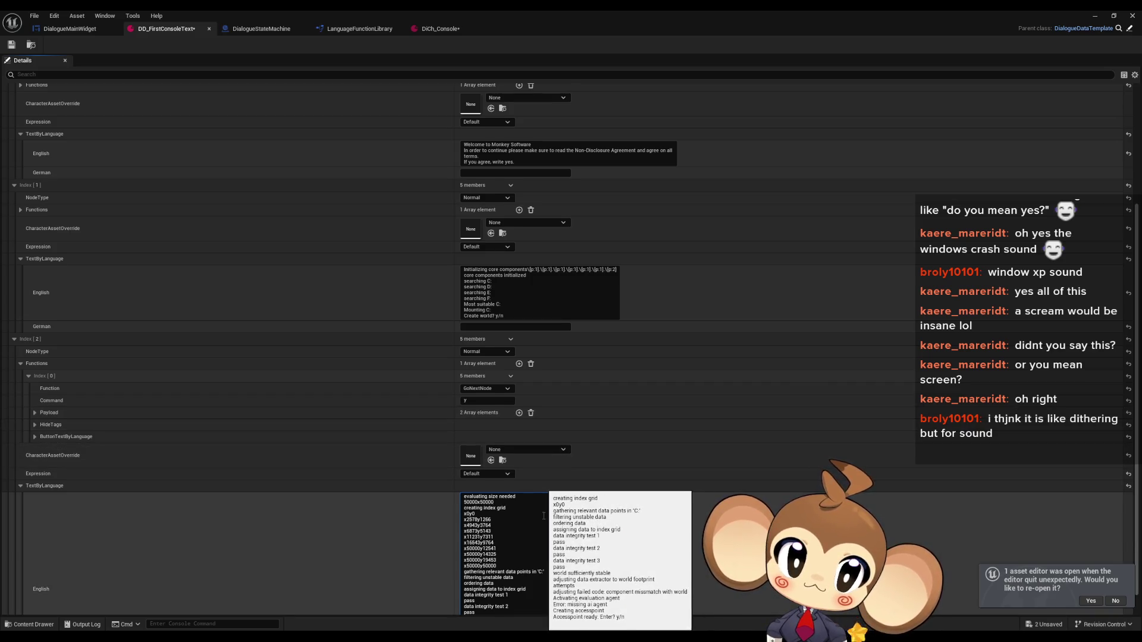
Insert a '1%' line right after 'assigning data to index grid' in the third entry's English text.
scroll(657, 523, "down", 1)
scroll(584, 511, "down", 1)
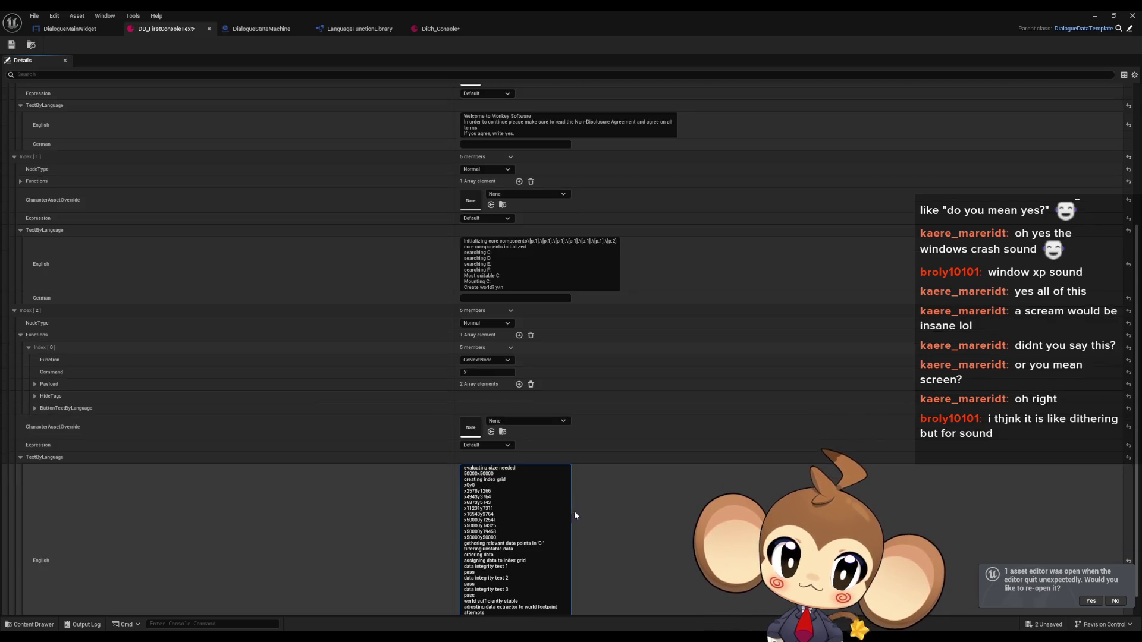
scroll(565, 509, "down", 1)
scroll(565, 509, "down", 1)
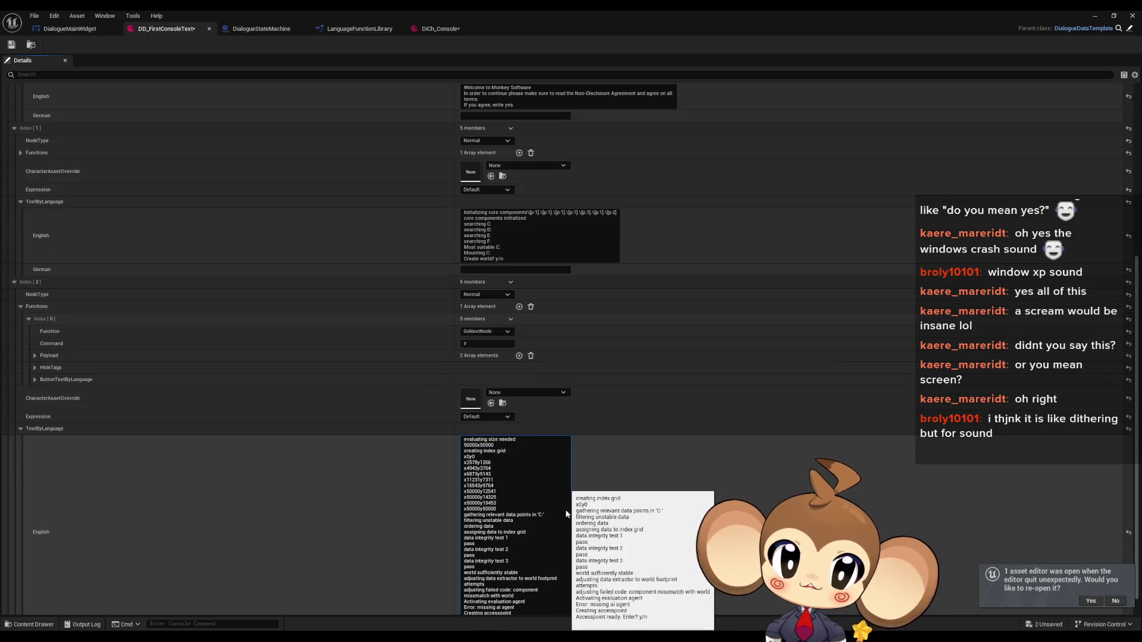
scroll(572, 486, "down", 2)
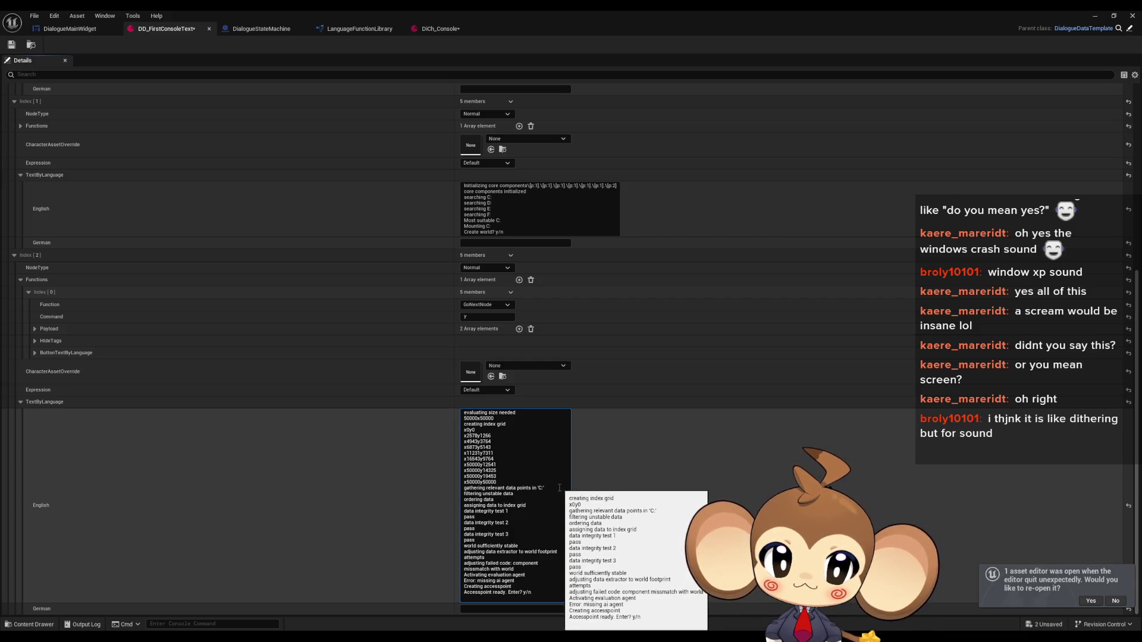
left_click(527, 505)
key("shift+Return")
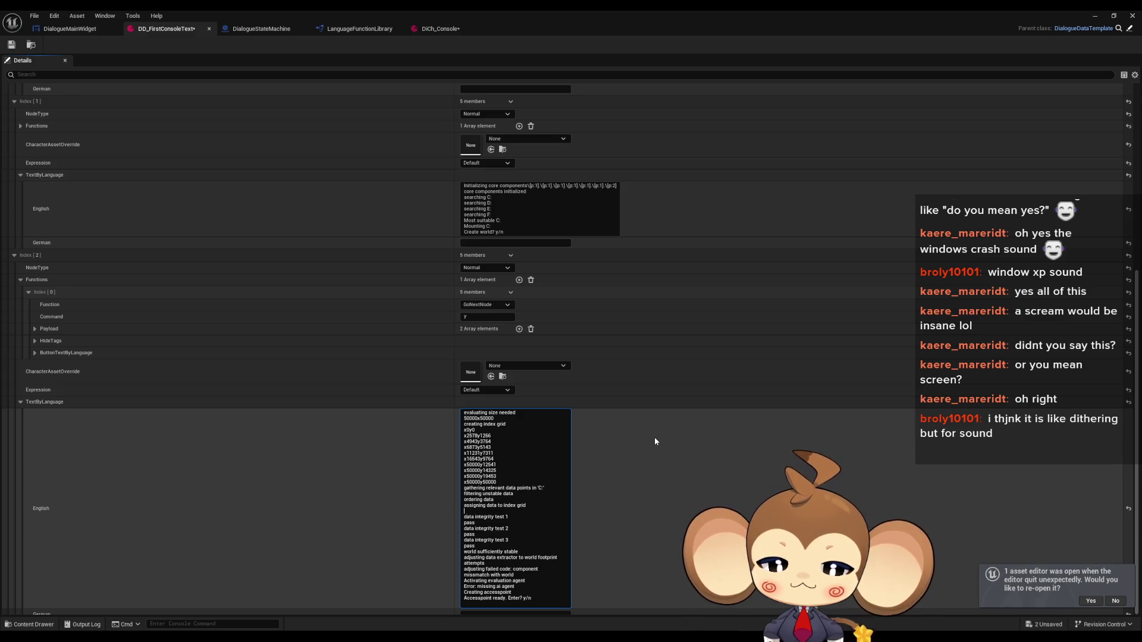
type("1%")
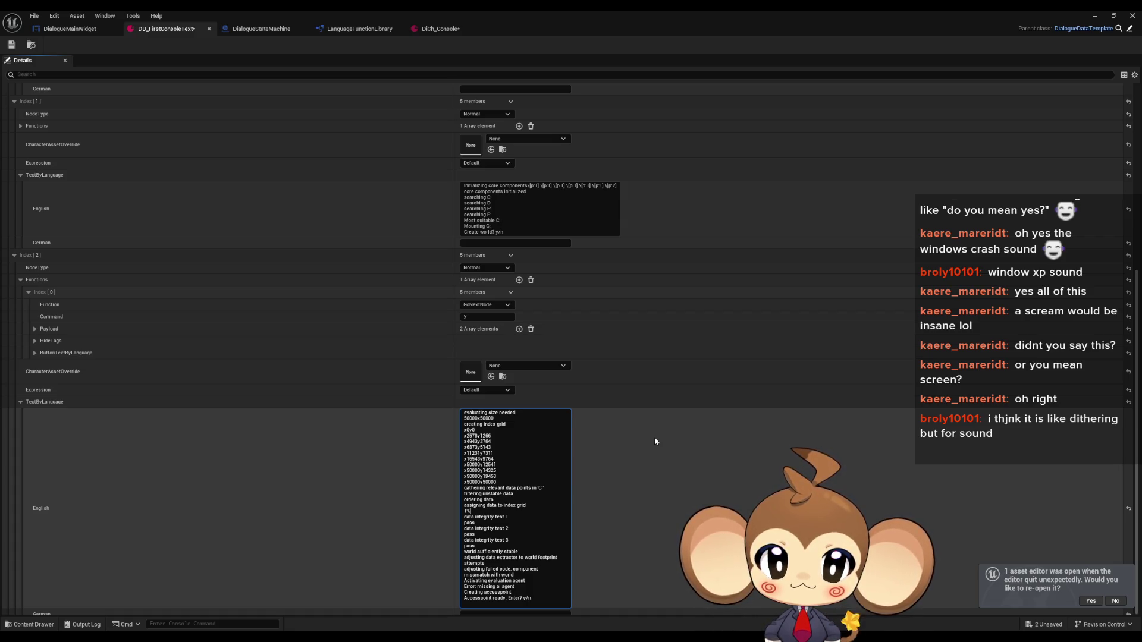
key("shift+Return")
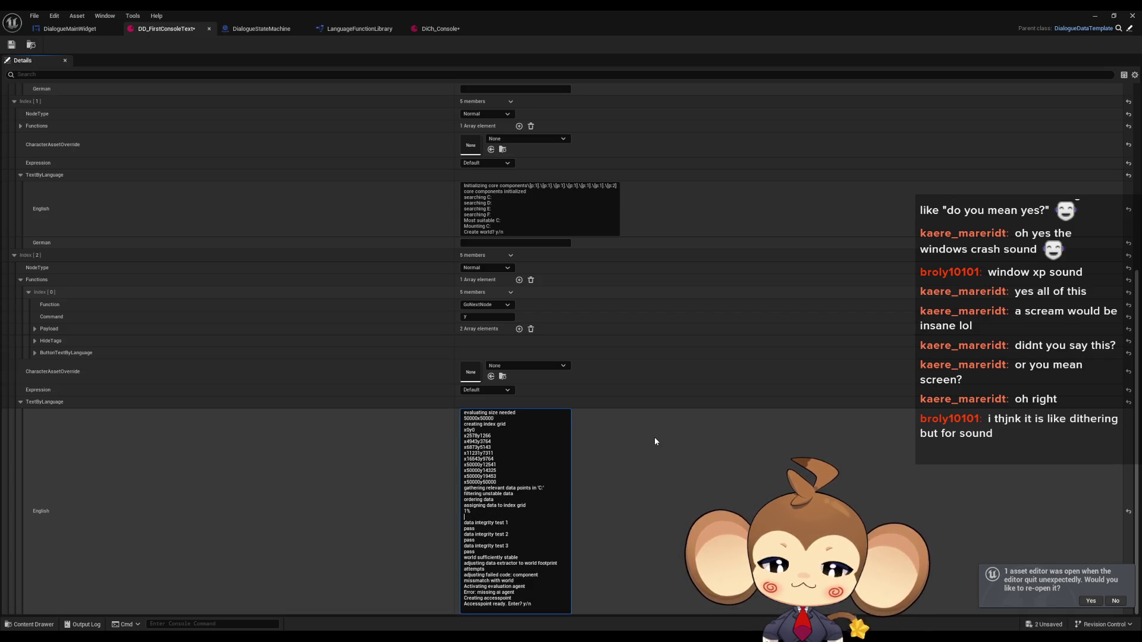
Type percentage lines 4%, 11%, 18%, 27%, 31%, 33%, 35% and 37%, one per line.
type("4")
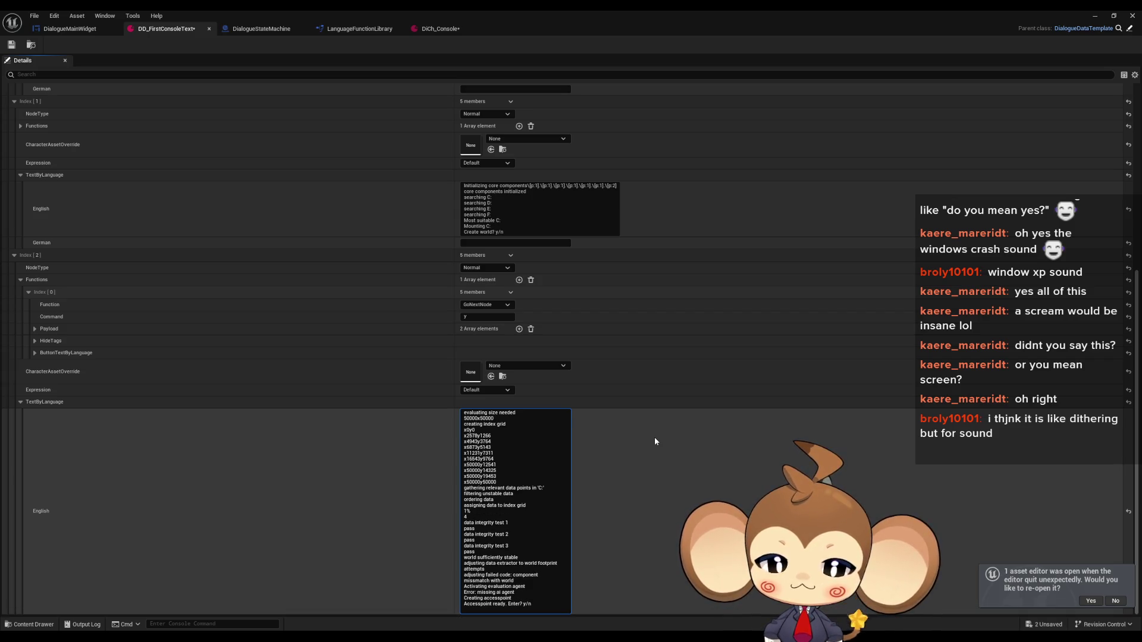
type("%")
key("shift+Return")
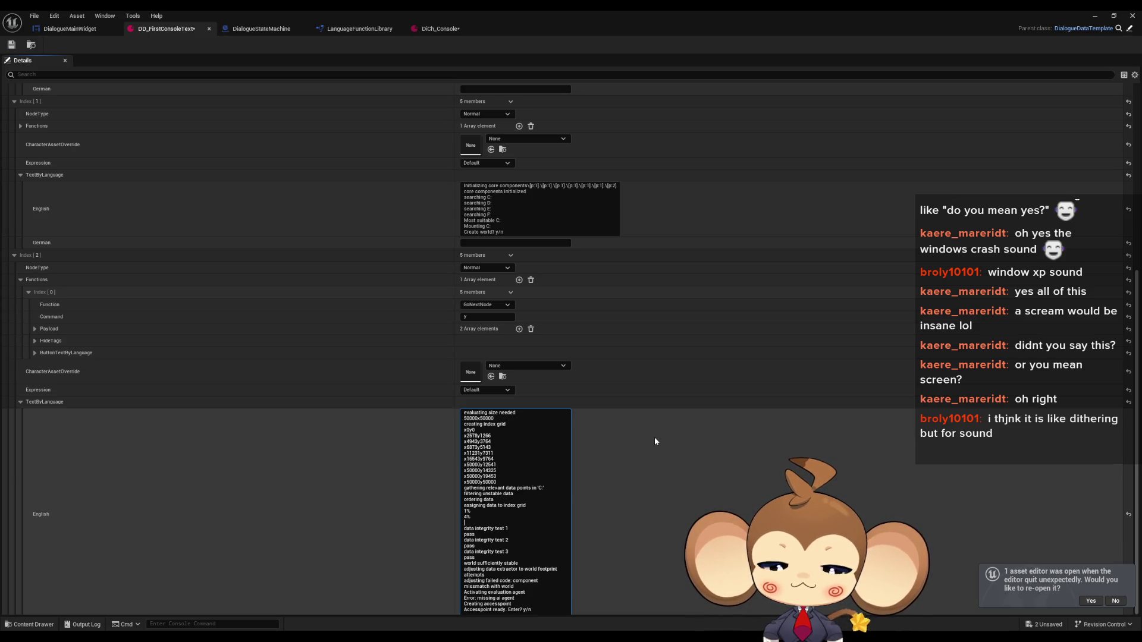
type("11")
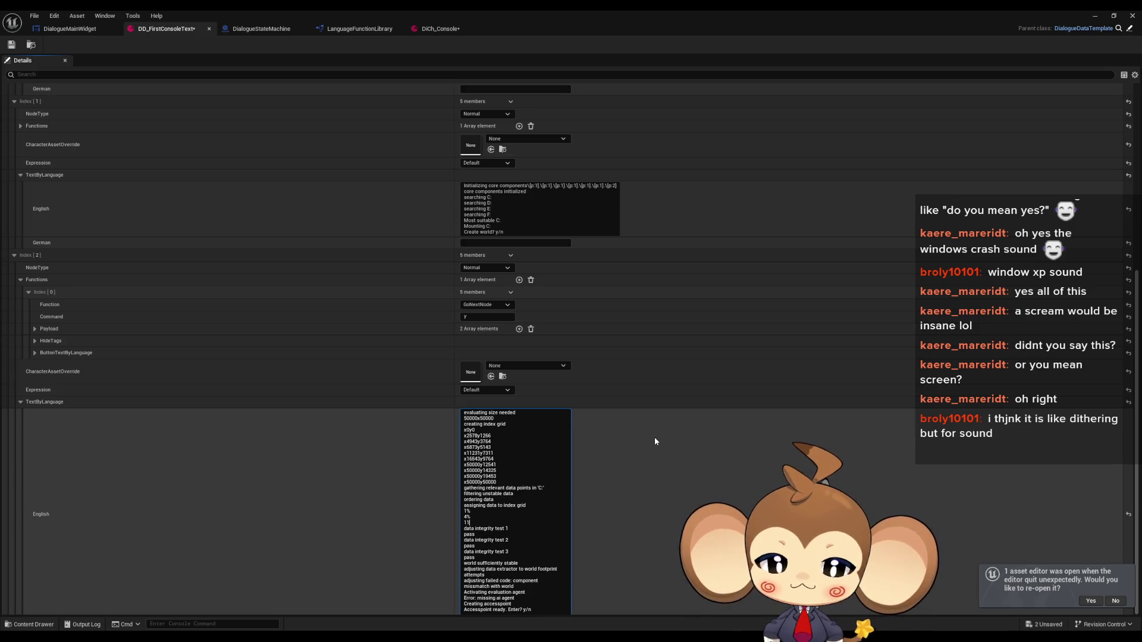
type("%")
key("shift+Return")
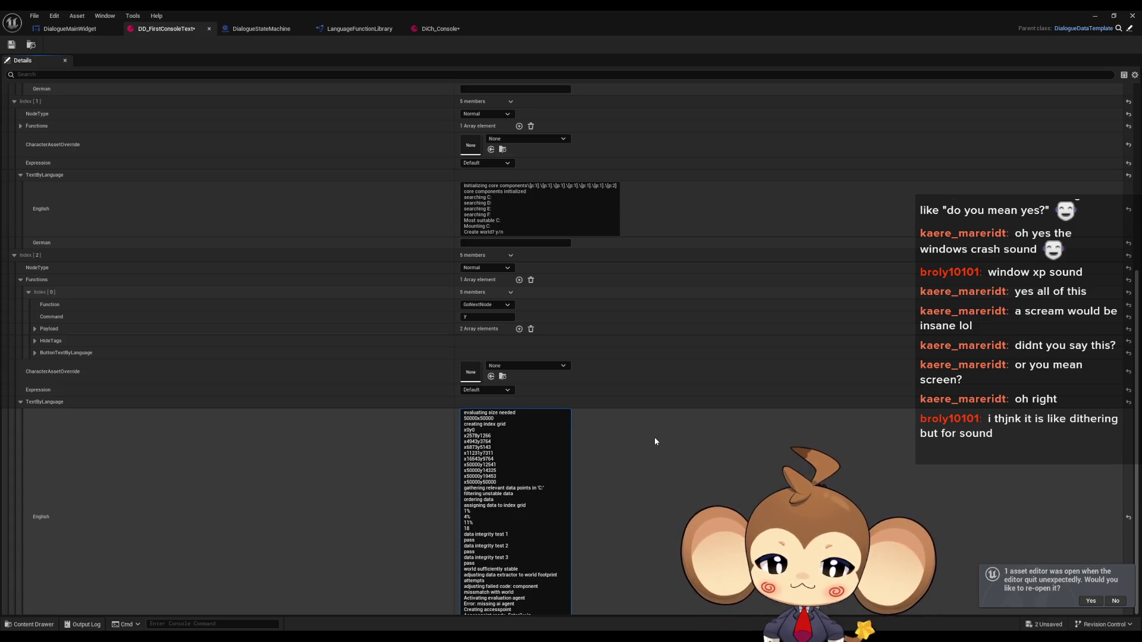
type("18%")
key("shift+Return")
type("27")
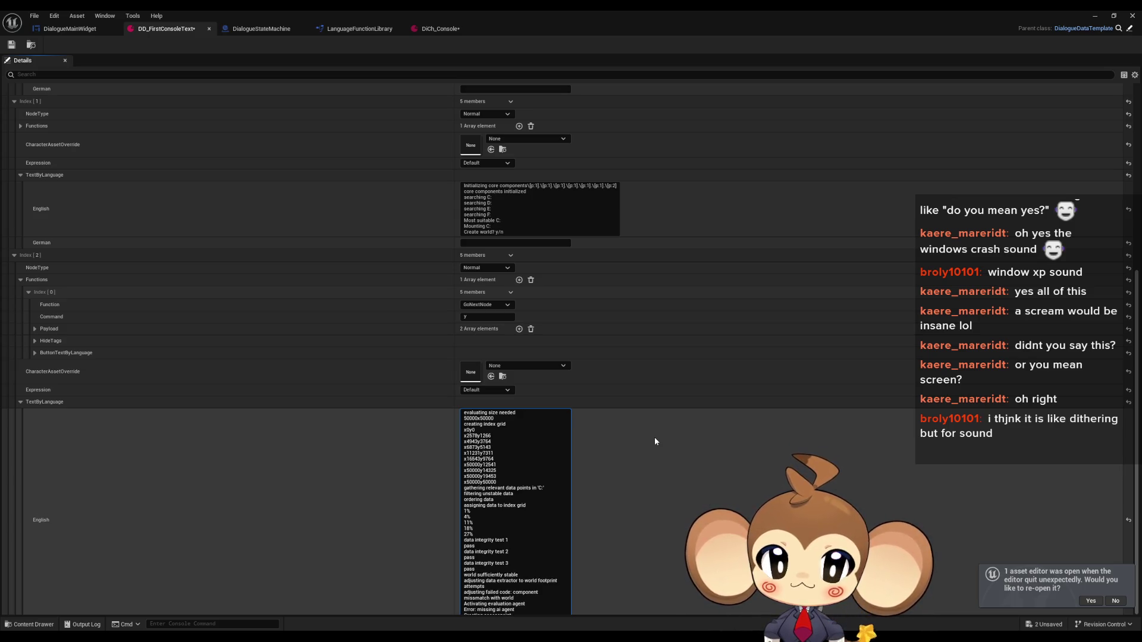
type("%")
key("shift+Return")
type("31")
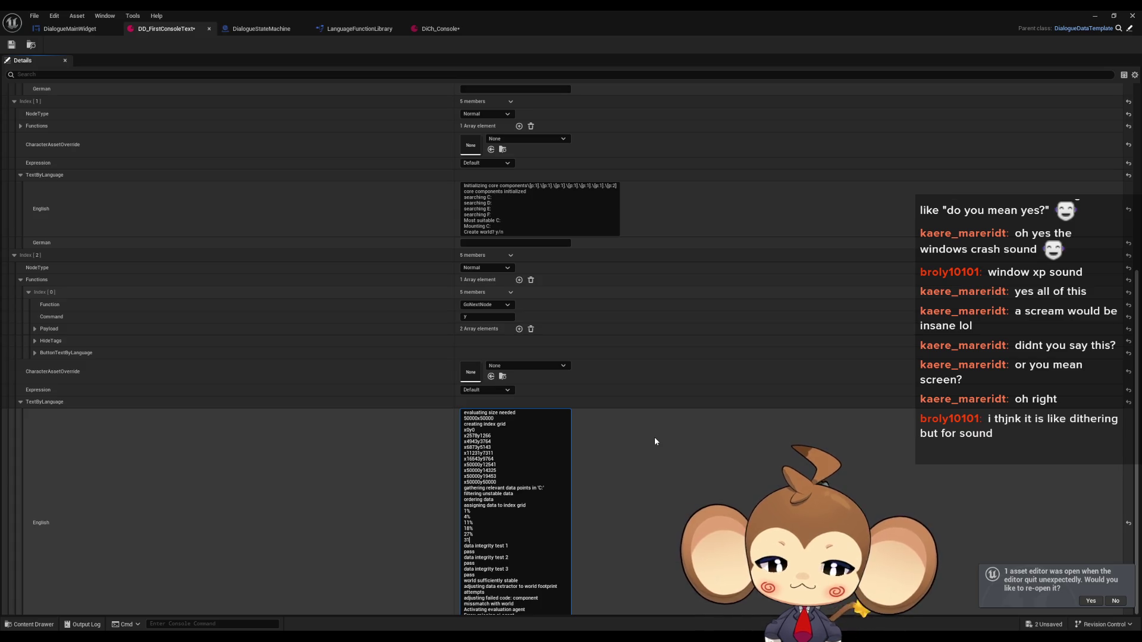
type("%")
key("shift+Return")
type("3%")
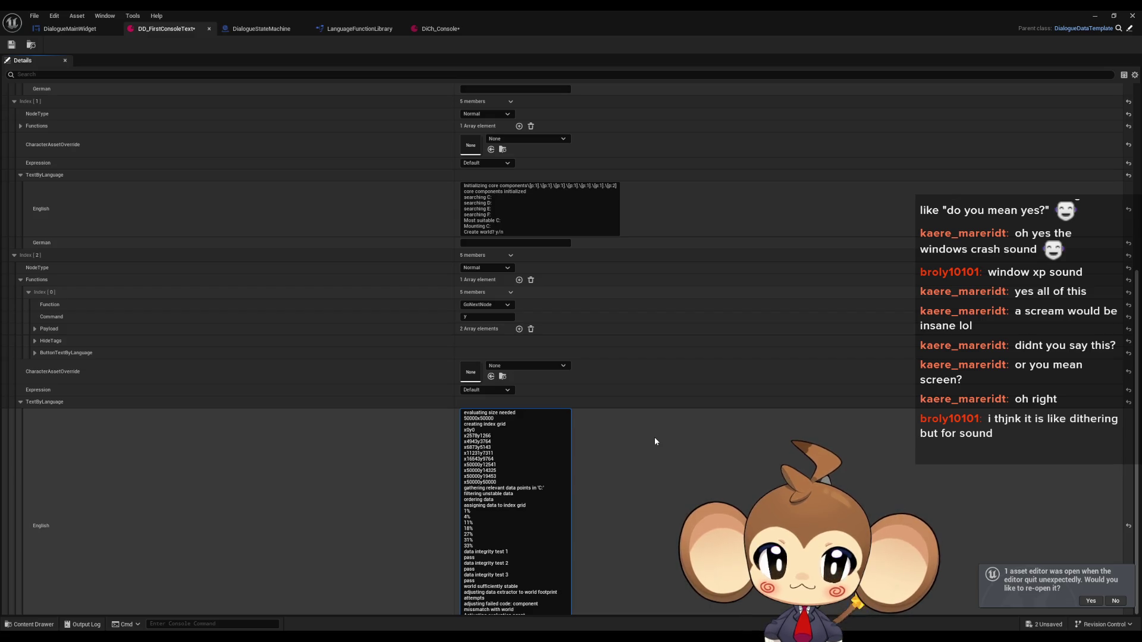
key("shift+Return")
type("36")
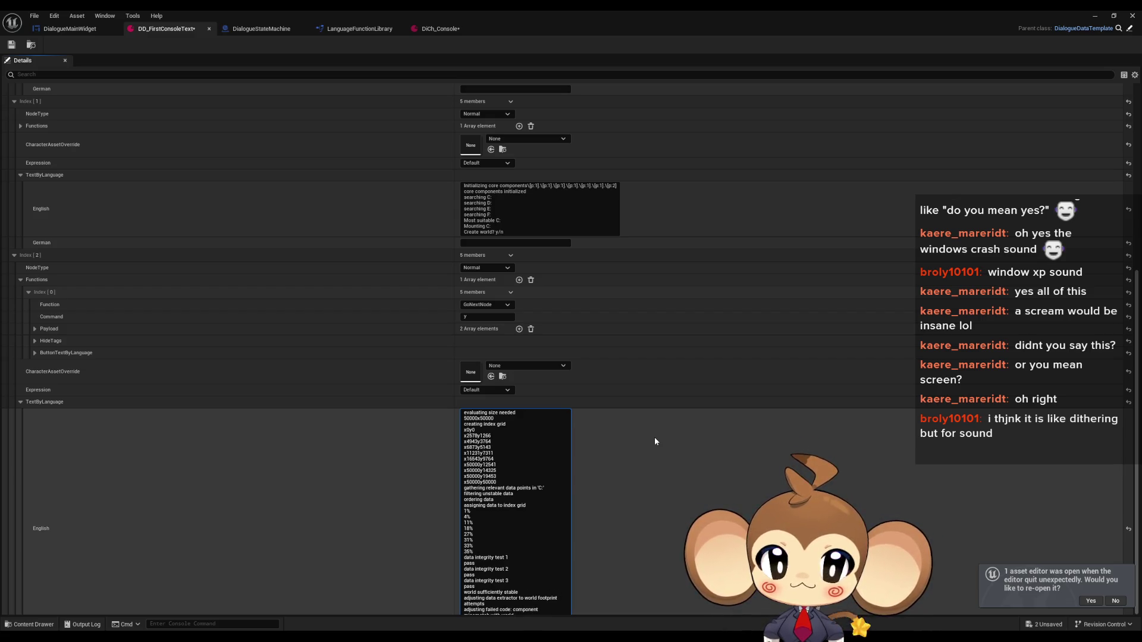
type("%")
key("shift+Return")
type("3")
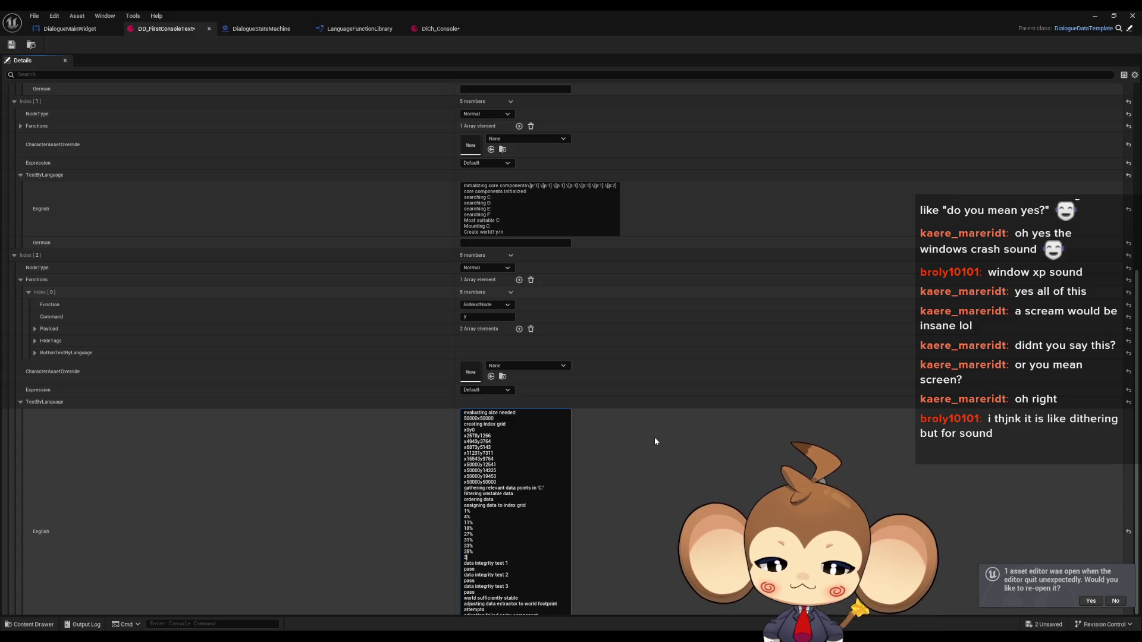
type("5%")
key("shift+Return")
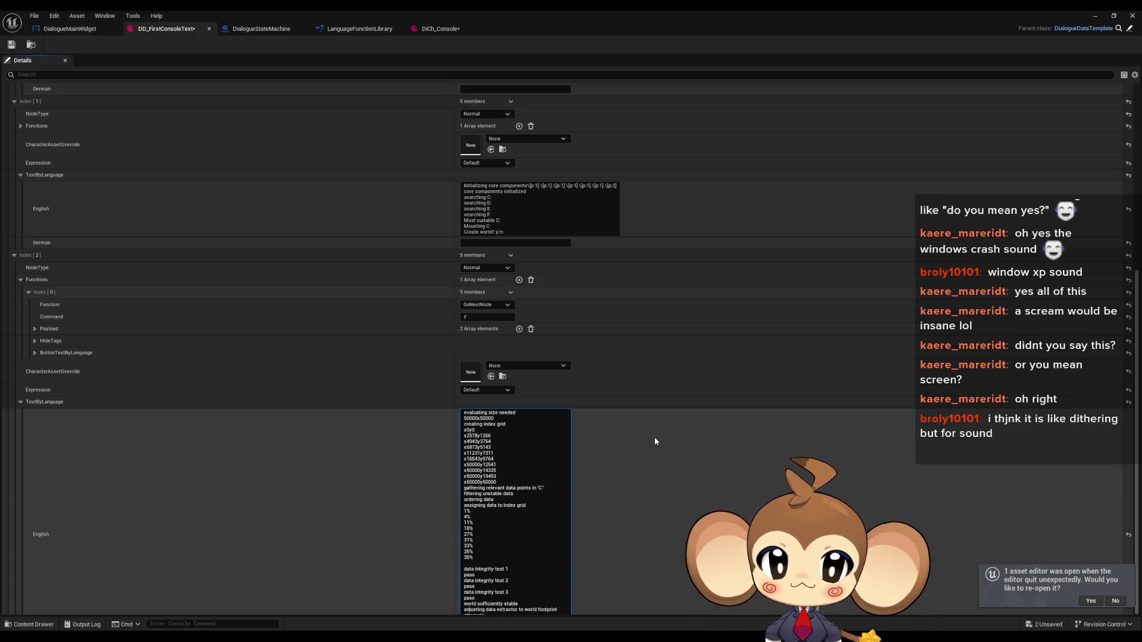
type("7%")
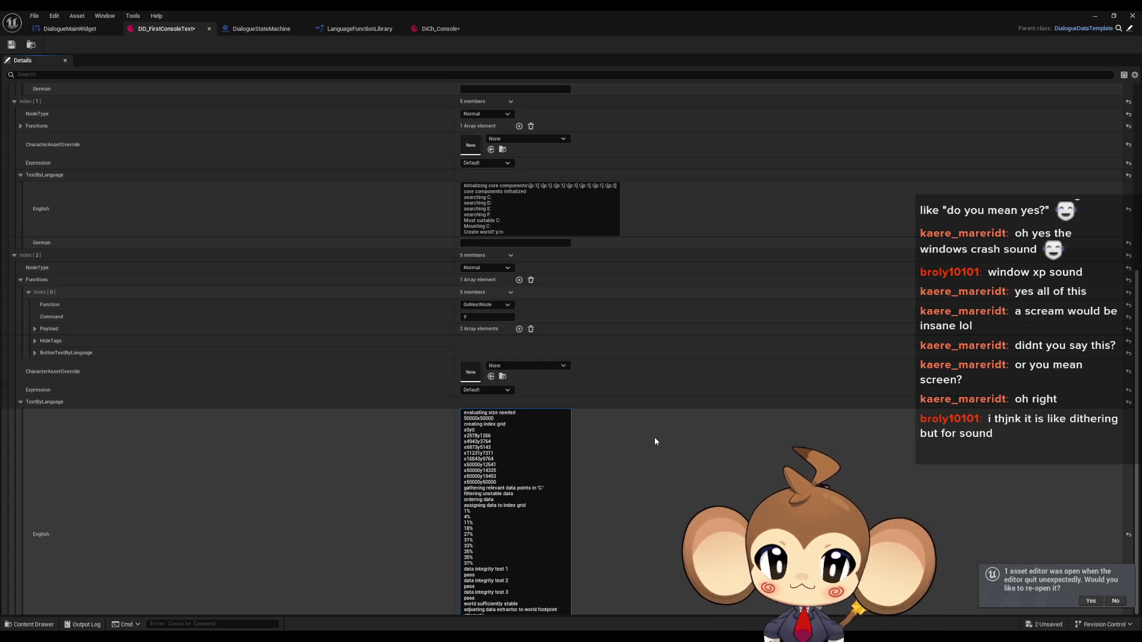
key("shift+Return")
type("40")
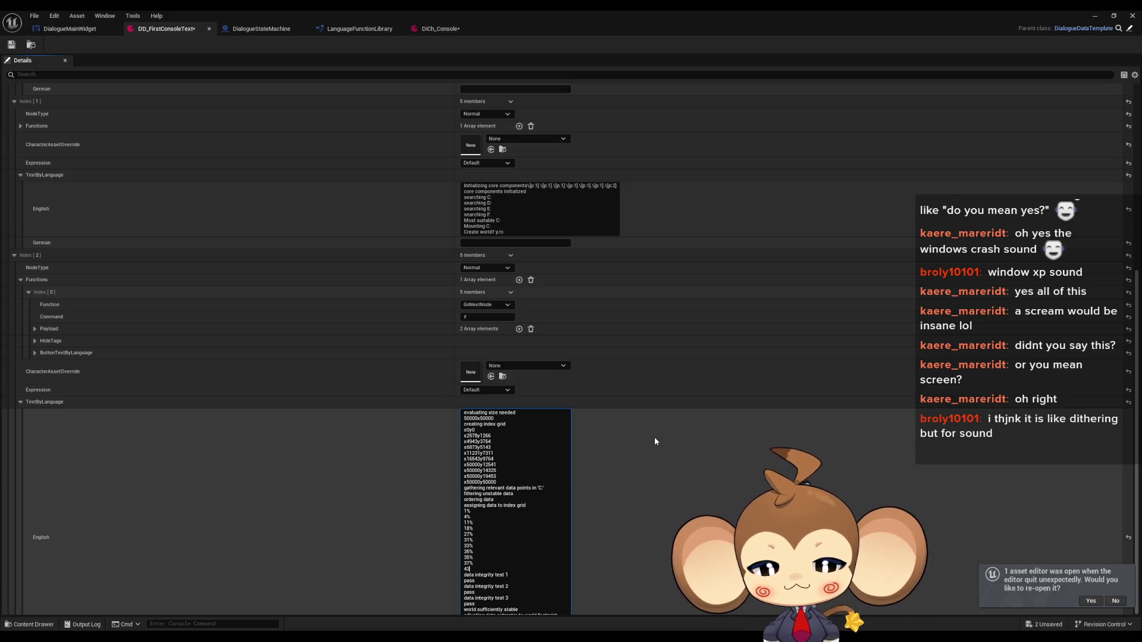
Continue with percentage lines 43%, 48%, 61%, 77%, 82%, 83% and 85%.
key("shift+Return")
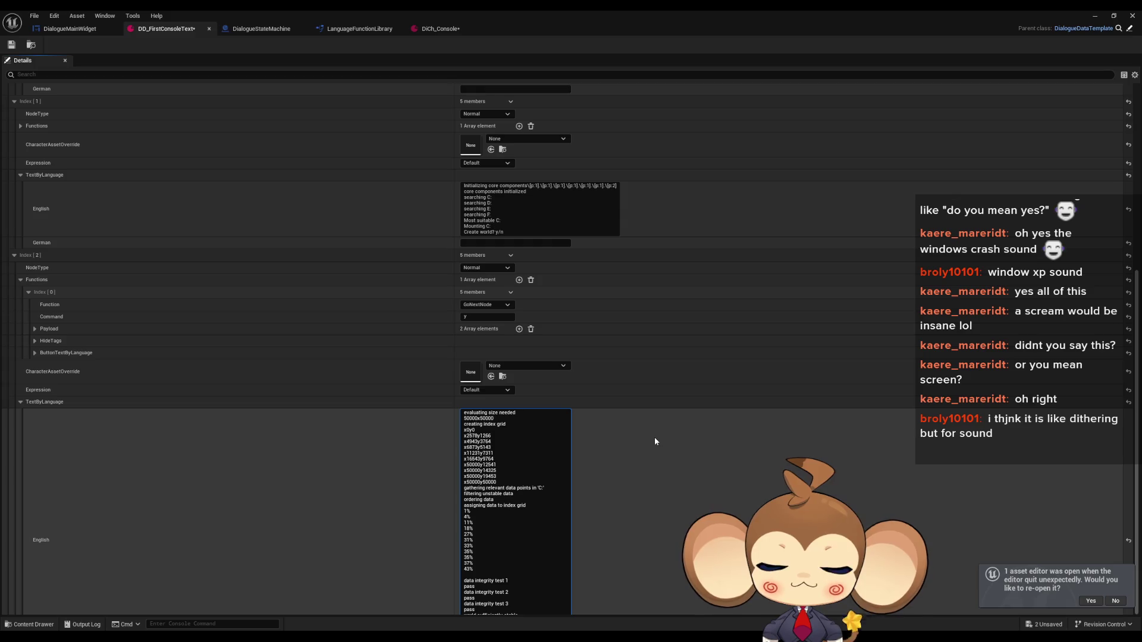
type("48")
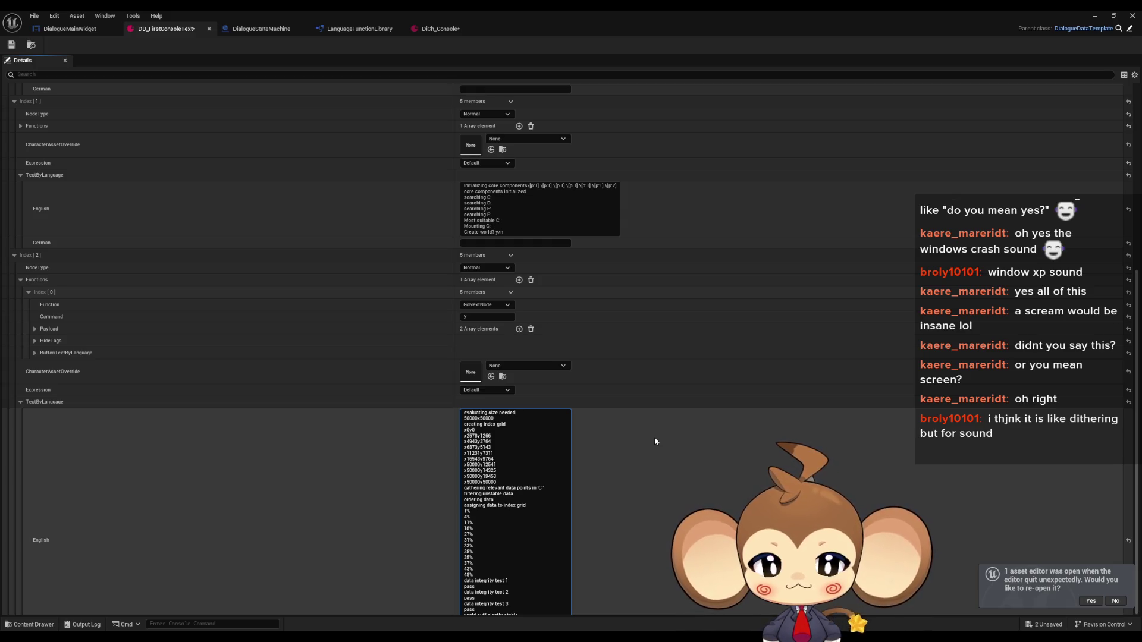
type("%")
key("shift+Return")
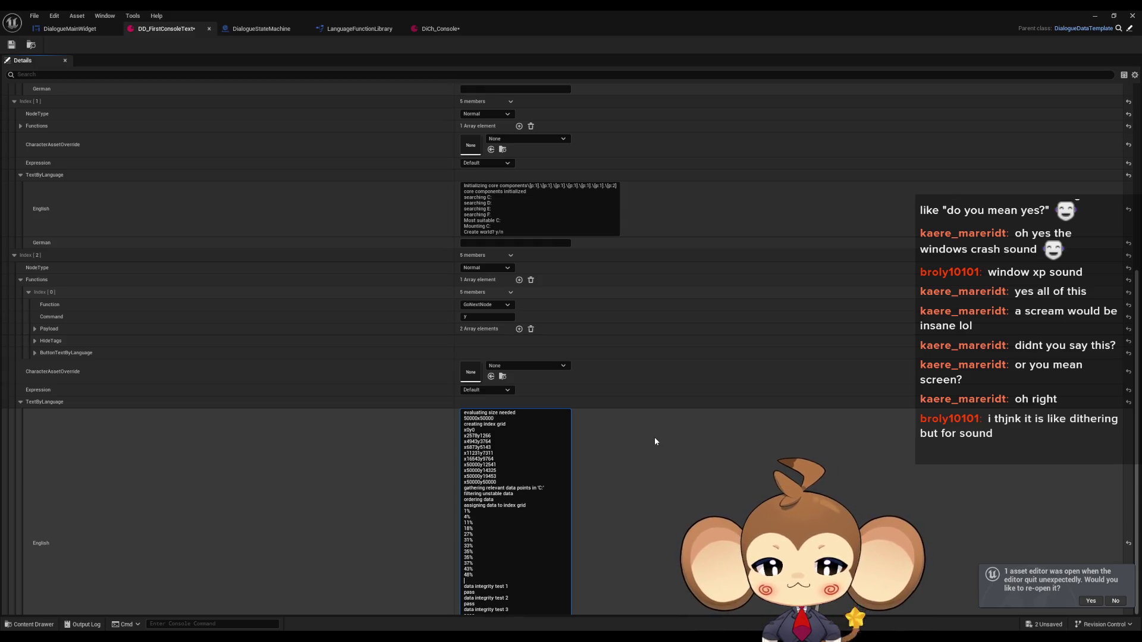
type("1")
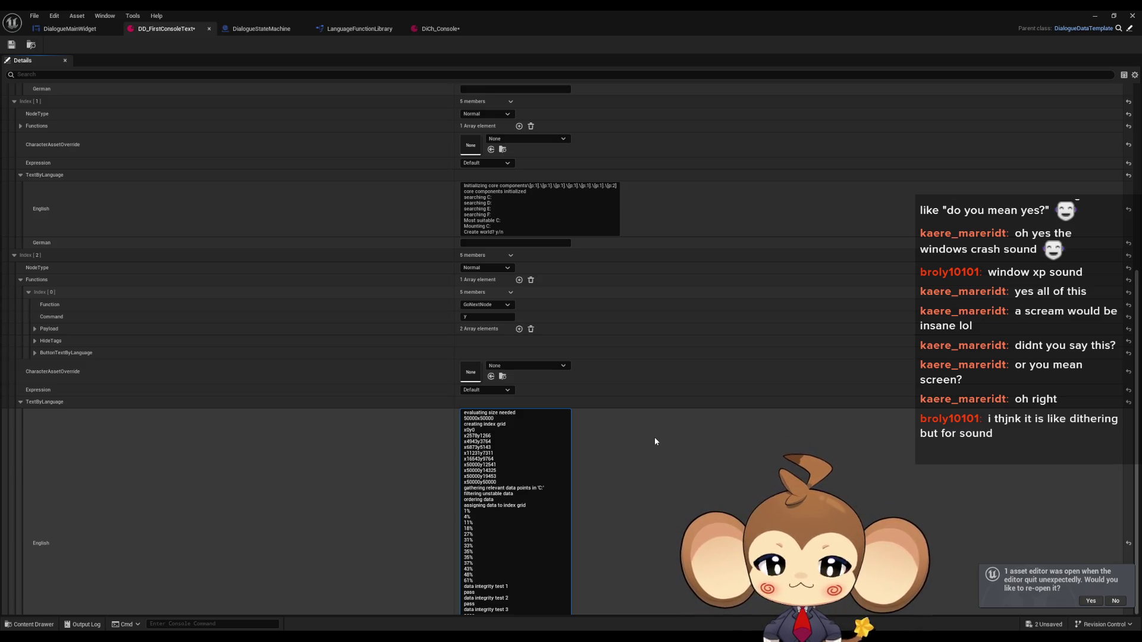
key("shift+Return")
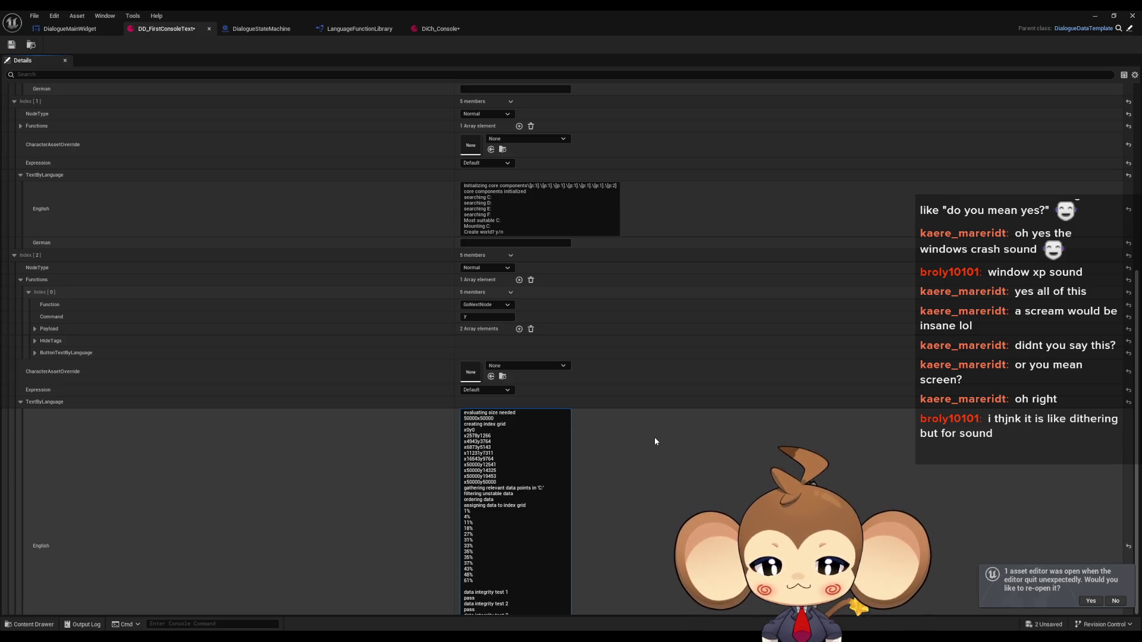
type("61")
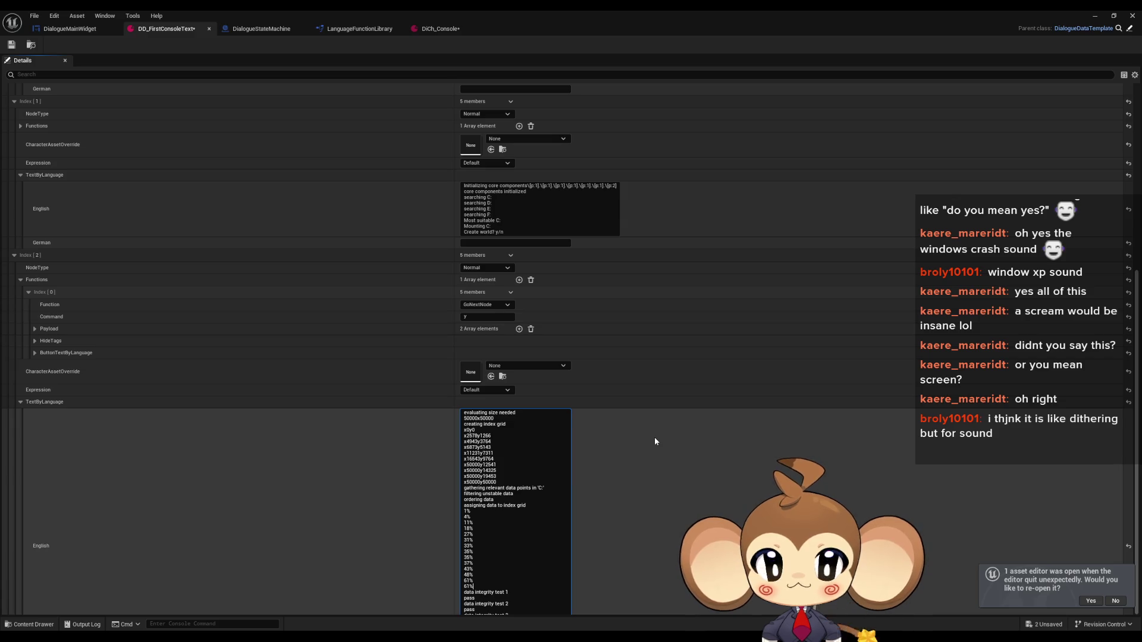
key("shift+Return")
type("61")
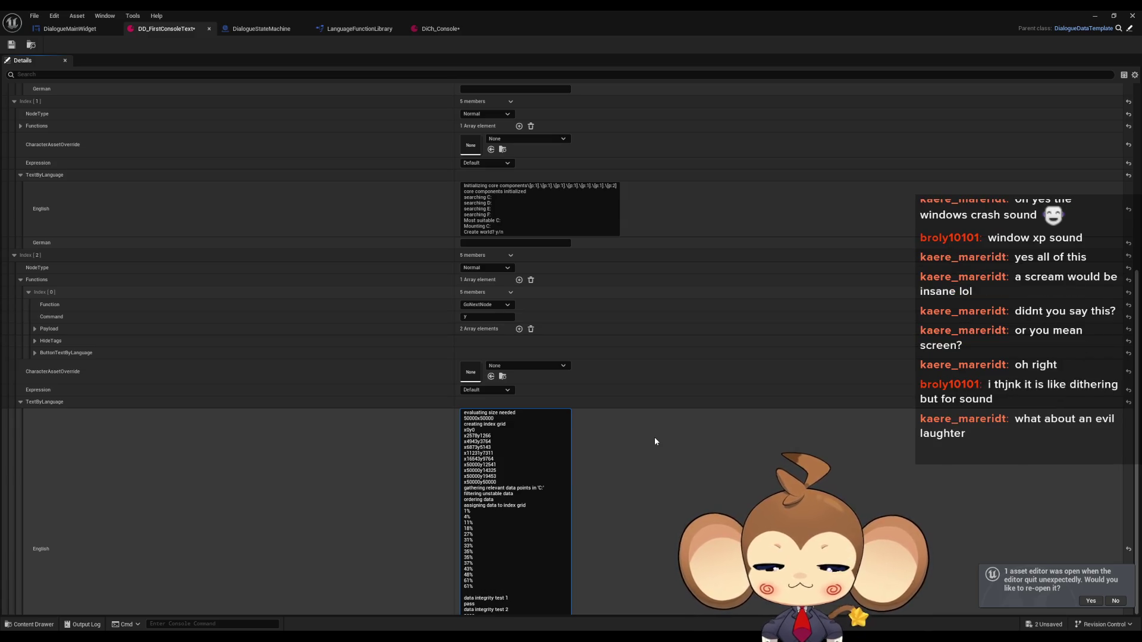
type("%")
key("shift+Return")
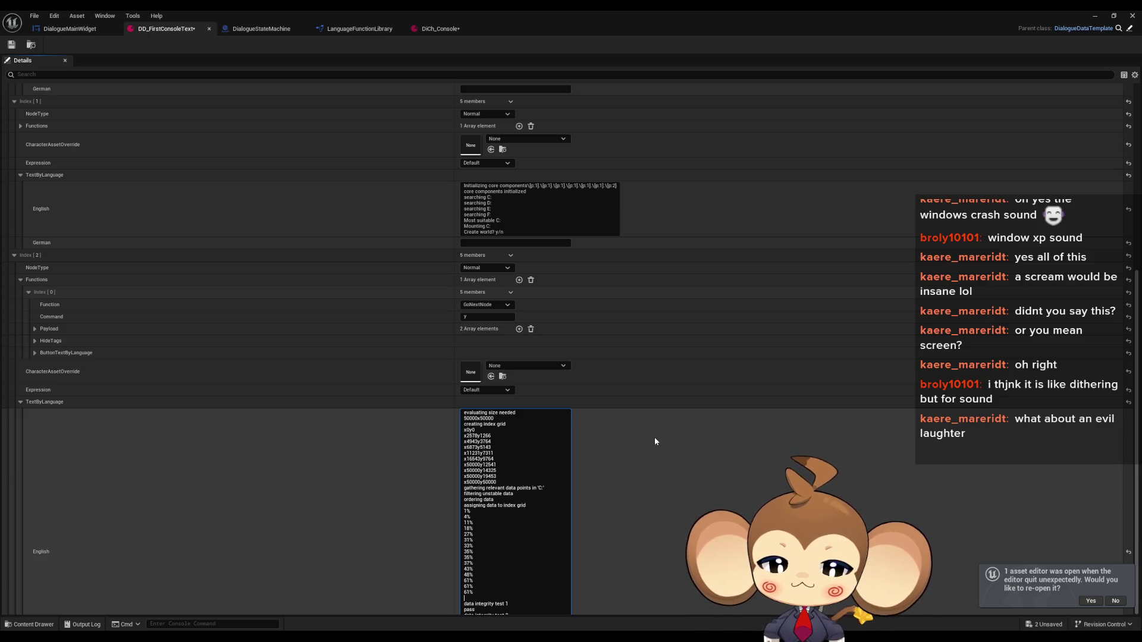
type("71")
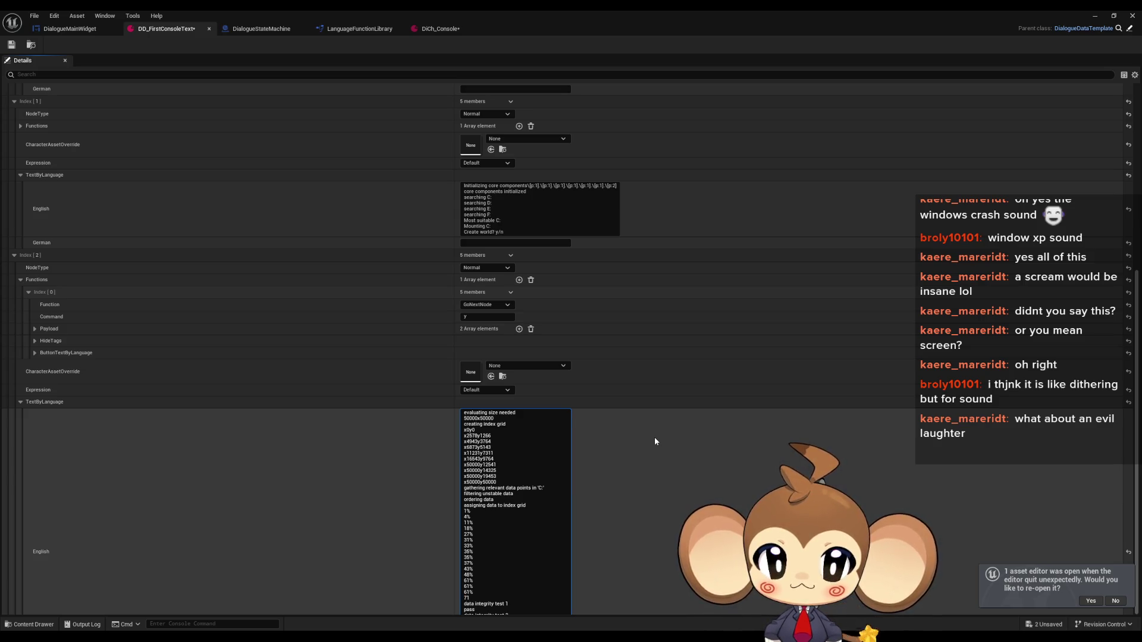
key("BackSpace")
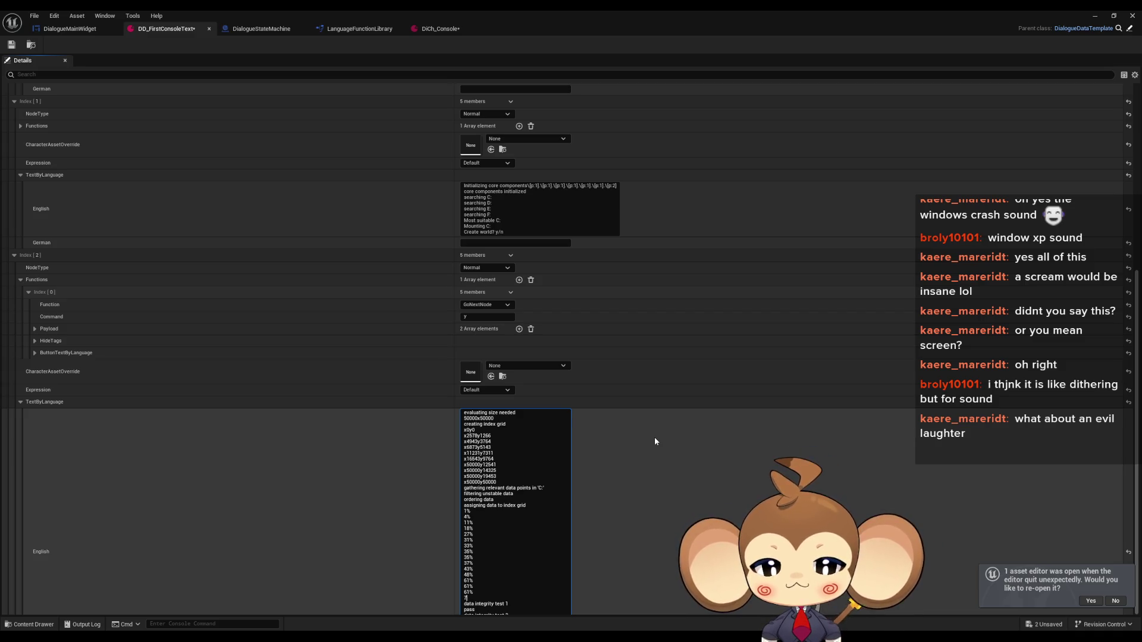
key("BackSpace")
type("7")
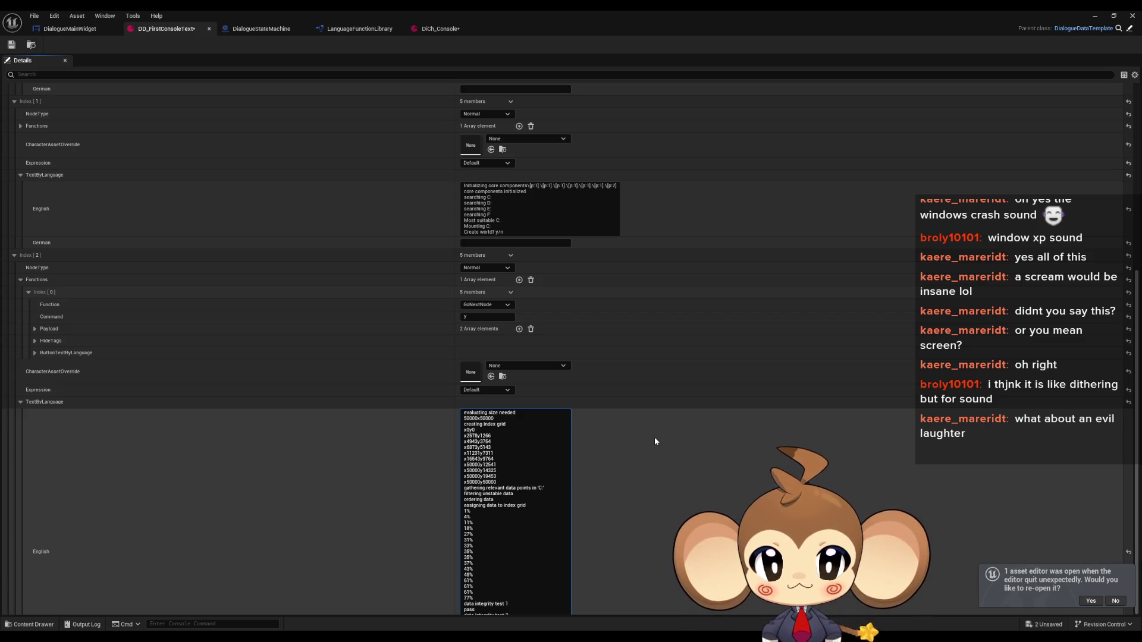
key("shift+Return")
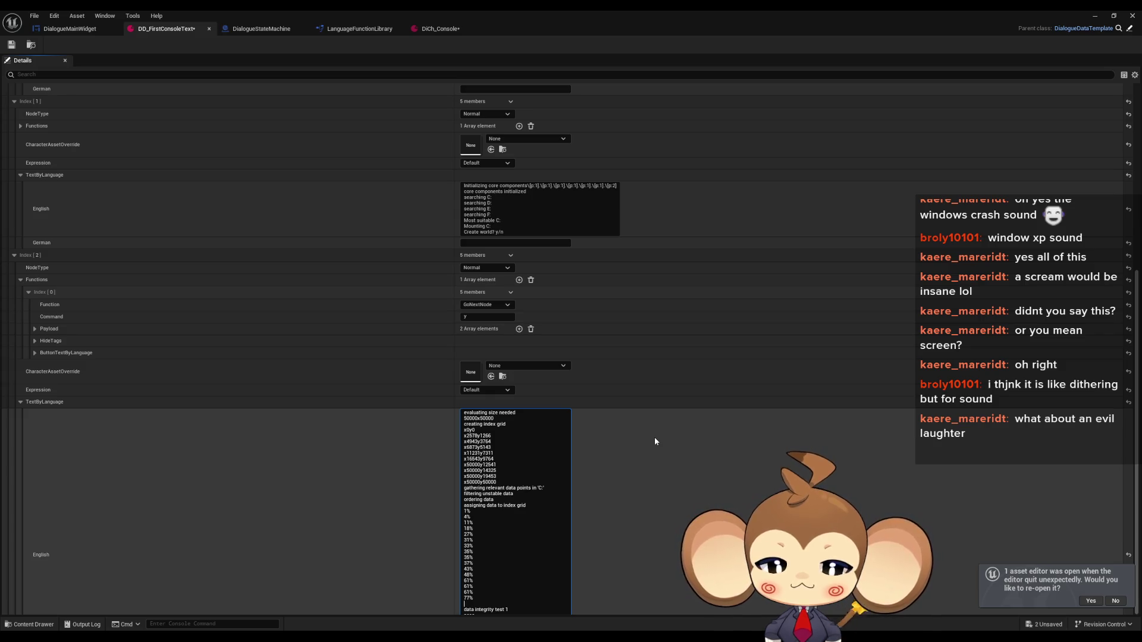
type("82")
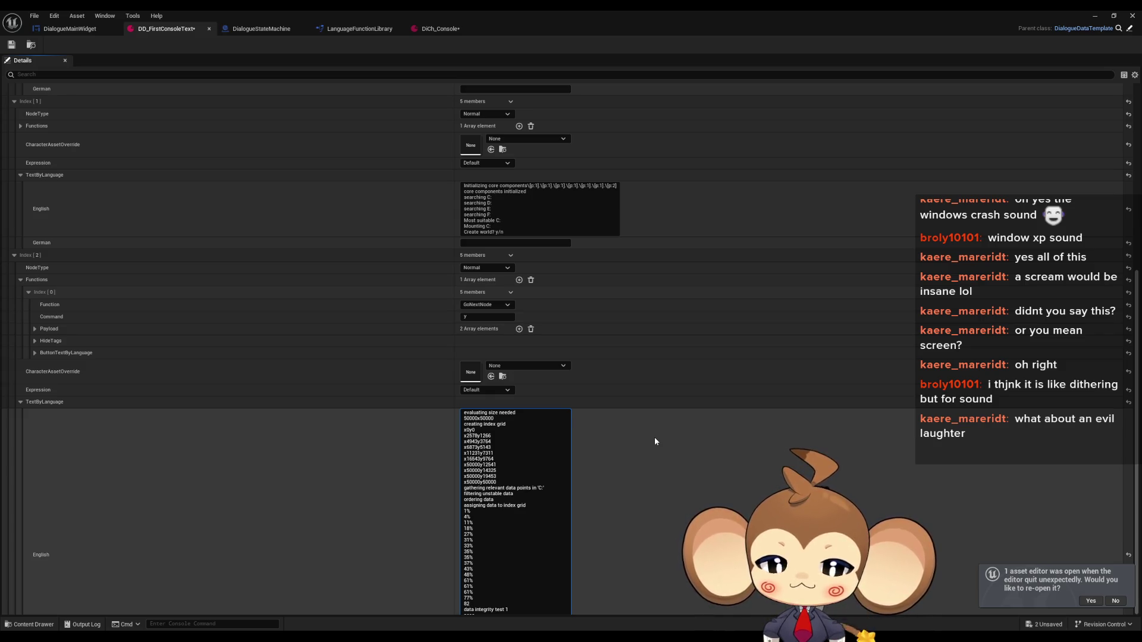
type("%")
key("shift+Return")
type("83%")
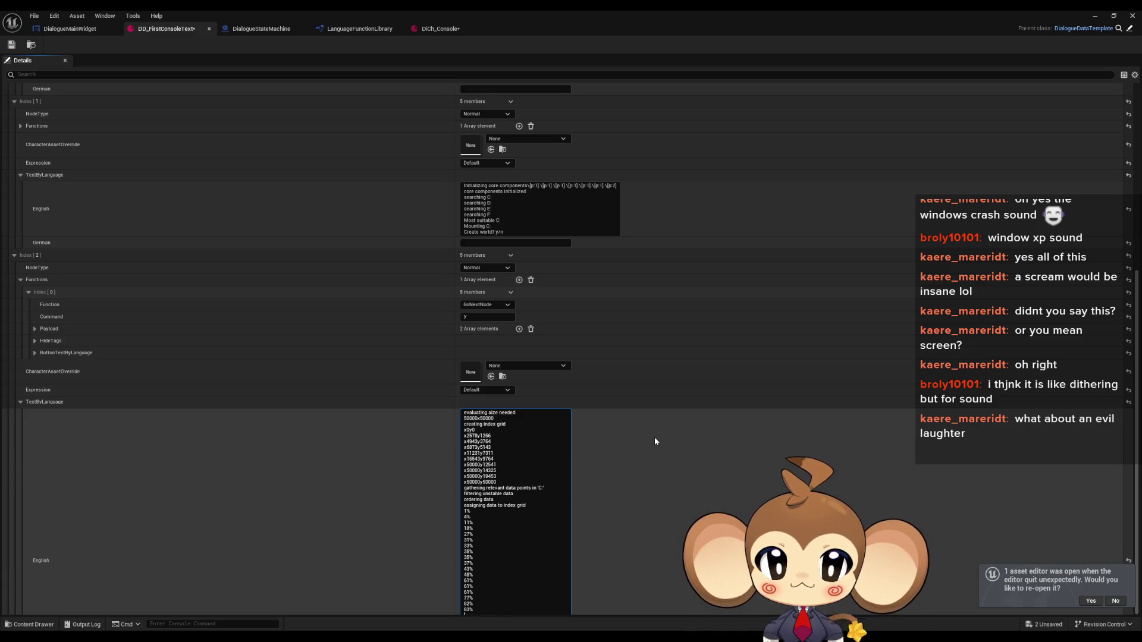
key("shift+Return")
type("85%")
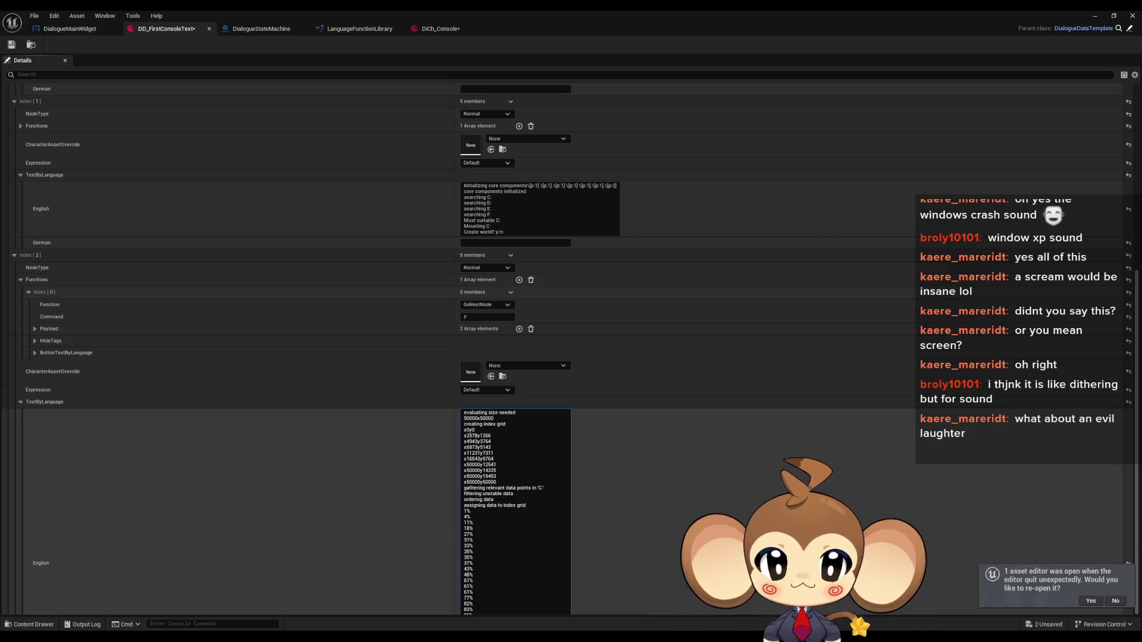
Set the 95% line's pause tag to 2 and add a '100%' line beneath it.
scroll(698, 458, "down", 1)
scroll(668, 466, "down", 4)
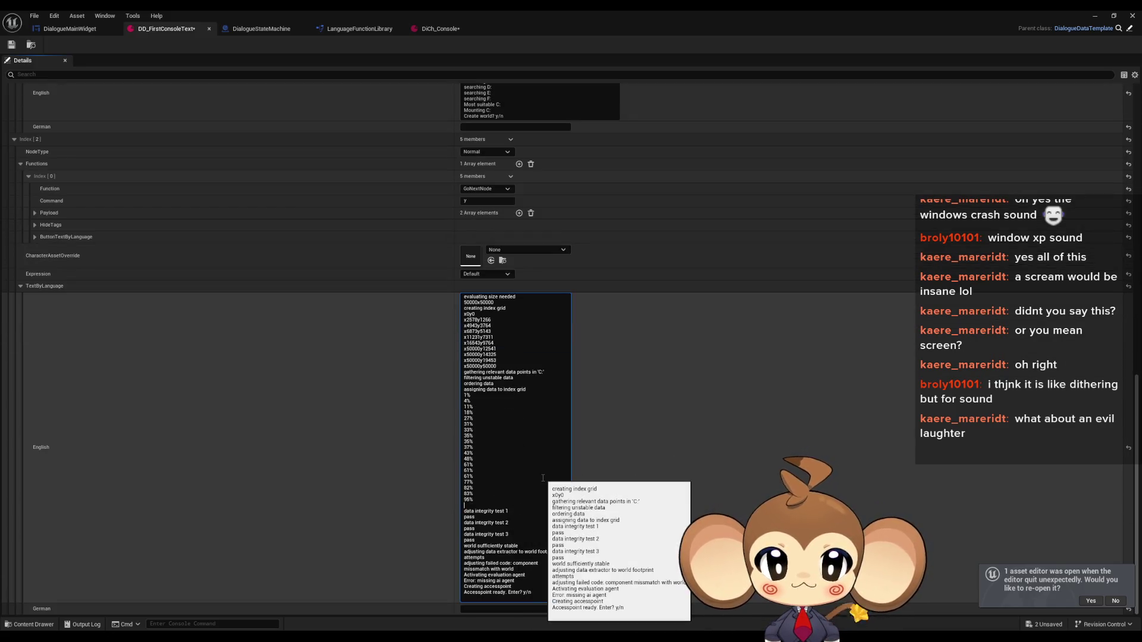
key("BackSpace")
type("\\\\")
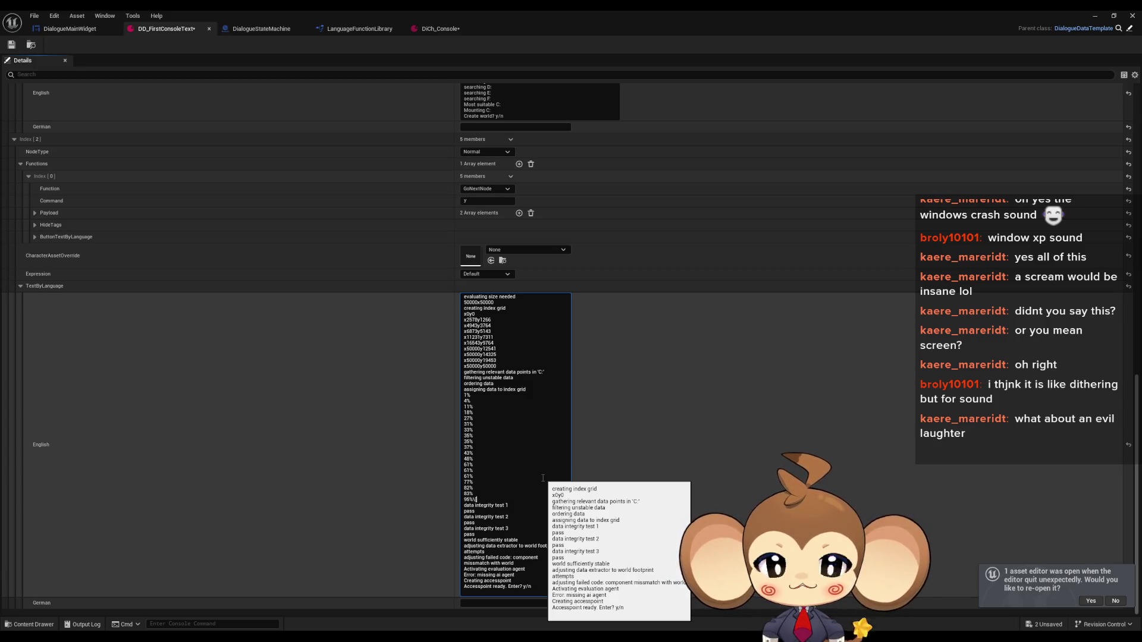
type("n")
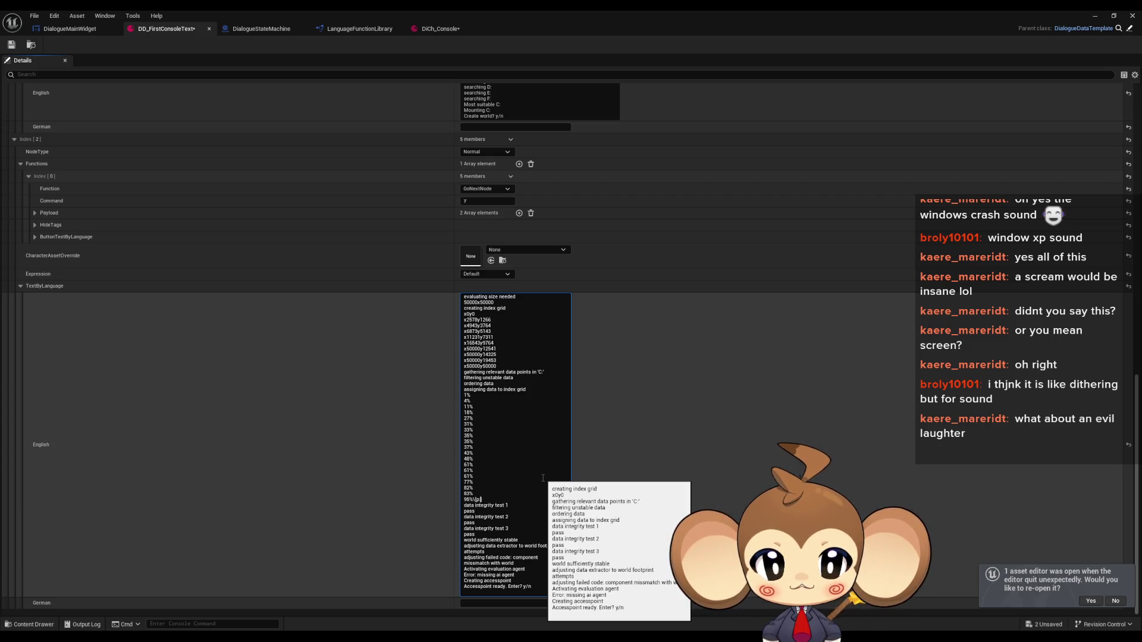
type("2")
key("shift+Return")
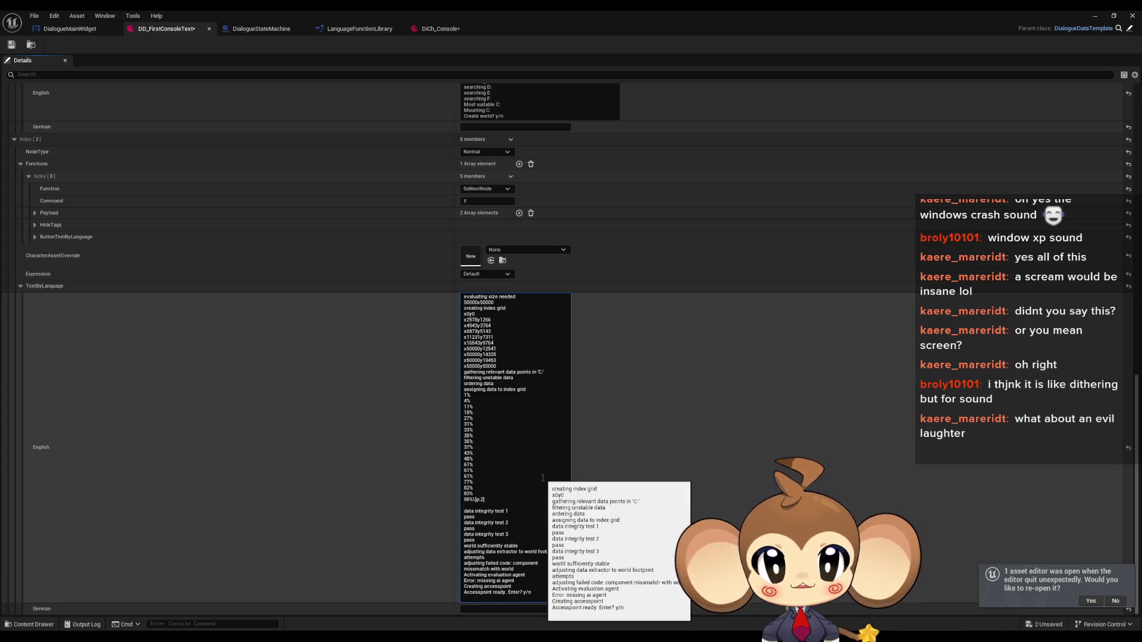
type("00")
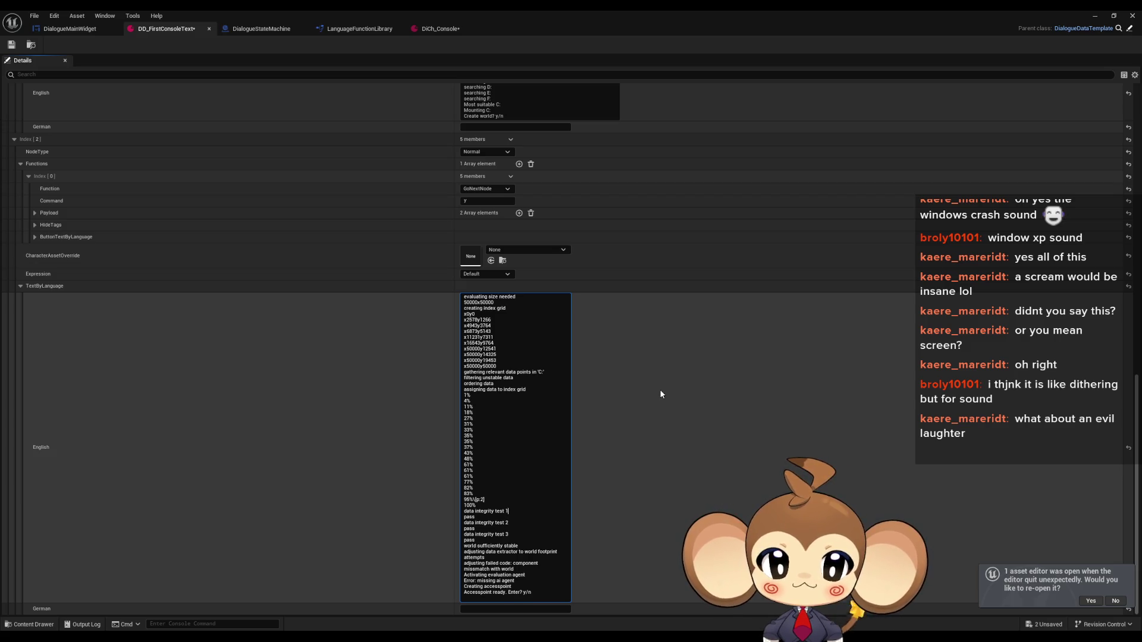
Write alpha and beta lines with repeated \[p:1]. pause tags under data integrity test 1.
key("shift+Return")
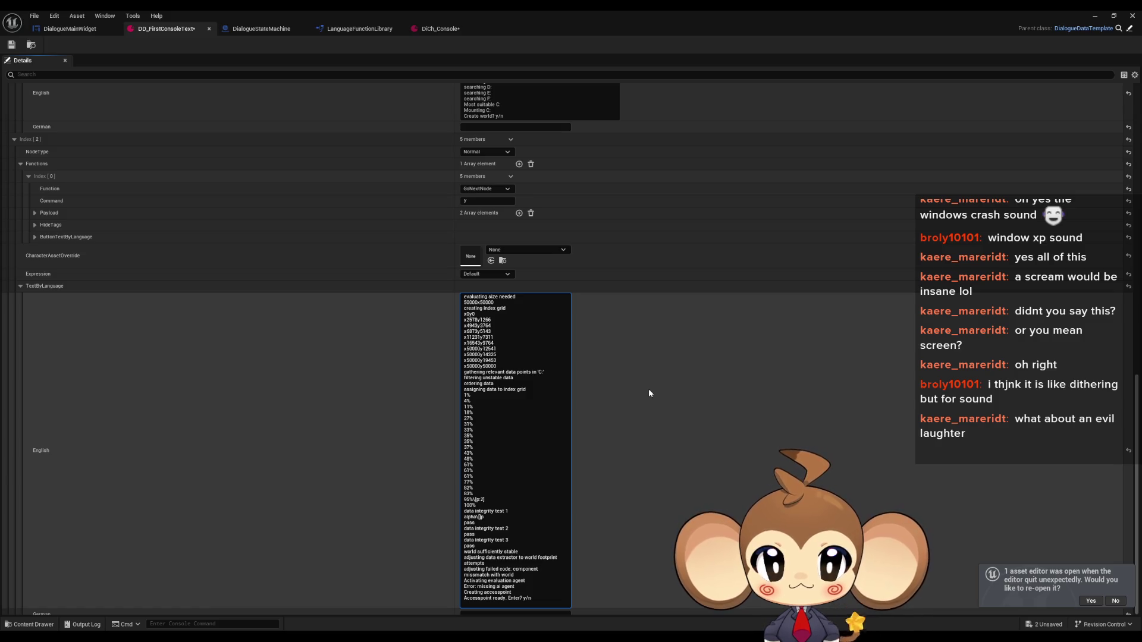
type("alpha\\[p]")
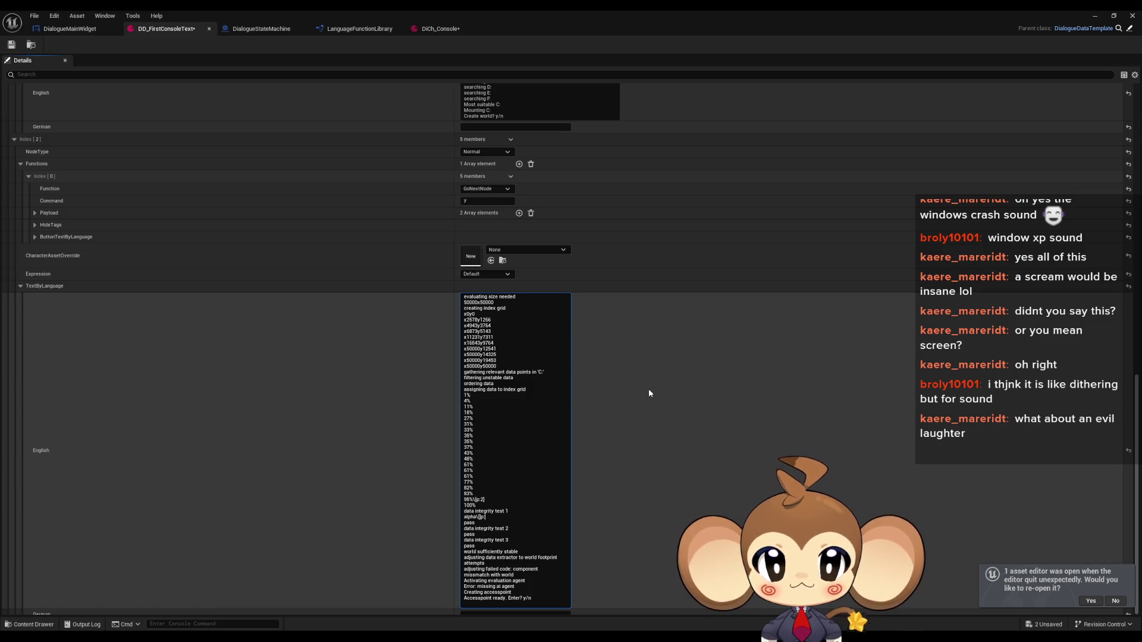
key("BackSpace")
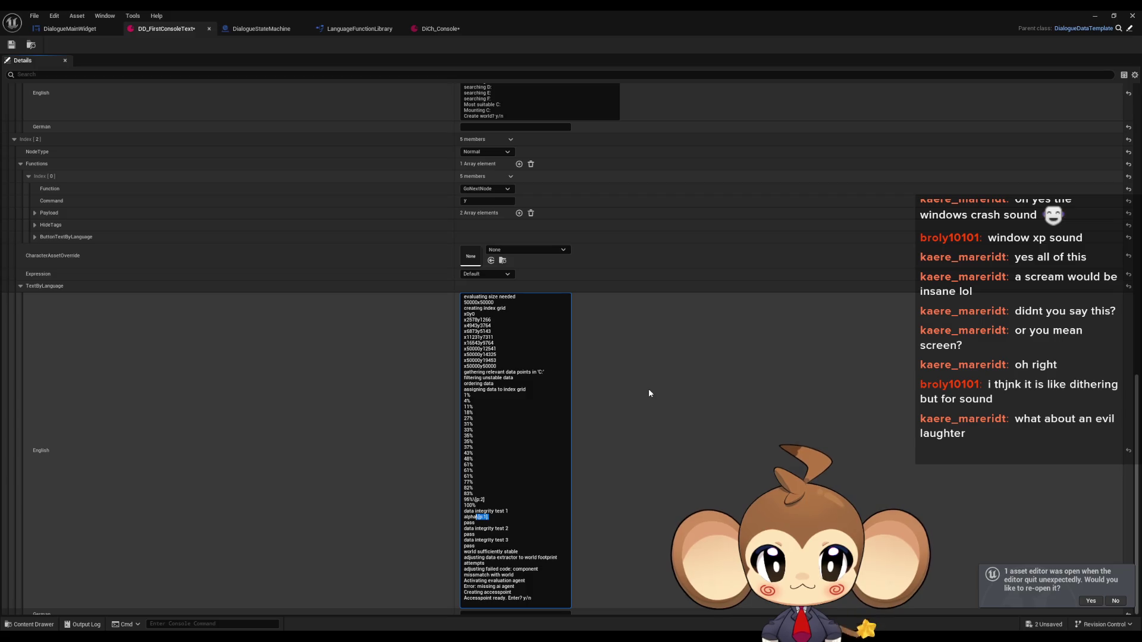
key("Right")
type(".\\[p:1].\\[p:1].")
type("\\[p:1]")
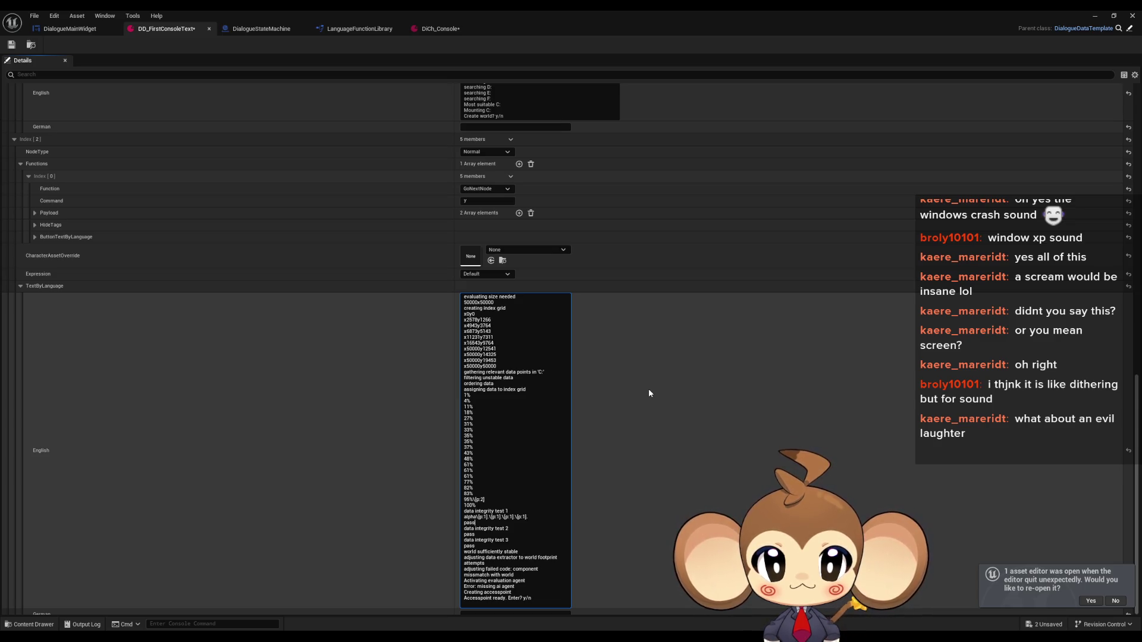
key("shift+Return")
type("beta")
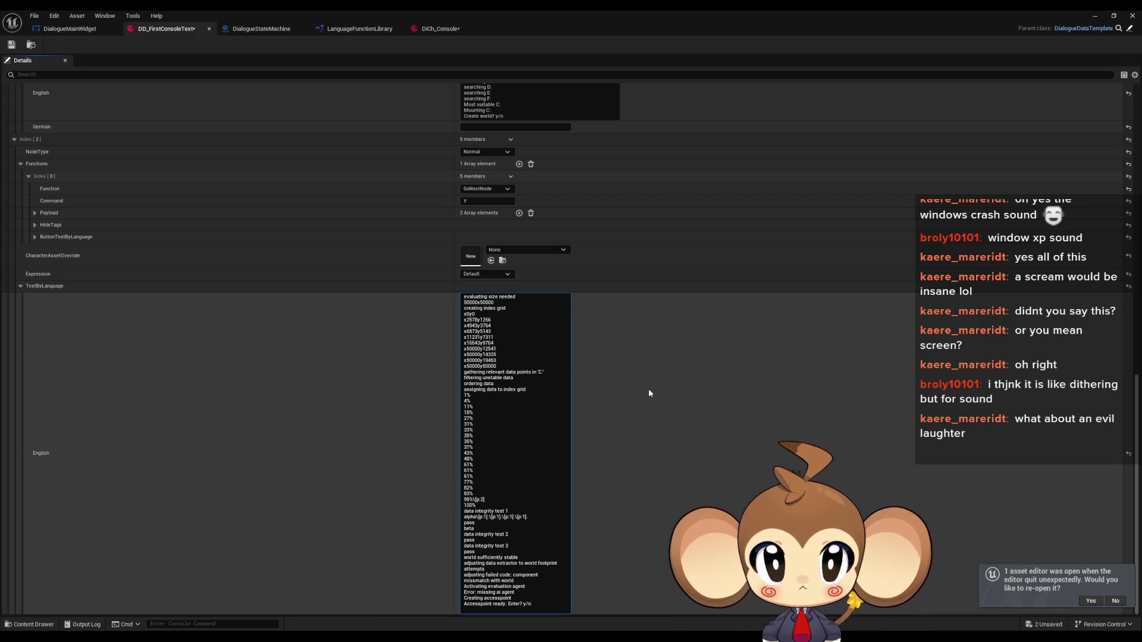
type("\\[p:1].")
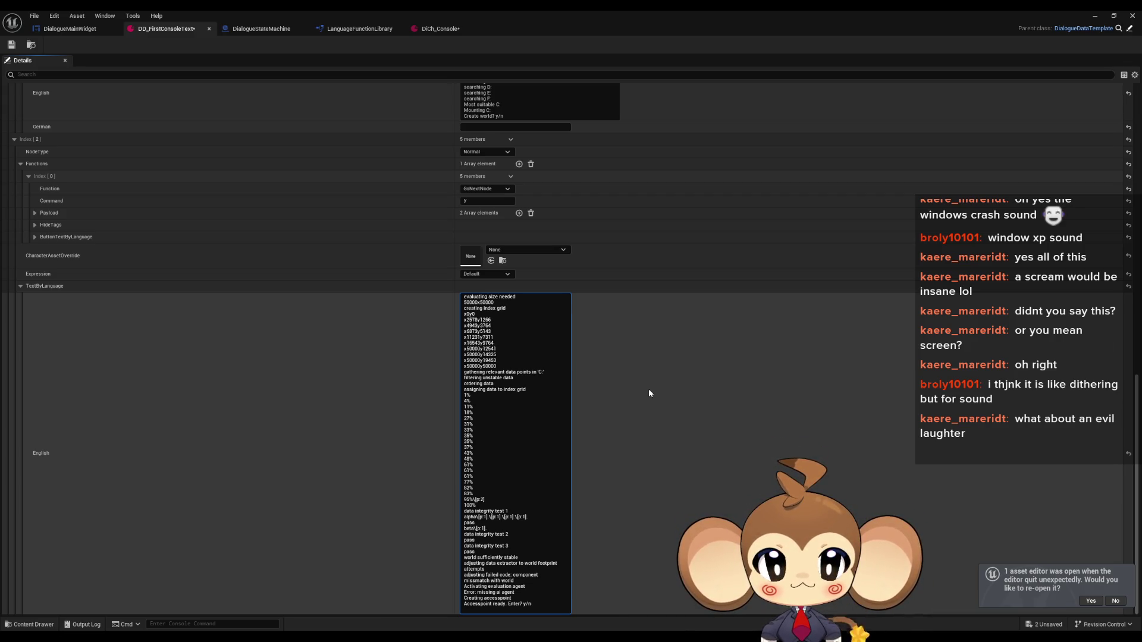
type("\\[p:1].\\[p:1].")
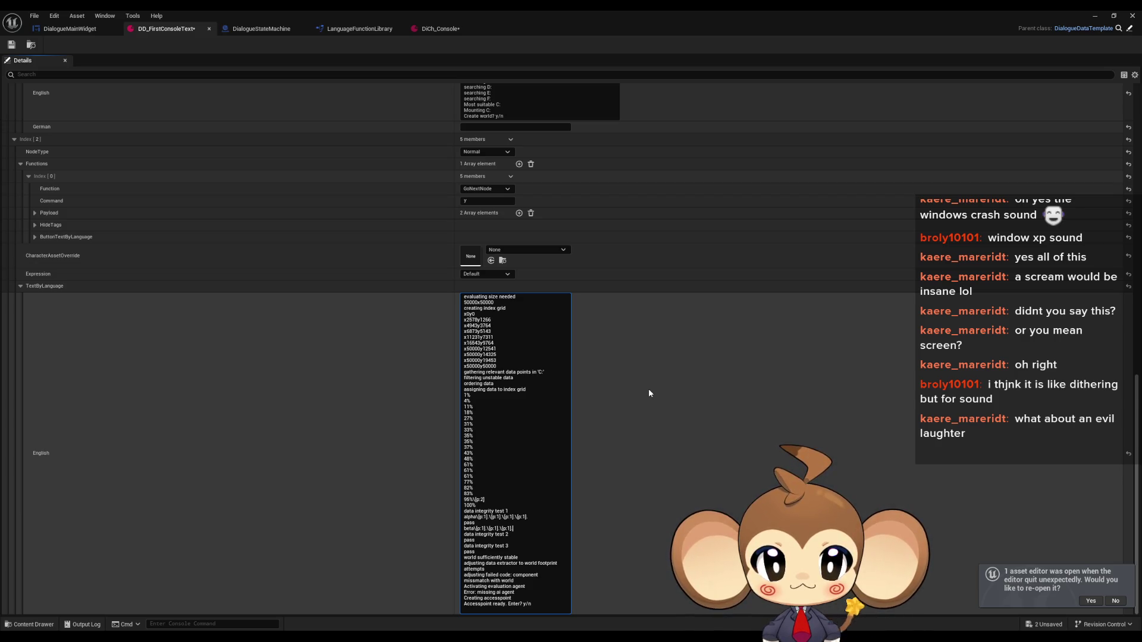
type("\\[p:1].")
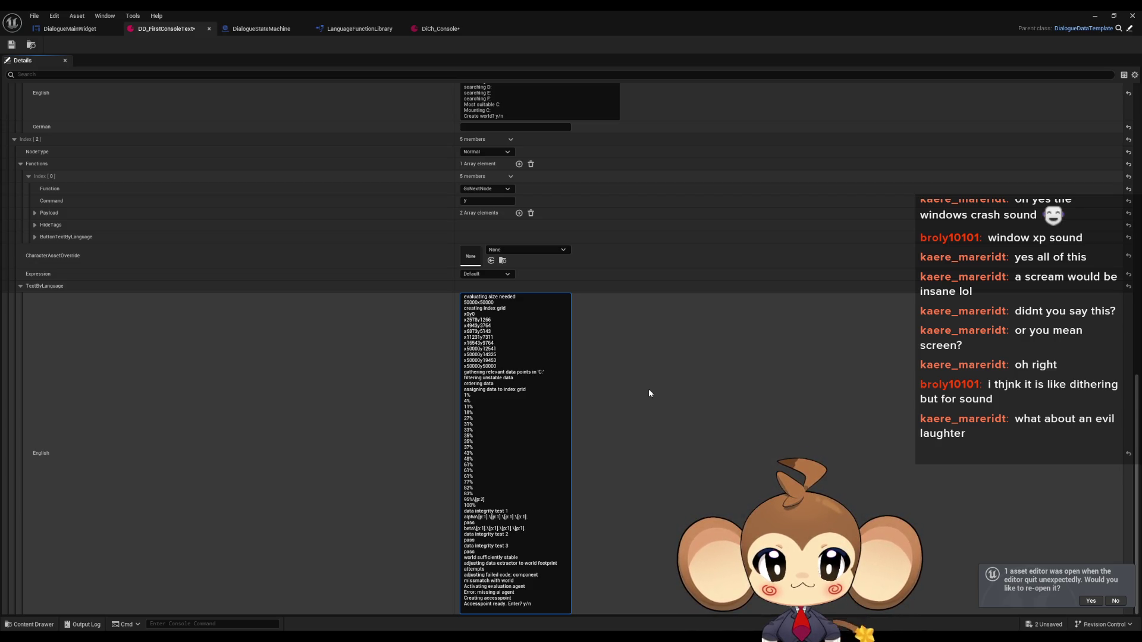
left_click(535, 516)
type(".")
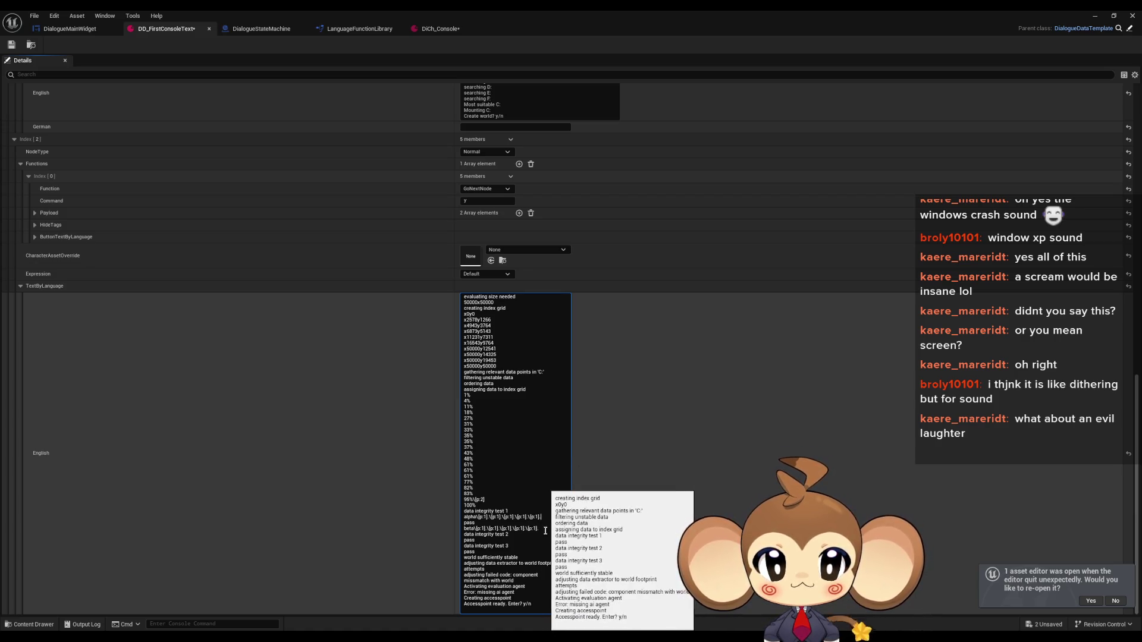
Add a 'pass' line and a gamma line with pasted pause tags, then select the alpha-to-gamma lines.
left_click(570, 528)
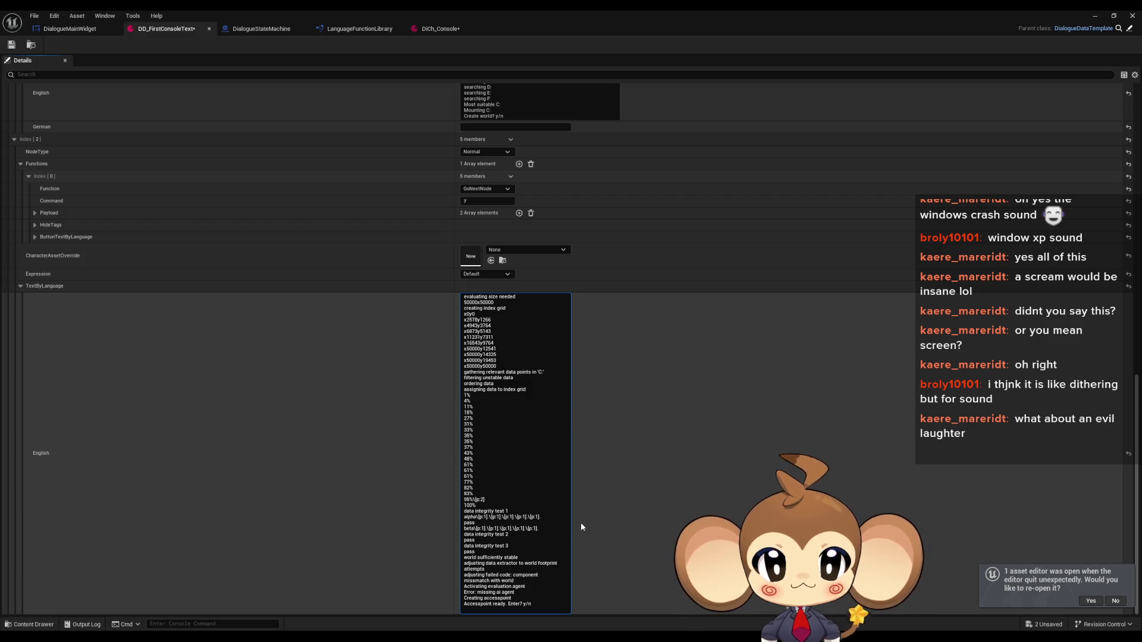
key("shift+Return")
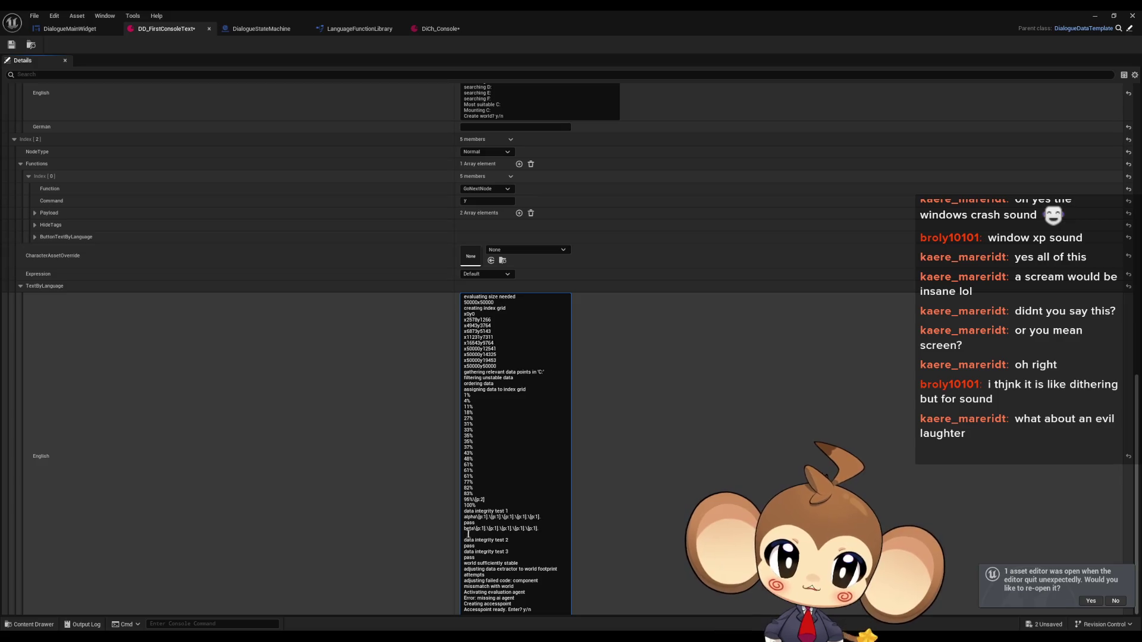
type("pass")
key("Return")
type("ga")
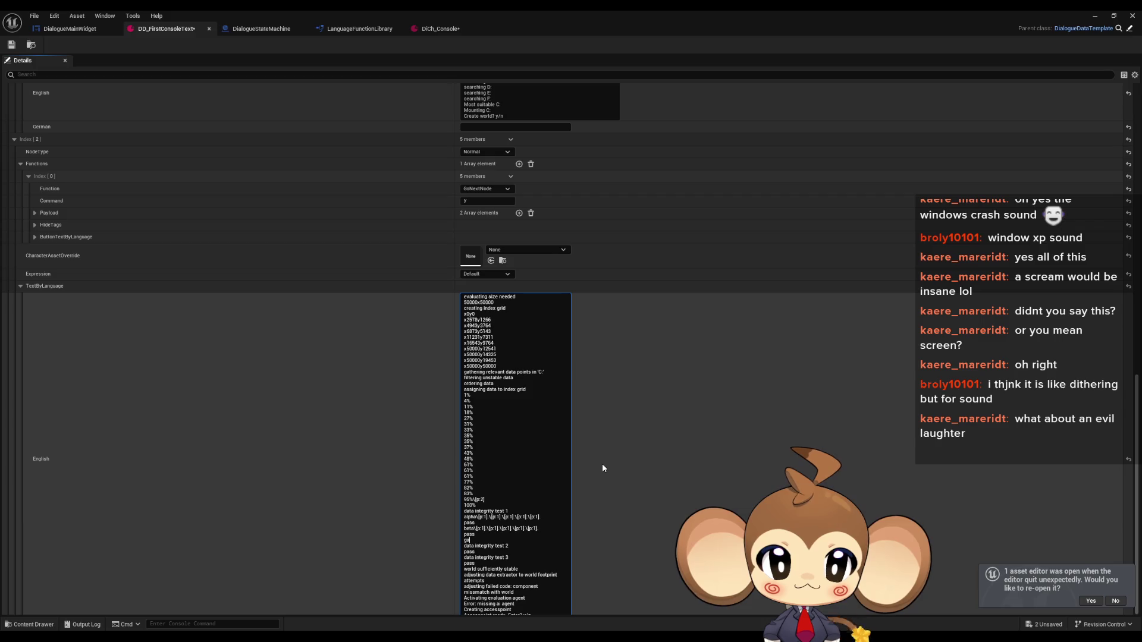
type("mma")
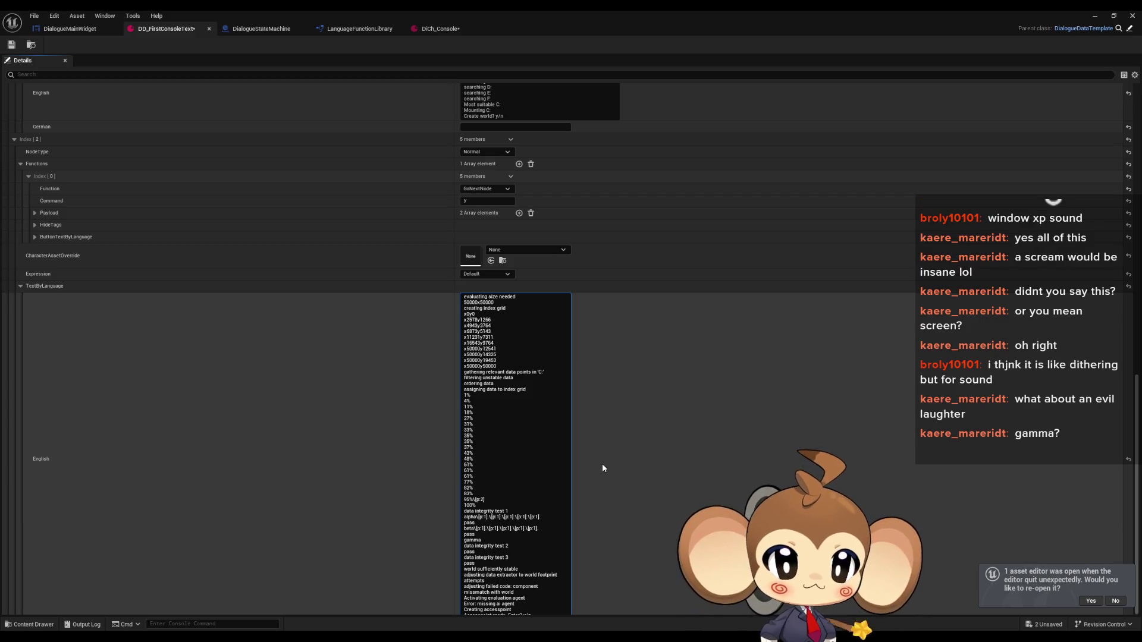
key("ctrl+v")
key("ctrl+v")
key("ctrl+v")
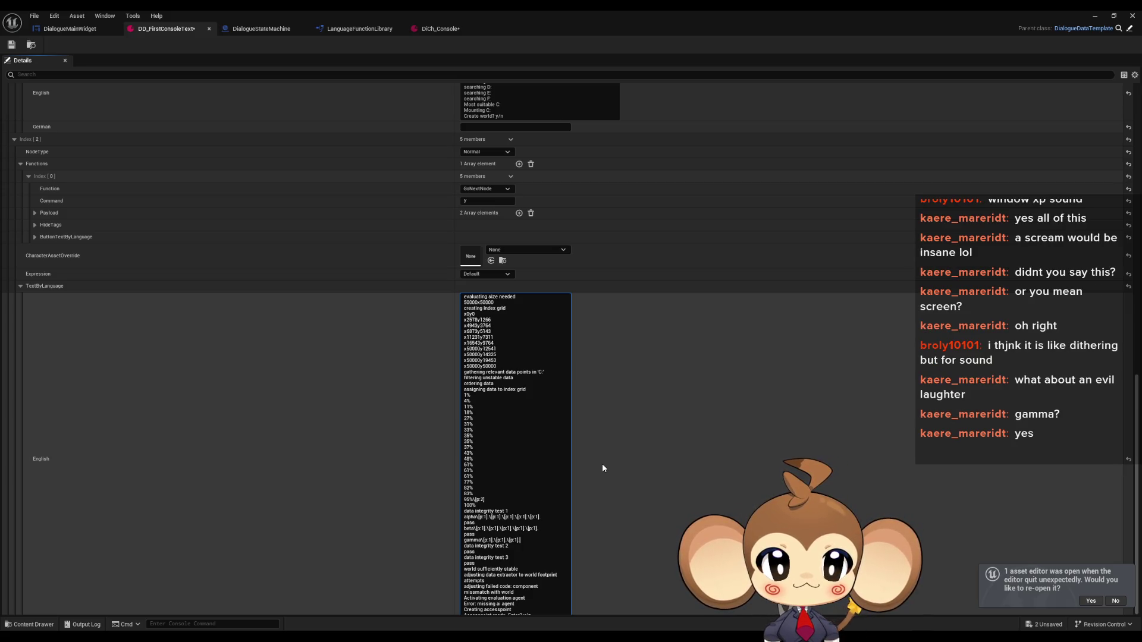
key("ctrl+v")
key("ctrl+v")
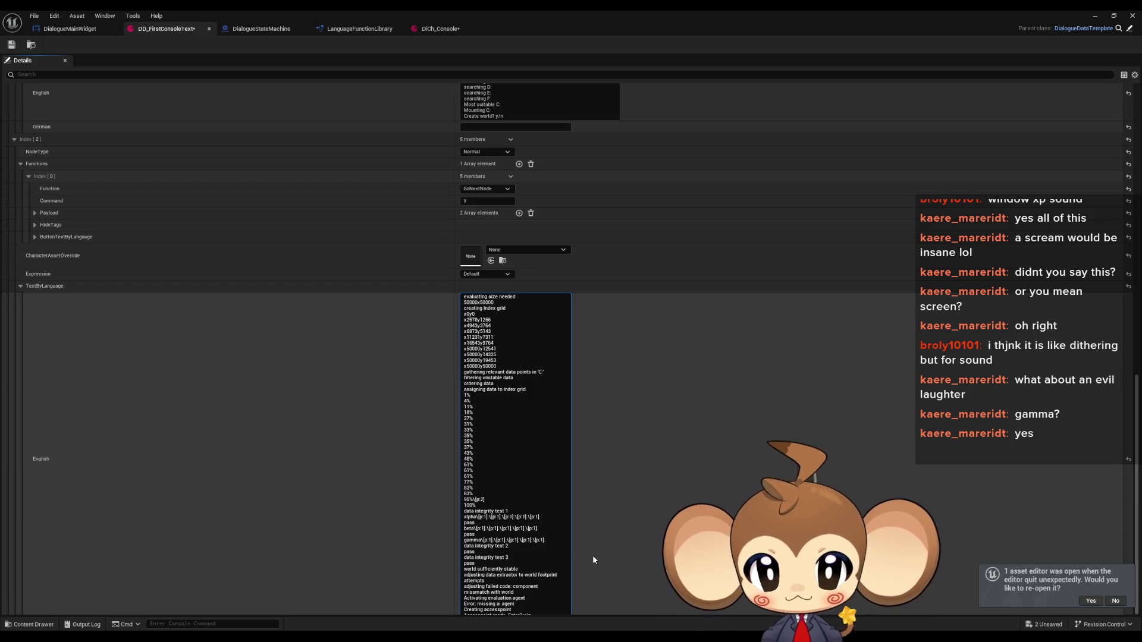
mouse_move(545, 540)
left_mouse_down()
mouse_move(459, 538)
mouse_move(454, 518)
left_mouse_up()
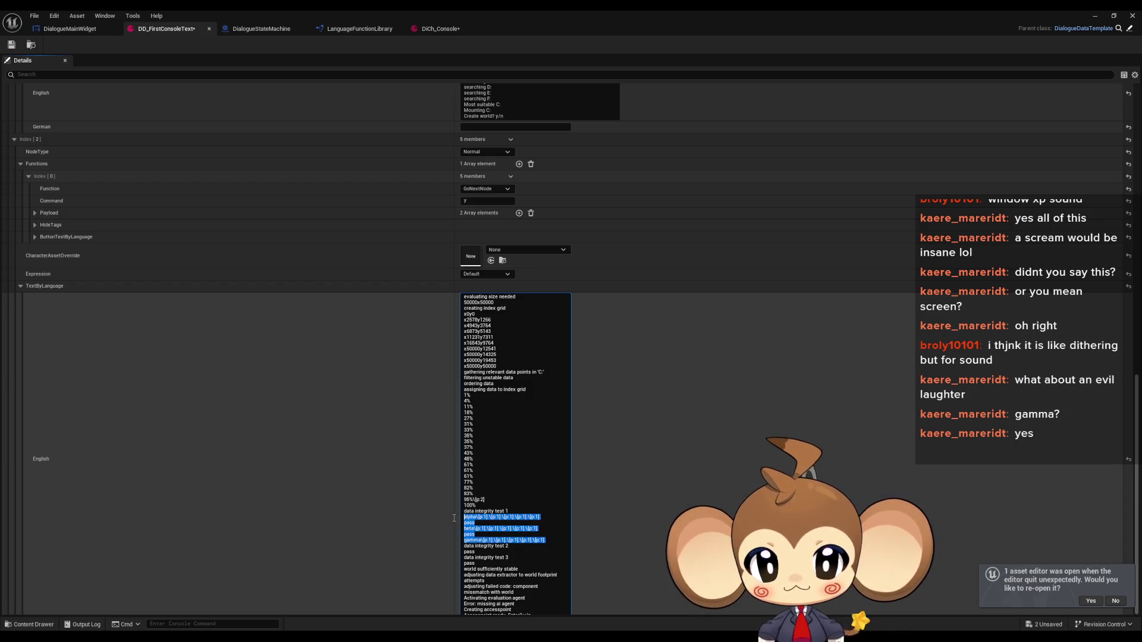
Paste the alpha, beta and gamma lines after data integrity tests 2 and 3, and save the asset.
left_click(531, 544)
key("shift+Return")
type("alpha\\[p:1].\\[p:1].\\[p:1].\\[p:1]. pass beta\\[p:1].\\[p:1].\\[p:1].\\[p:1]. pass gamma\\[p:1].\\[p:1].\\[p:1].\\[p:1].")
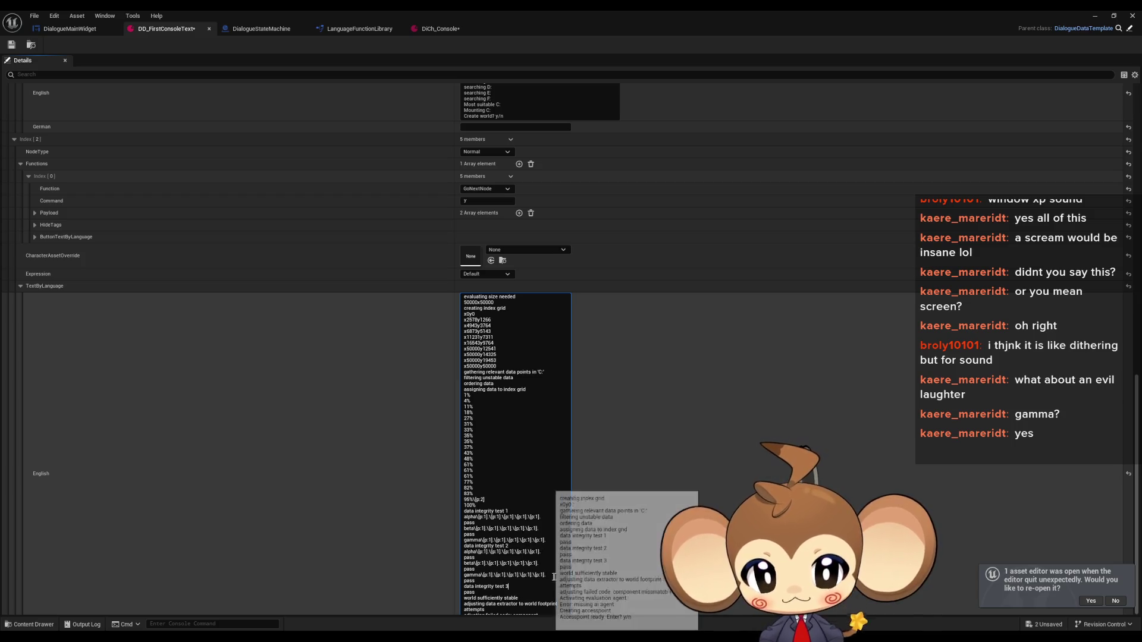
left_click(559, 587)
key("shift+Return")
key("ctrl+v")
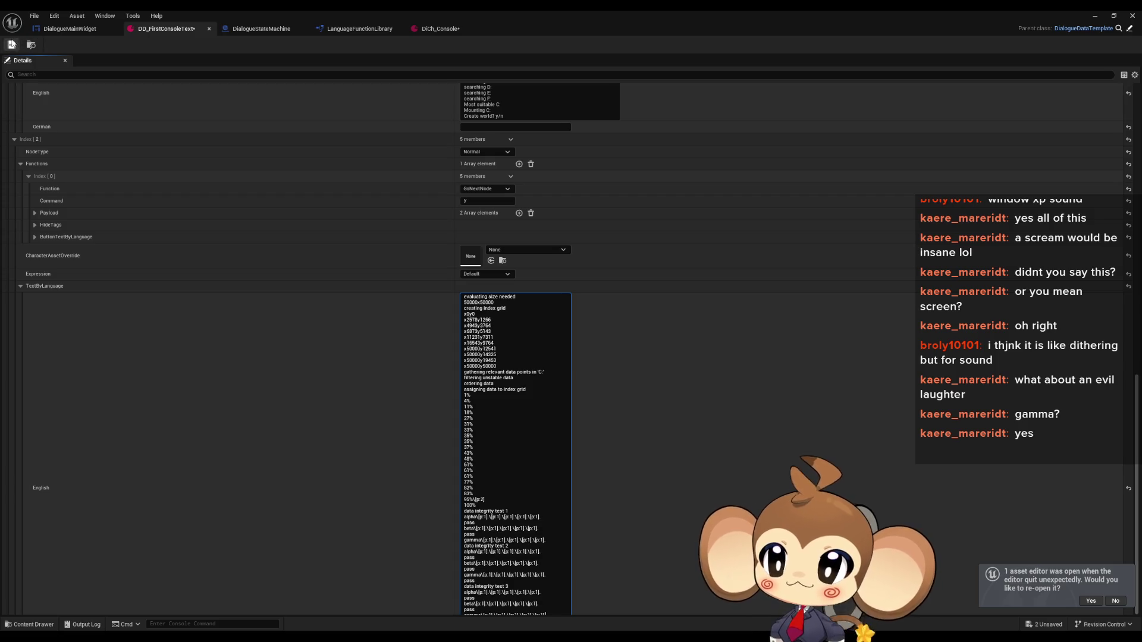
left_click(11, 45)
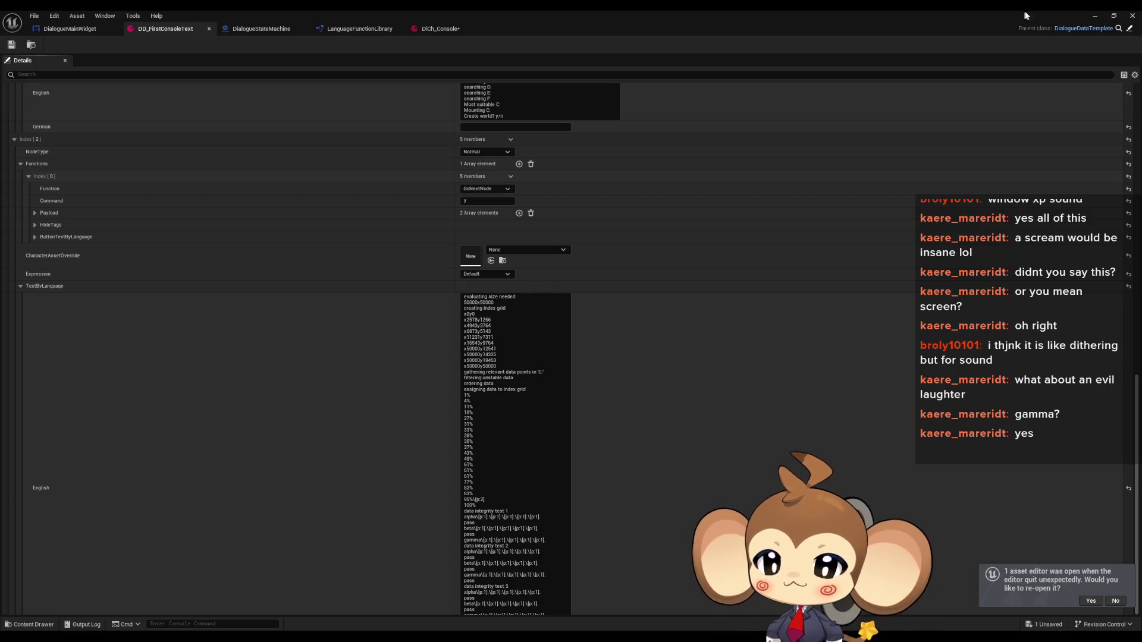
left_click(1095, 17)
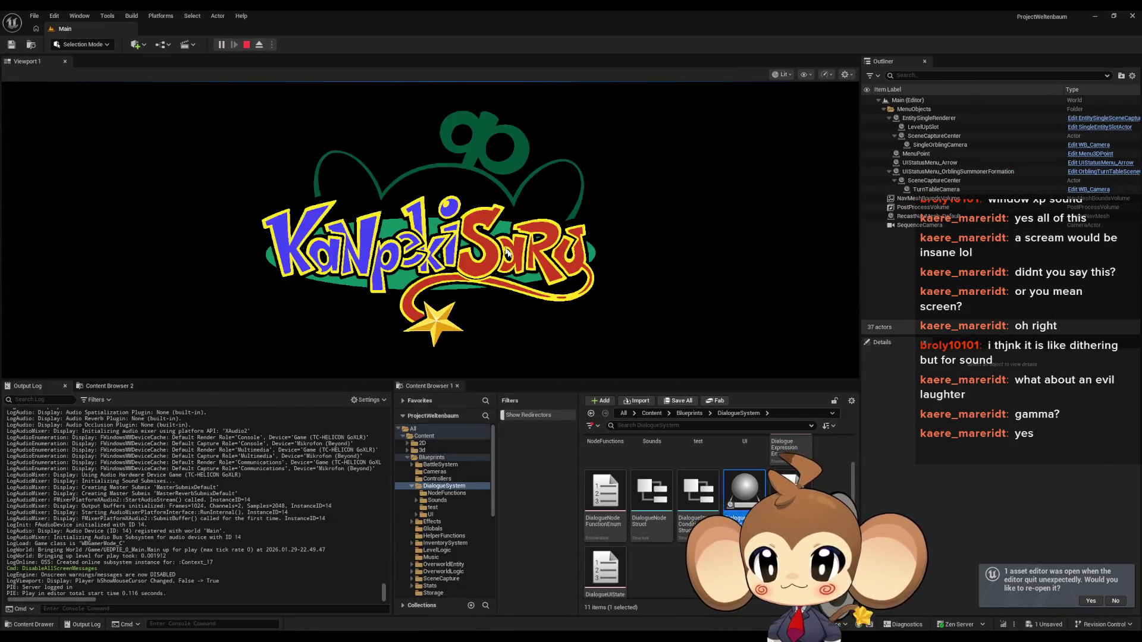
Load the saved game in fullscreen and answer yes at the terminal prompt.
key("Down")
key("Return")
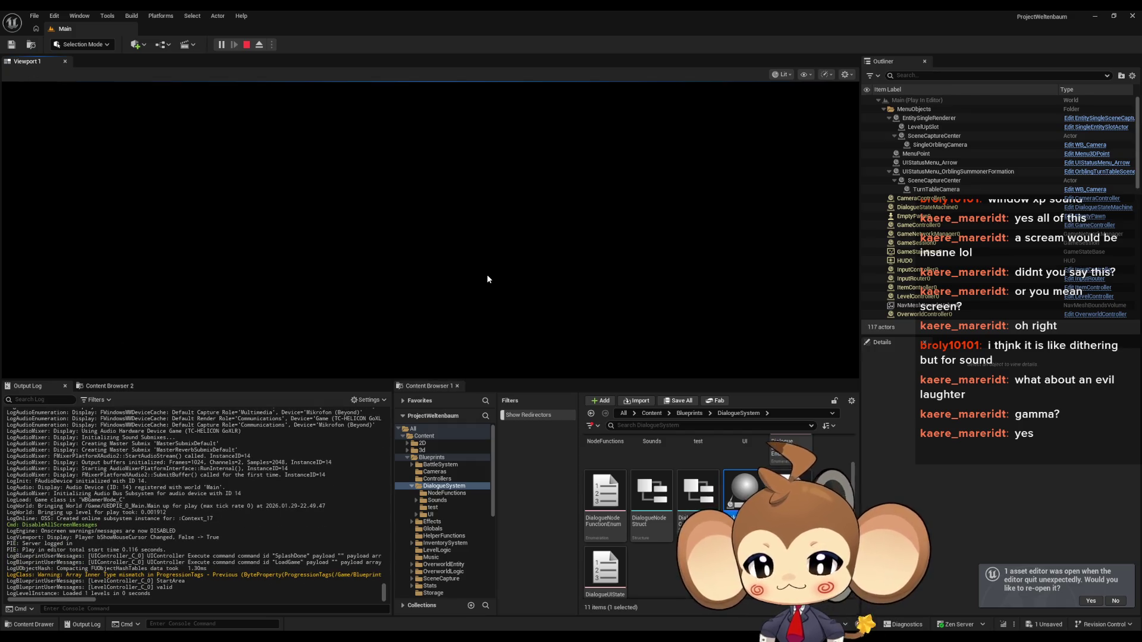
key("F11")
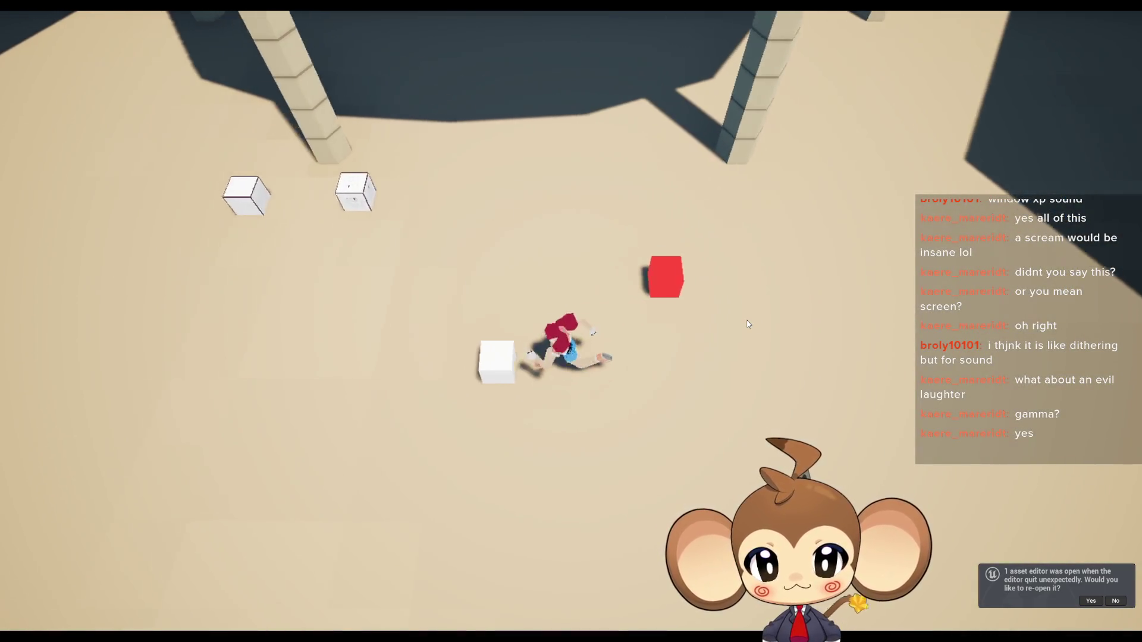
type("yes")
key("Return")
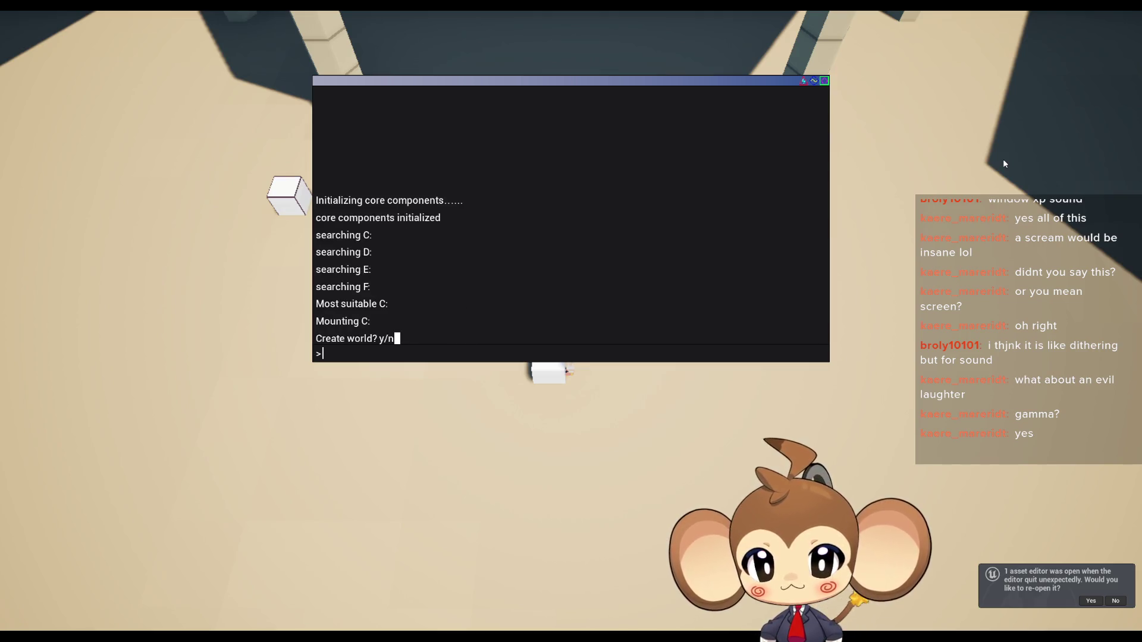
Answer y to create the world and at the access point prompt, then stop the play session.
type("yes")
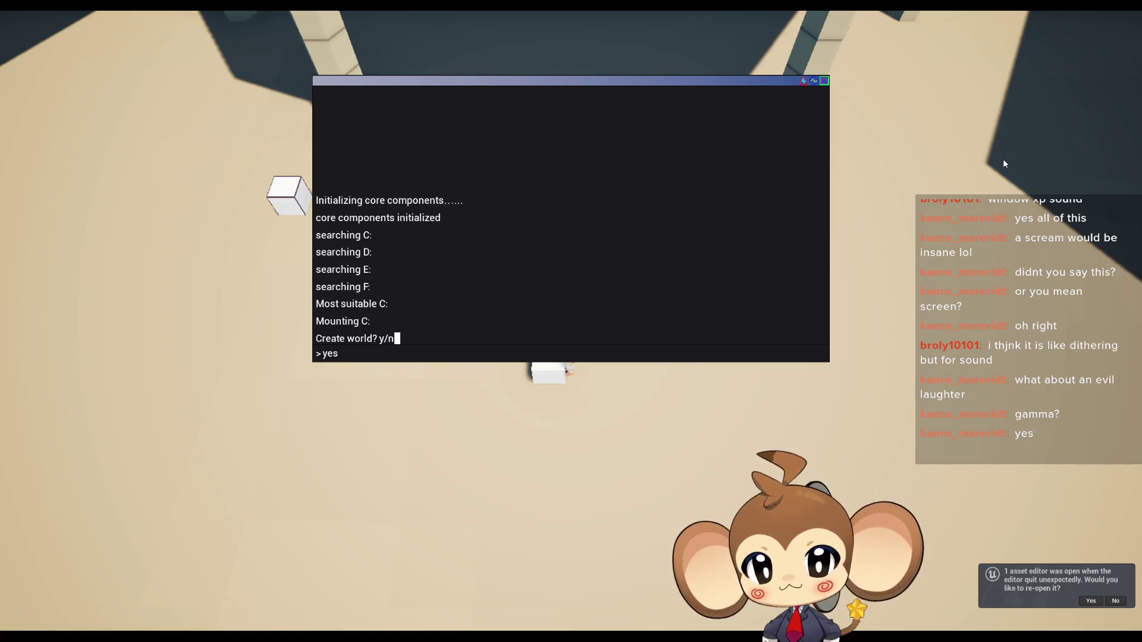
key("BackSpace")
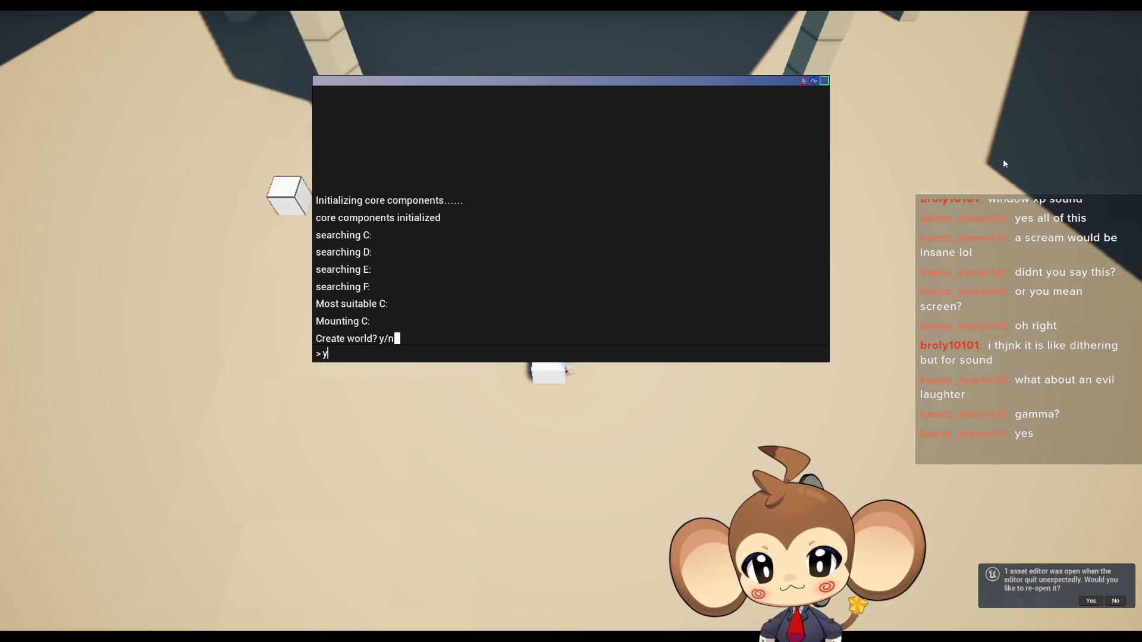
key("Return")
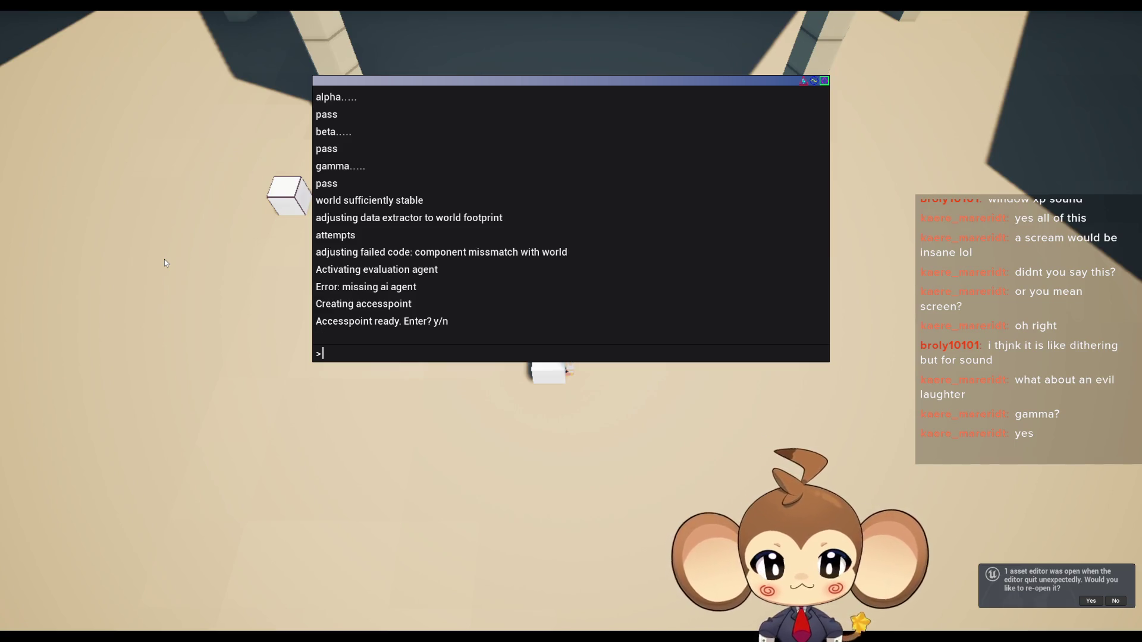
type("y")
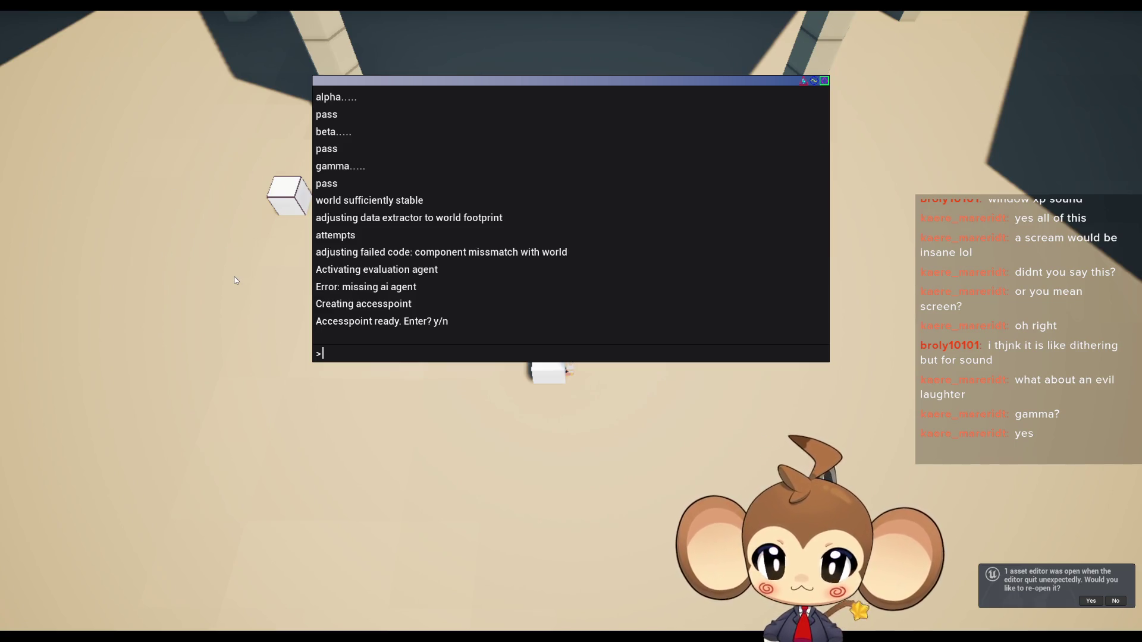
key("Return")
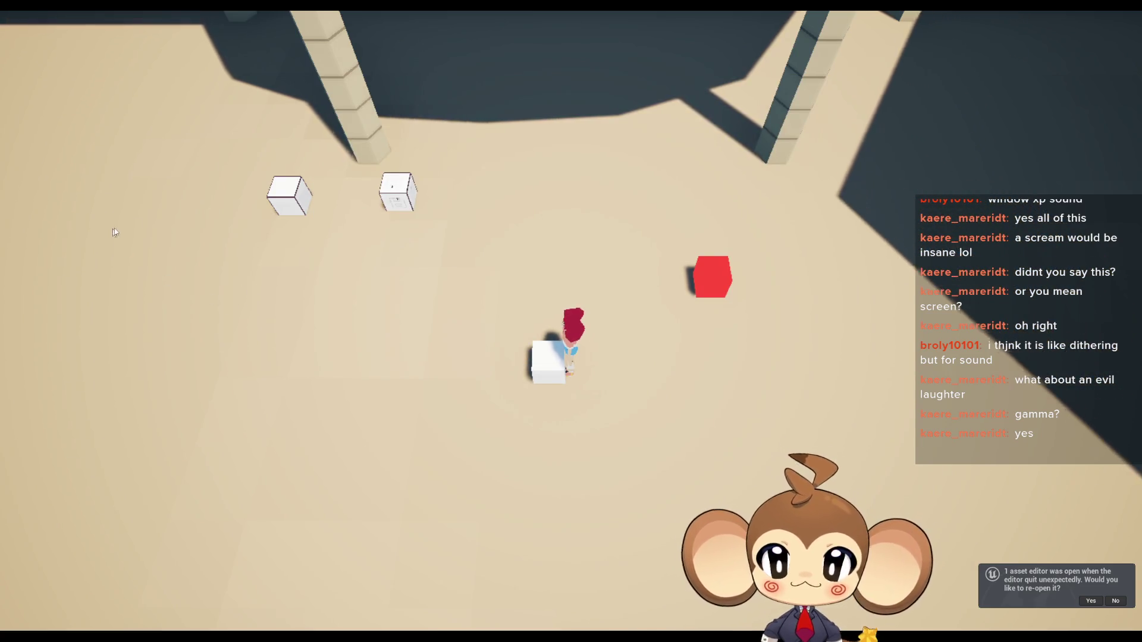
key("F11")
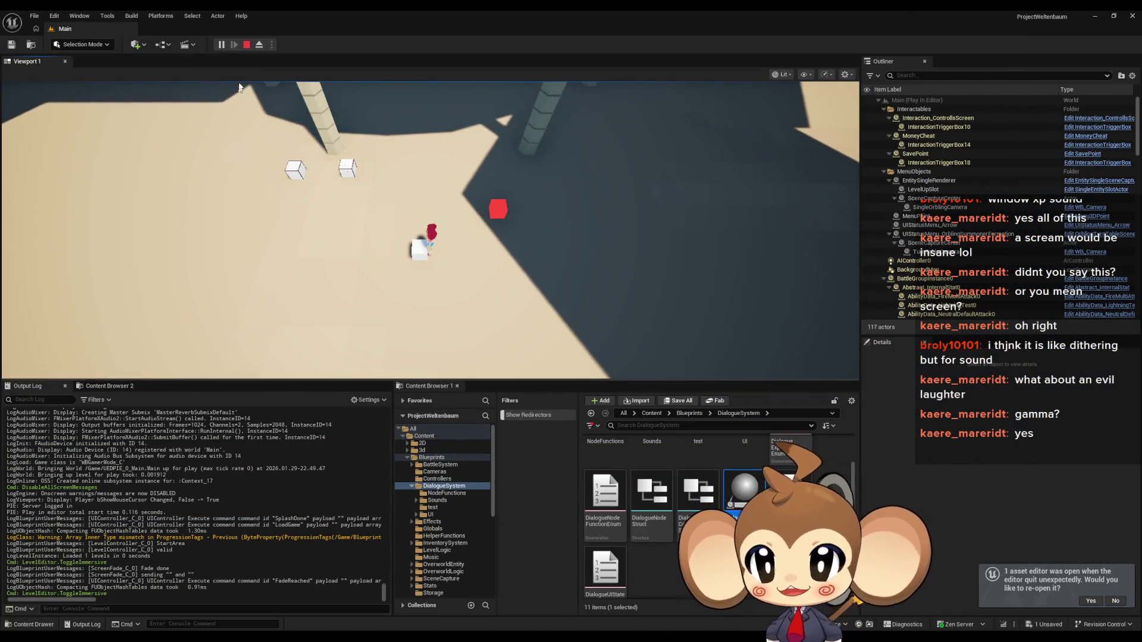
key("Escape")
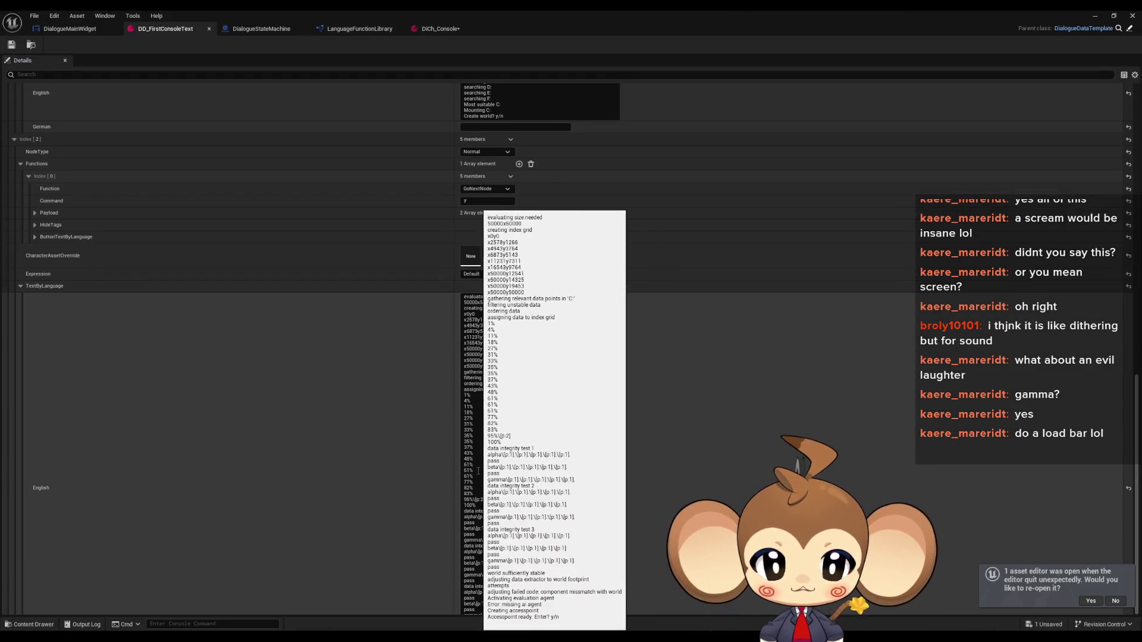
Change the alpha line's pause tags under test 1 from \[p:1] to \[p:0.5].
left_click(467, 483)
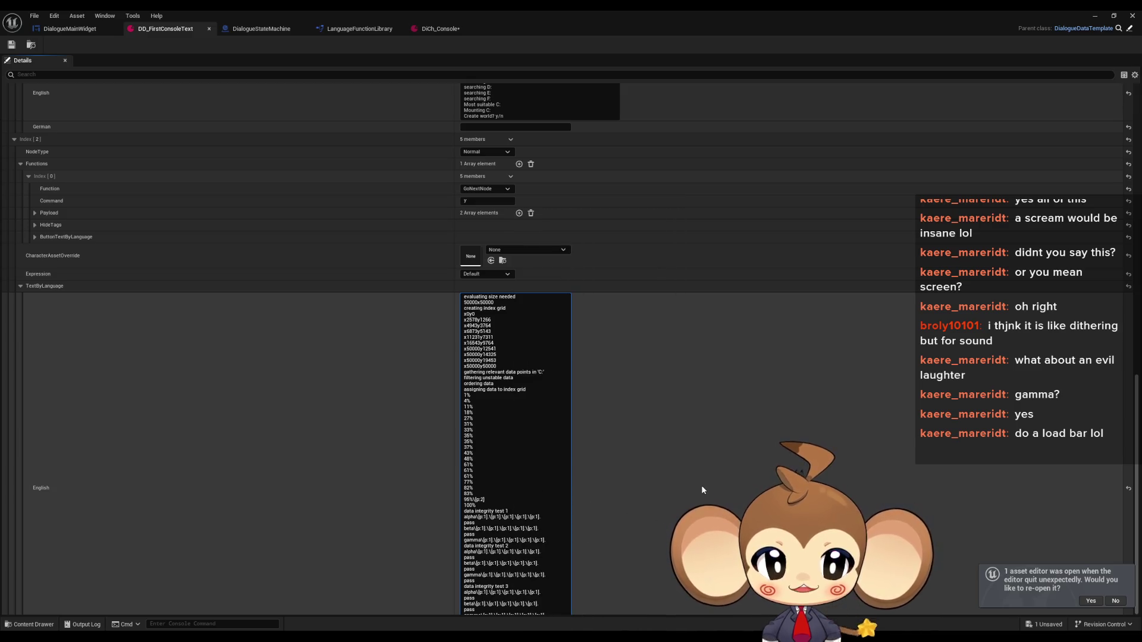
scroll(434, 238, "down", 3)
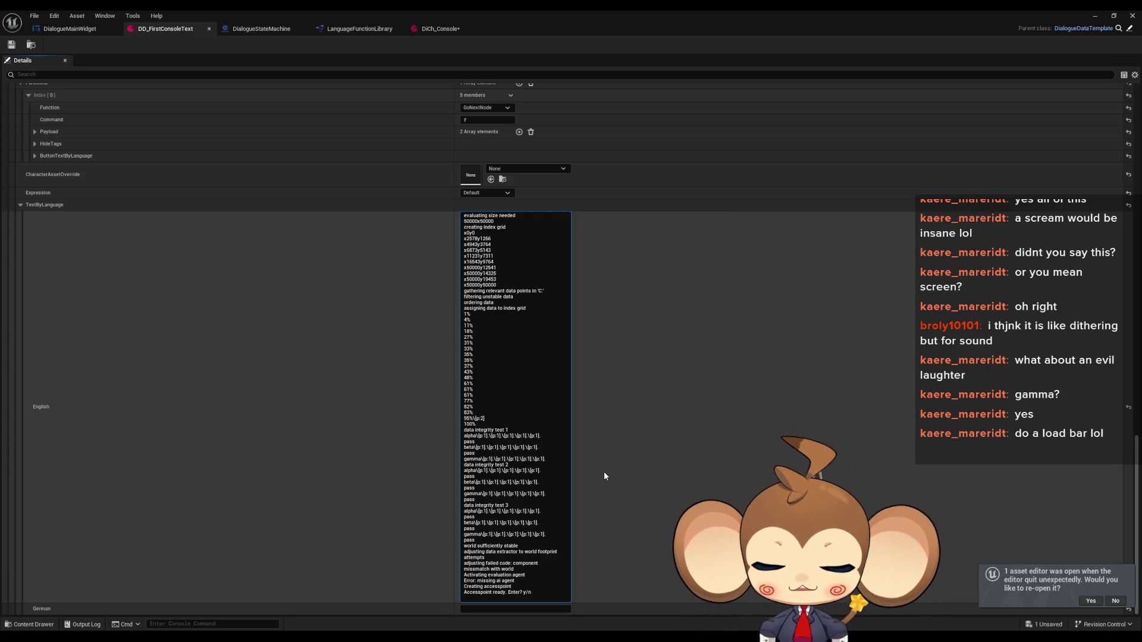
type("0")
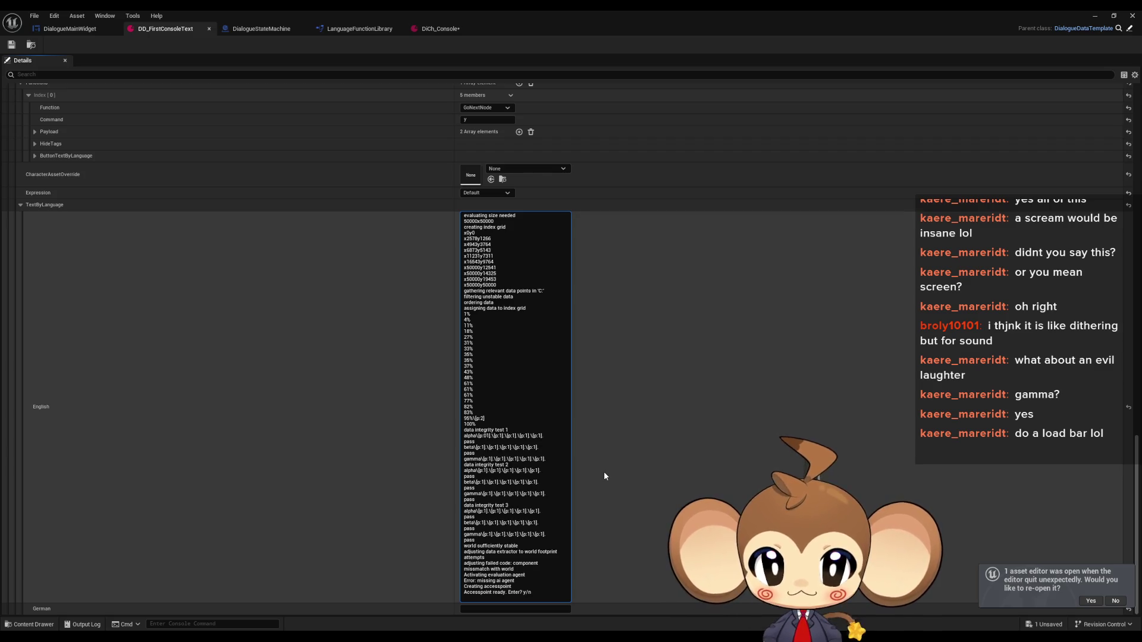
type(".5")
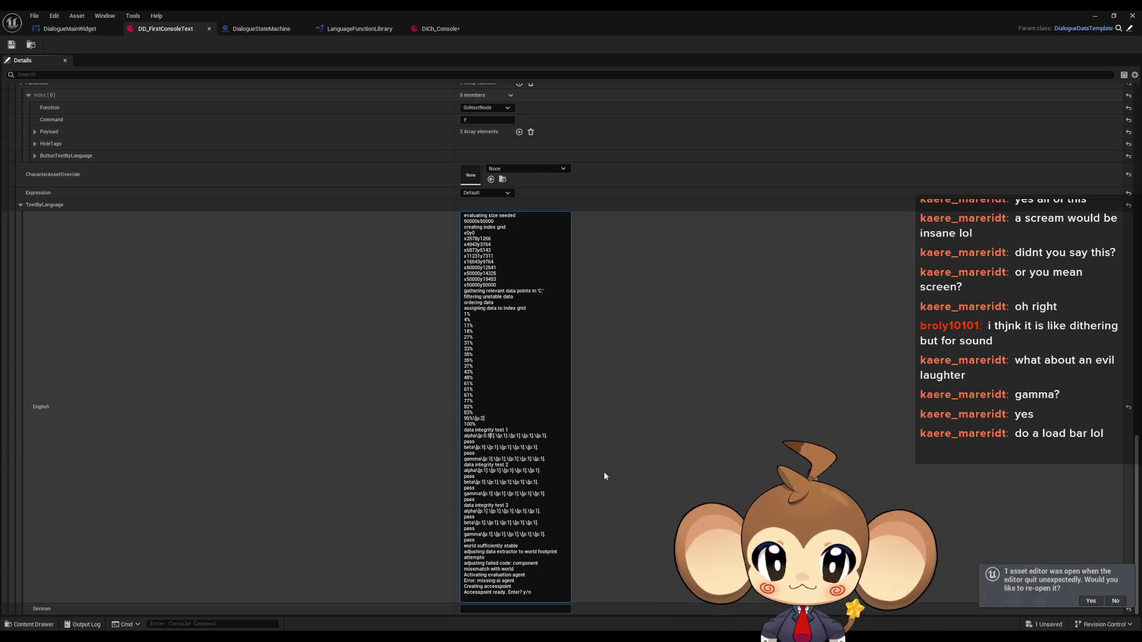
key("Delete")
key("shift+Left")
key("shift+Left")
key("shift+Left")
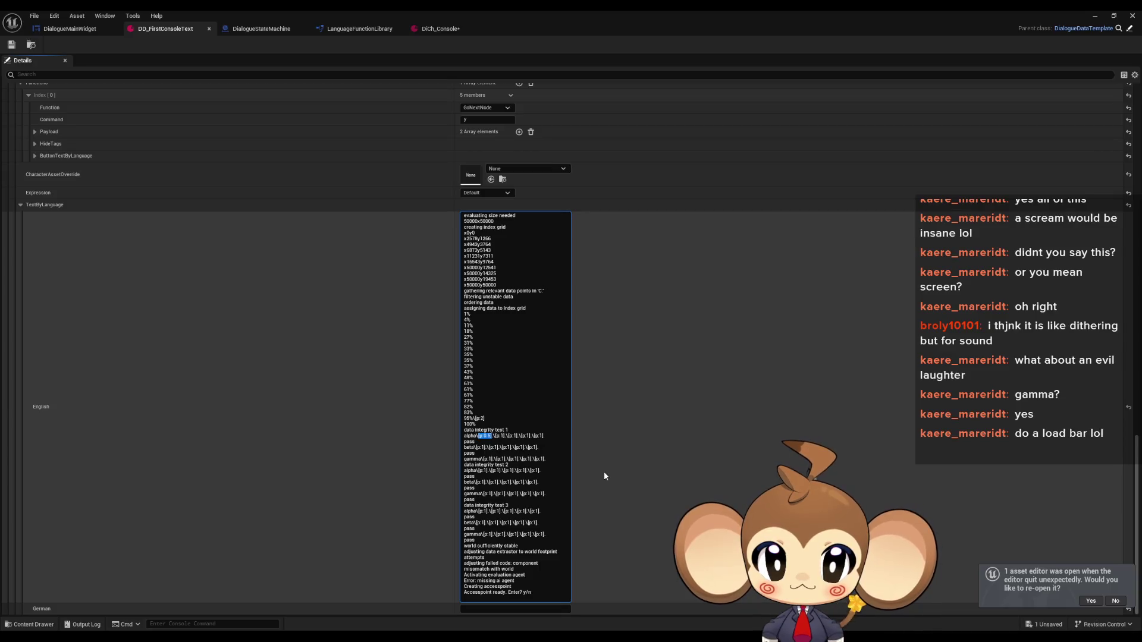
key("Left")
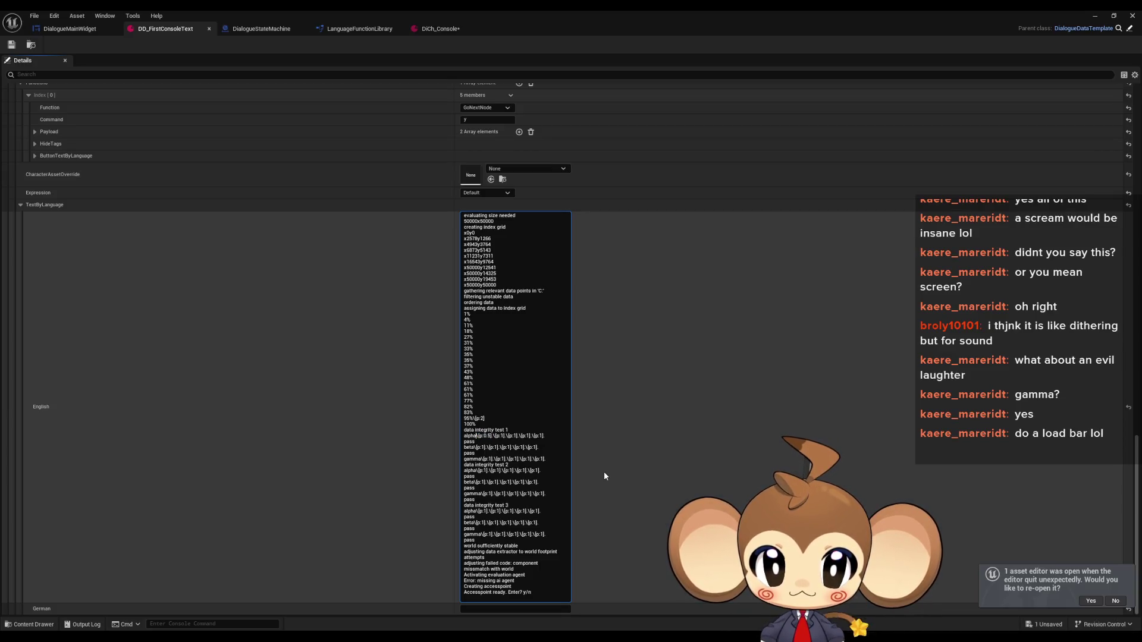
key("shift+Right")
key("shift+Right")
key("shift+Right")
key("shift+Right")
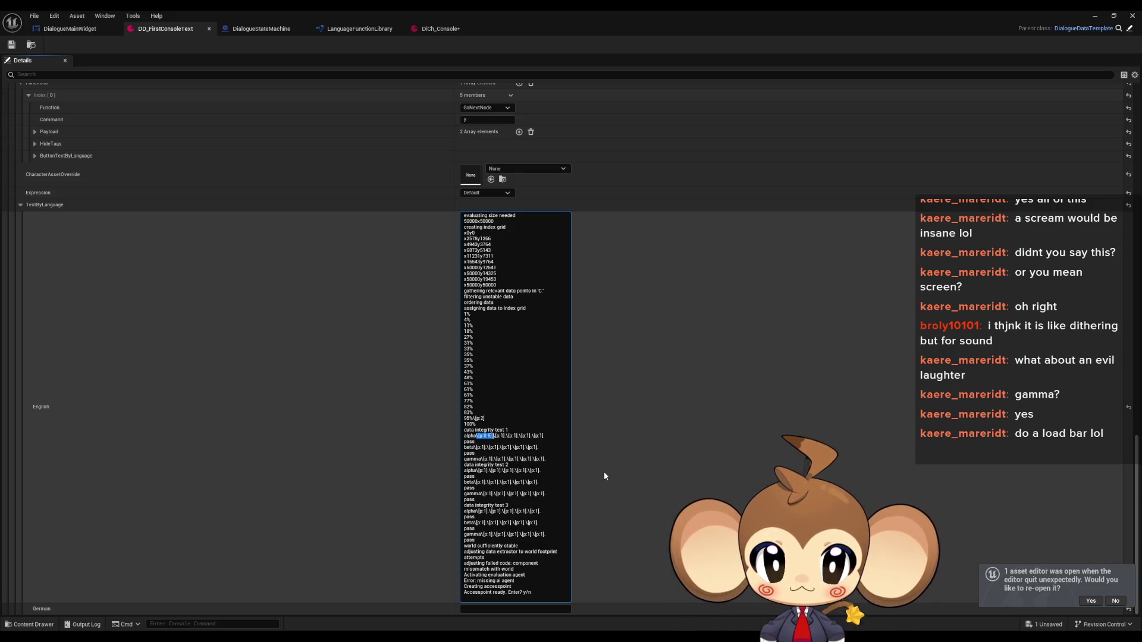
key("Delete")
key("Delete")
key("Delete")
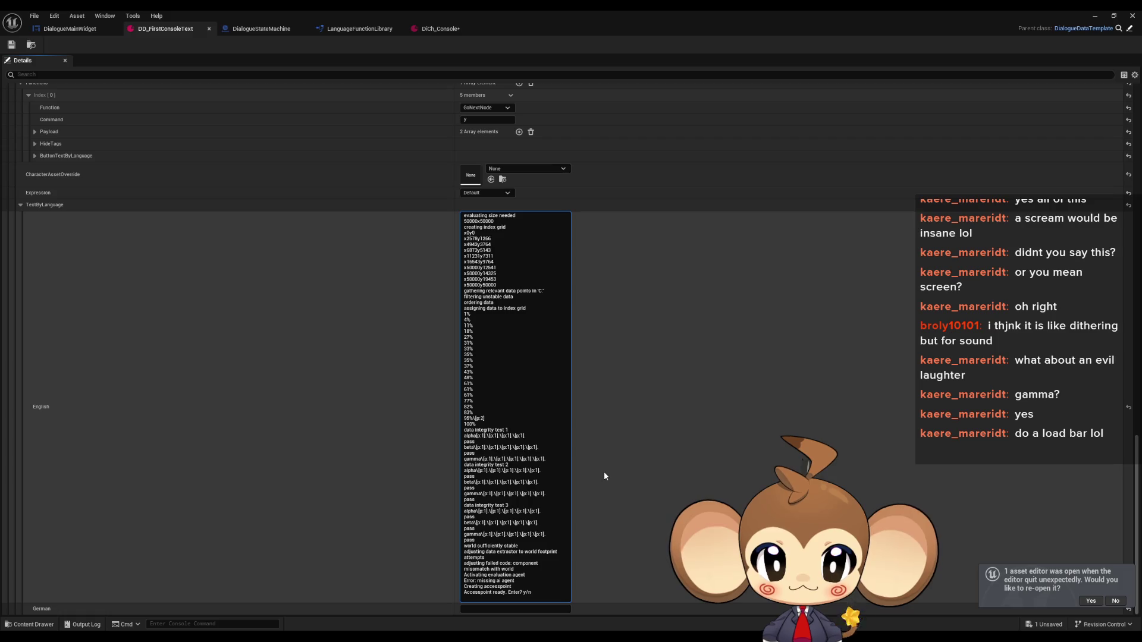
key("Delete")
key("Delete")
key("Delete")
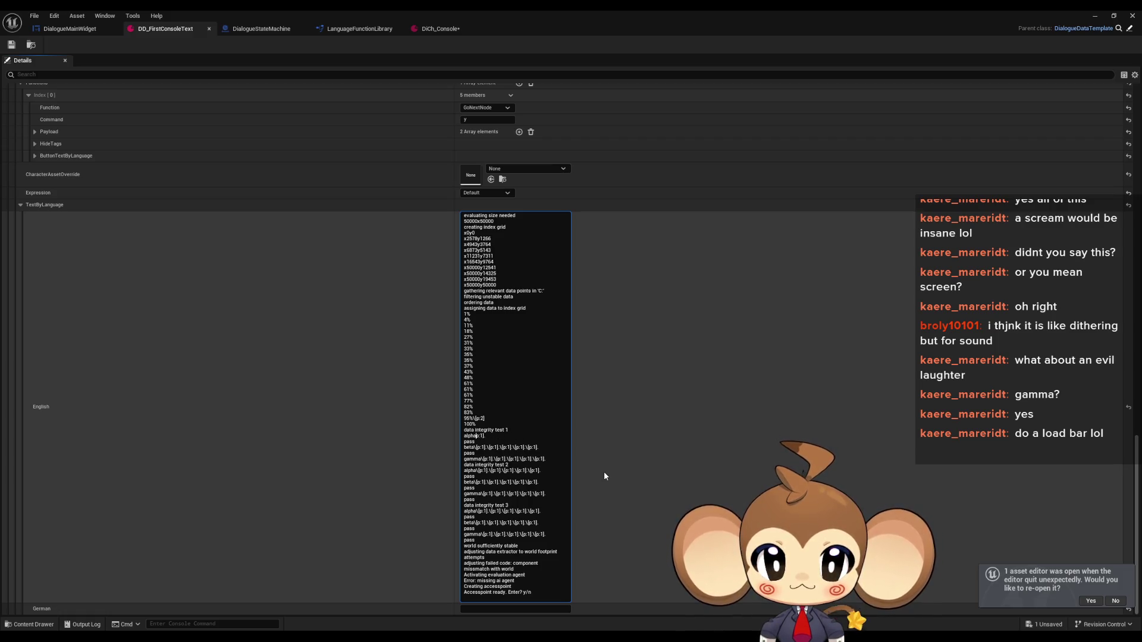
key("ctrl+v")
key("ctrl+v")
key("ctrl+v")
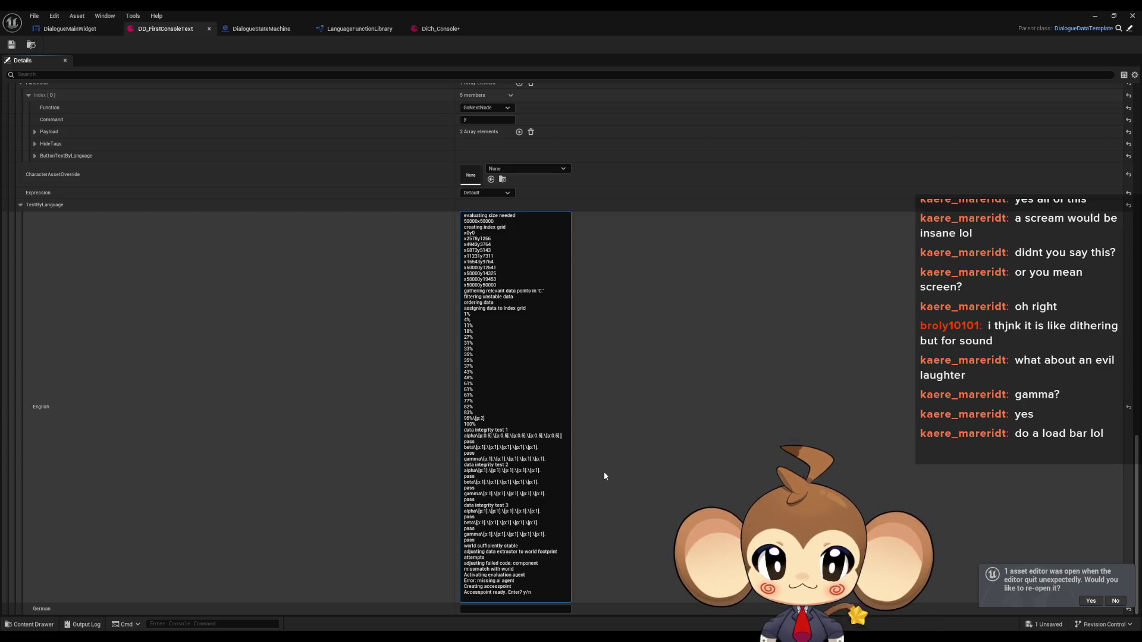
Replace the beta and gamma lines' pauses with the \[p:0.5] tags.
key("shift+Left")
key("shift+Left")
key("shift+Left")
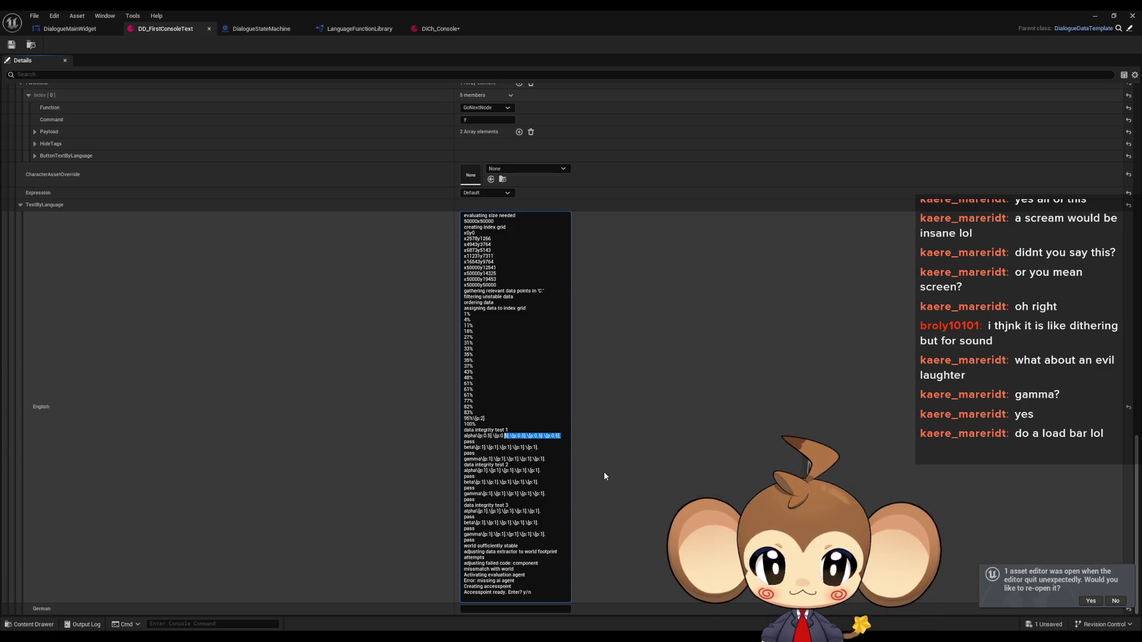
key("Down")
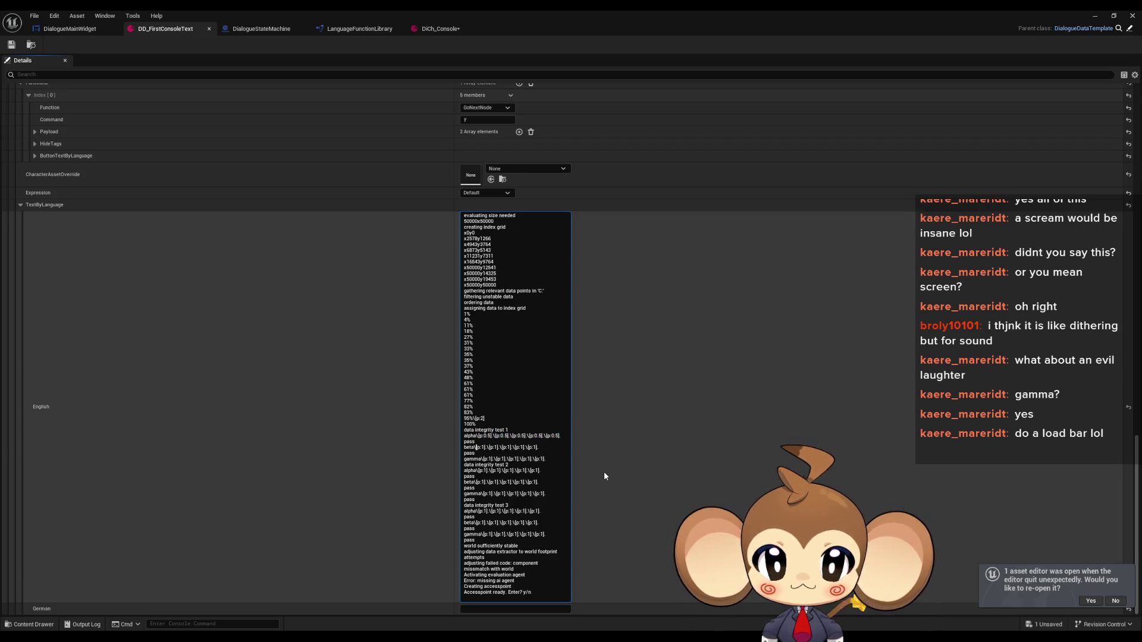
key("shift+Right")
key("shift+Right")
key("shift+Right")
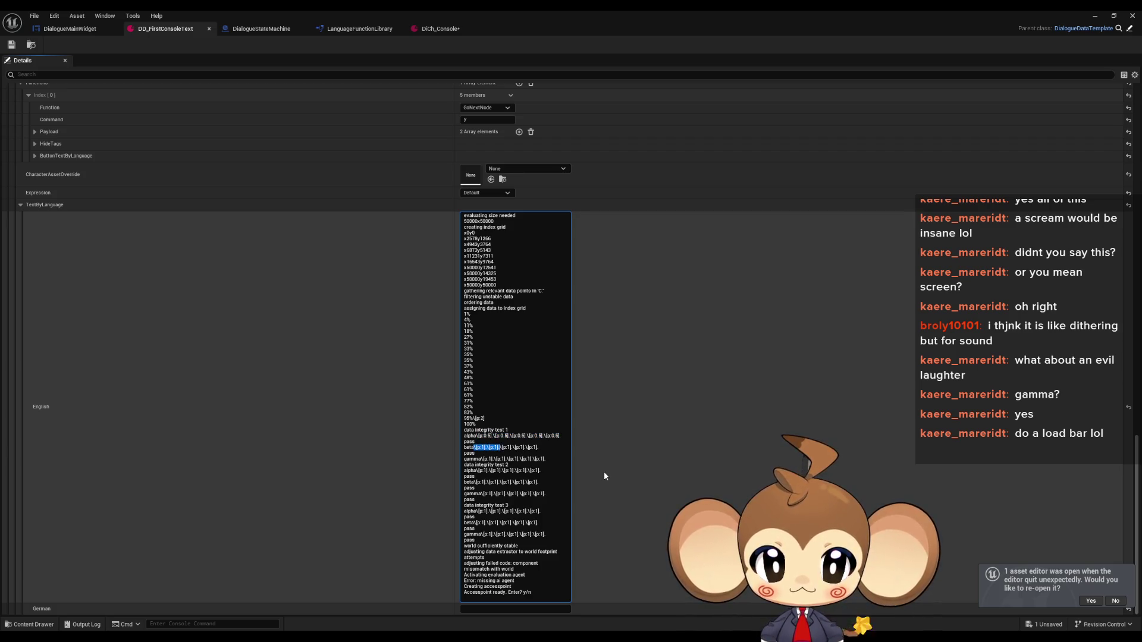
type("\\[p:0.5].\\[p:0.5].\\[p:0.5].\\[p:0.5].\\[p:0.5].")
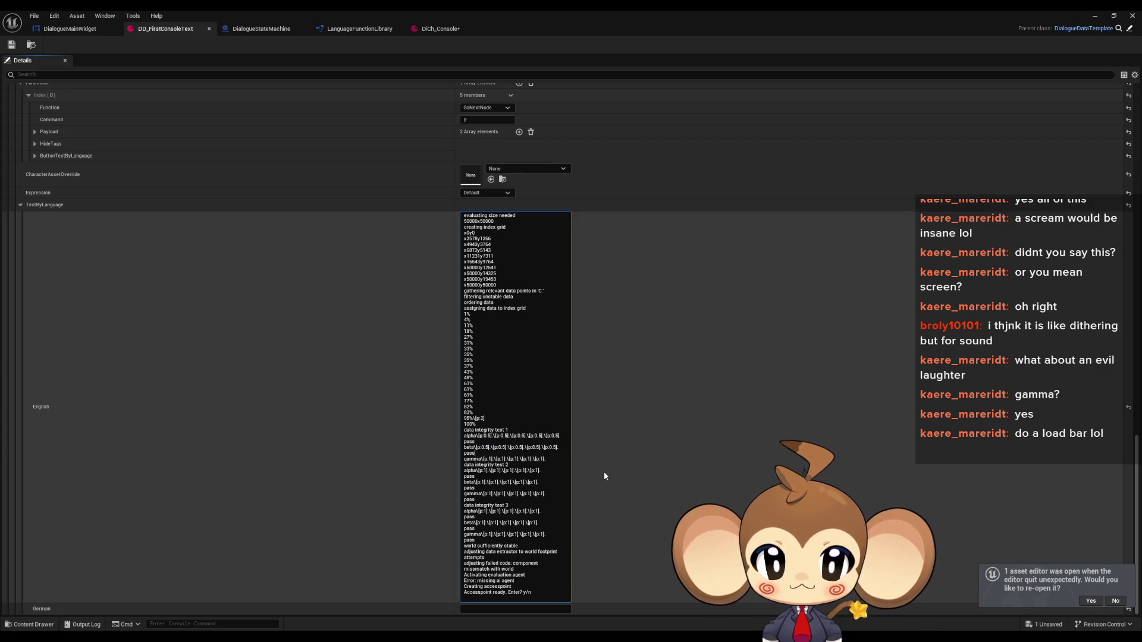
key("shift+Left")
key("shift+Left")
key("shift+Left")
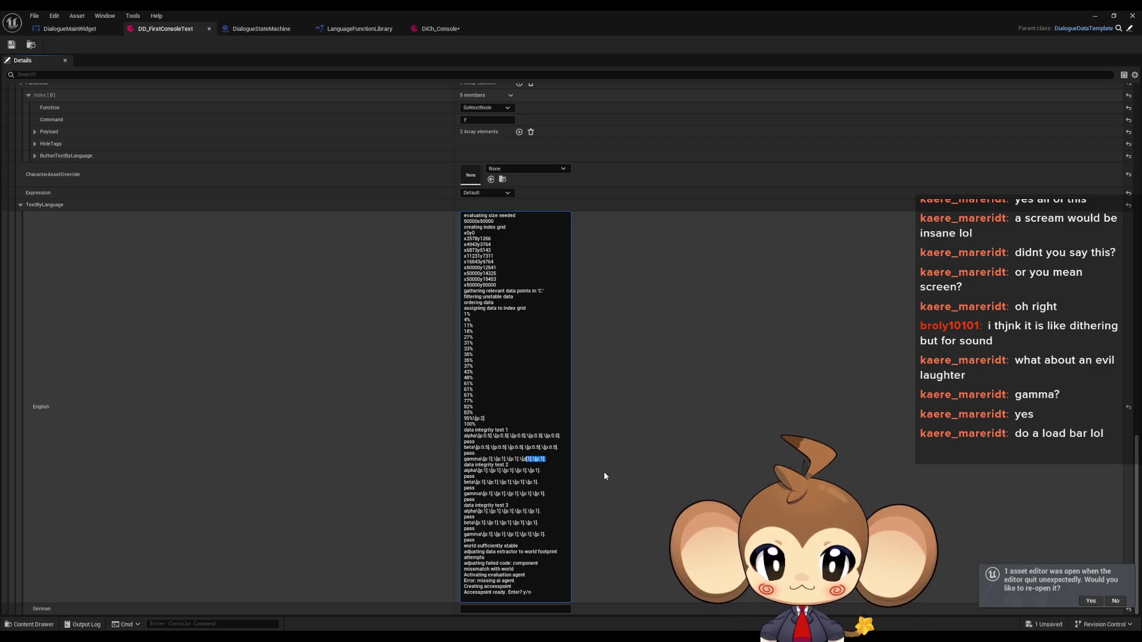
type("\\[p:0.5].\\[p:0.5].\\[p:0.5].\\[p:0.5].\\[p:0.5].")
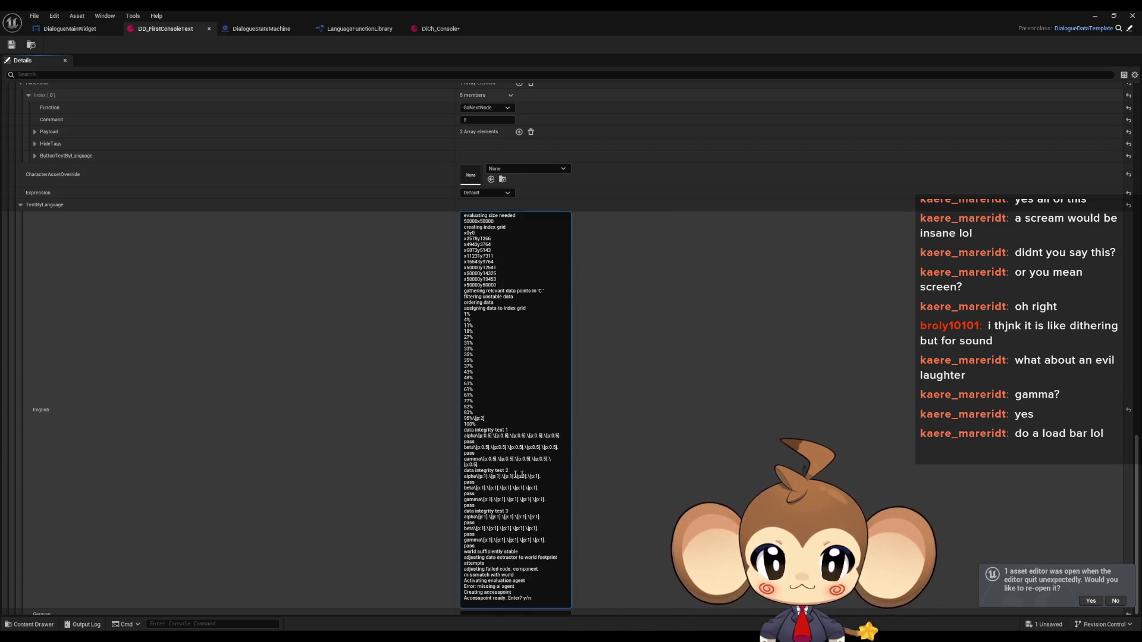
Copy test 1's updated alpha-to-gamma lines over those under tests 2 and 3.
left_click_drag(485, 463, 445, 437)
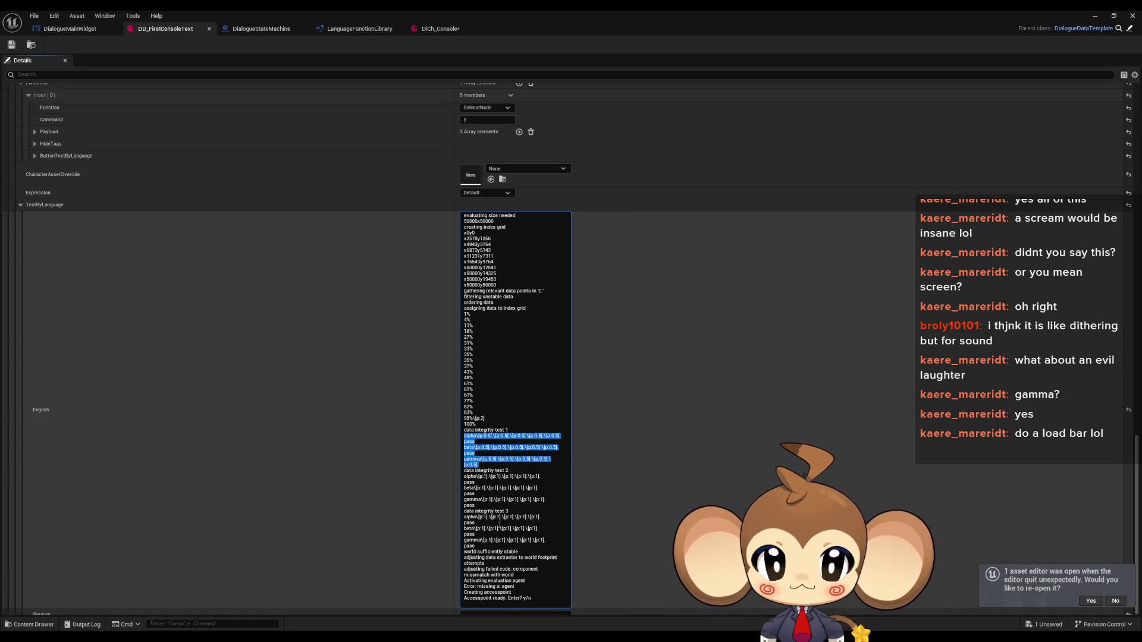
left_click_drag(546, 499, 439, 476)
type("alpha\\[p:0.5].\\[p:0.5].\\[p:0.5].\\[p:0.5].\\[p:0.5]. pass beta\\[p:0.5].\\[p:0.5].\\[p:0.5].\\[p:0.5].\\[p:0.5]. pass gamma\\[p:0.5].\\[p:0.5].\\[p:0.5].\\[p:0.5].\\[p:0.5].")
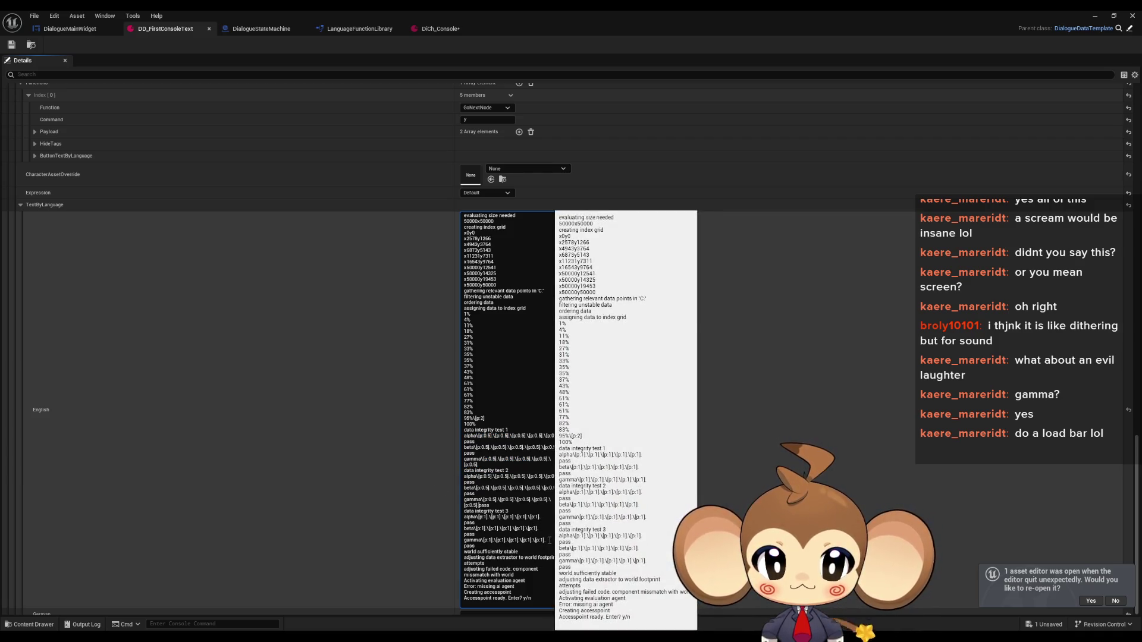
left_click_drag(550, 544, 425, 519)
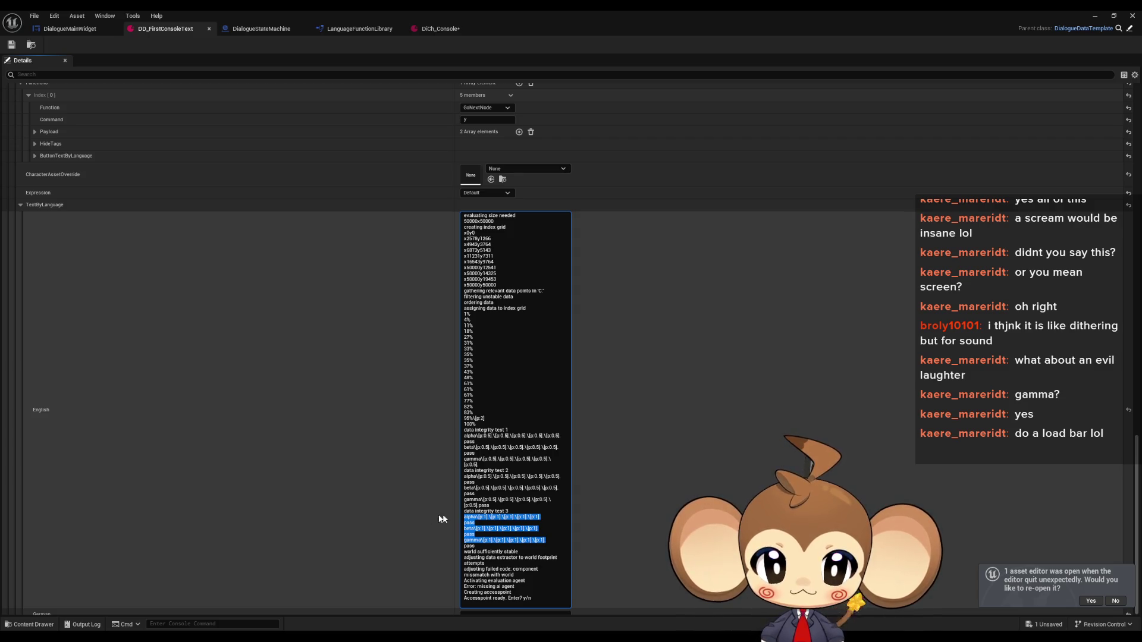
key("ctrl+v")
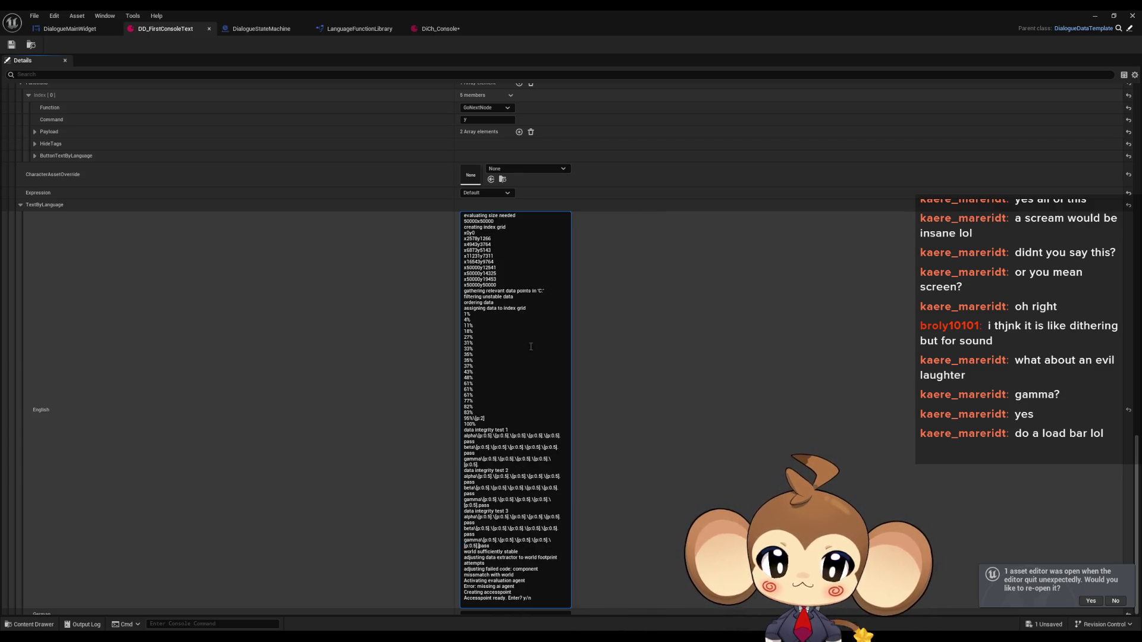
left_click(534, 308)
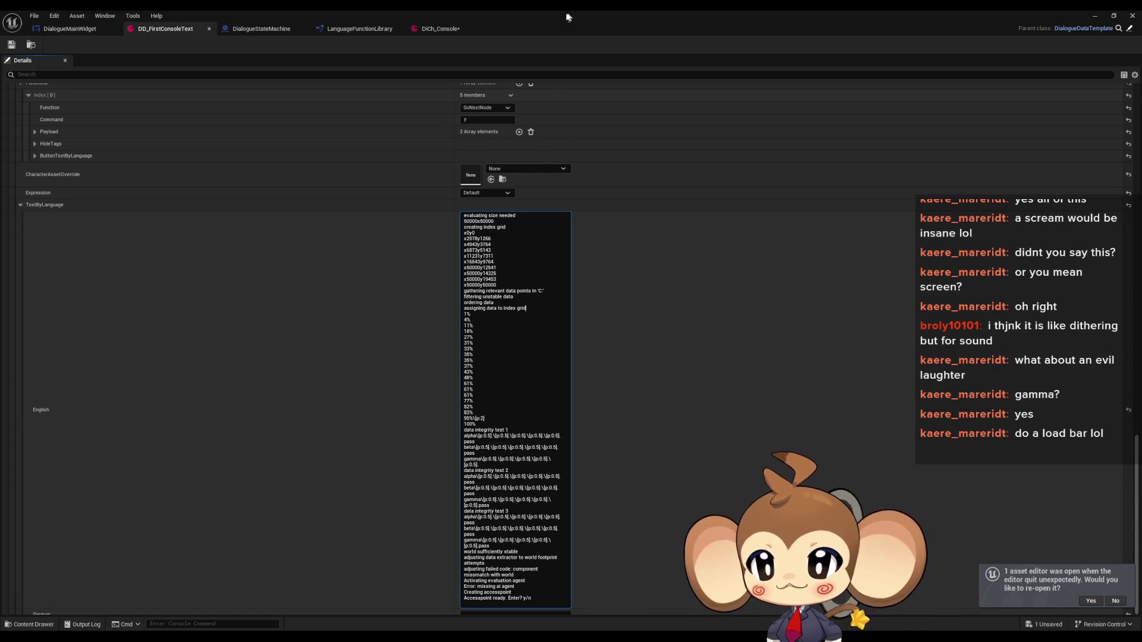
left_click(66, 30)
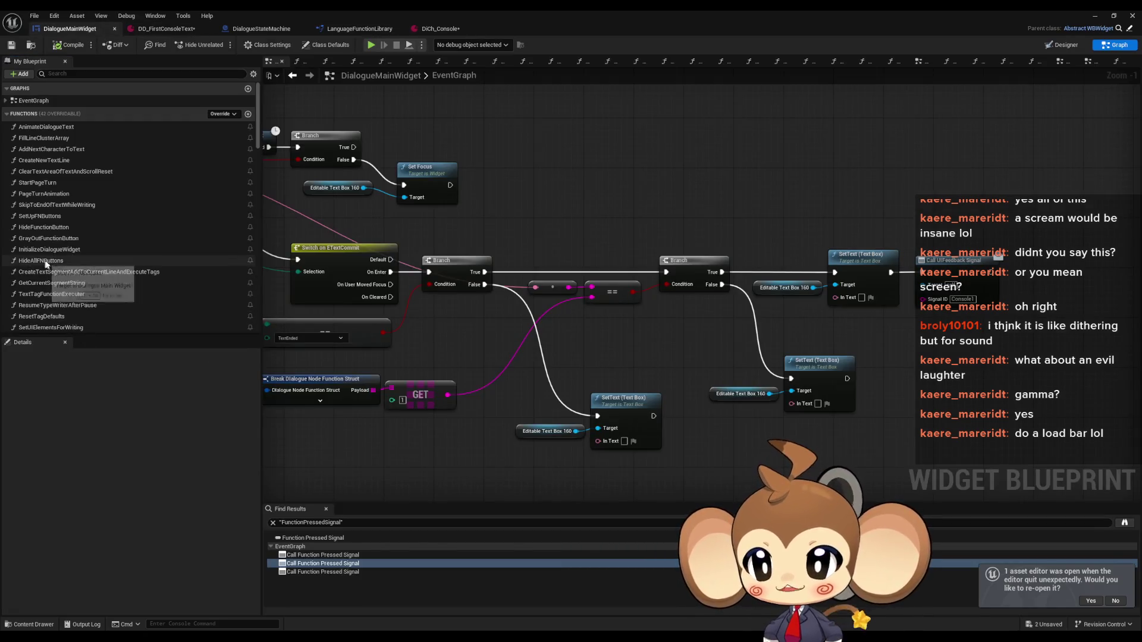
Inspect the TextTagFunctionExecuter graph's Switch on String and timer nodes, then return to DD_FirstConsoleText.
scroll(42, 264, "down", 3)
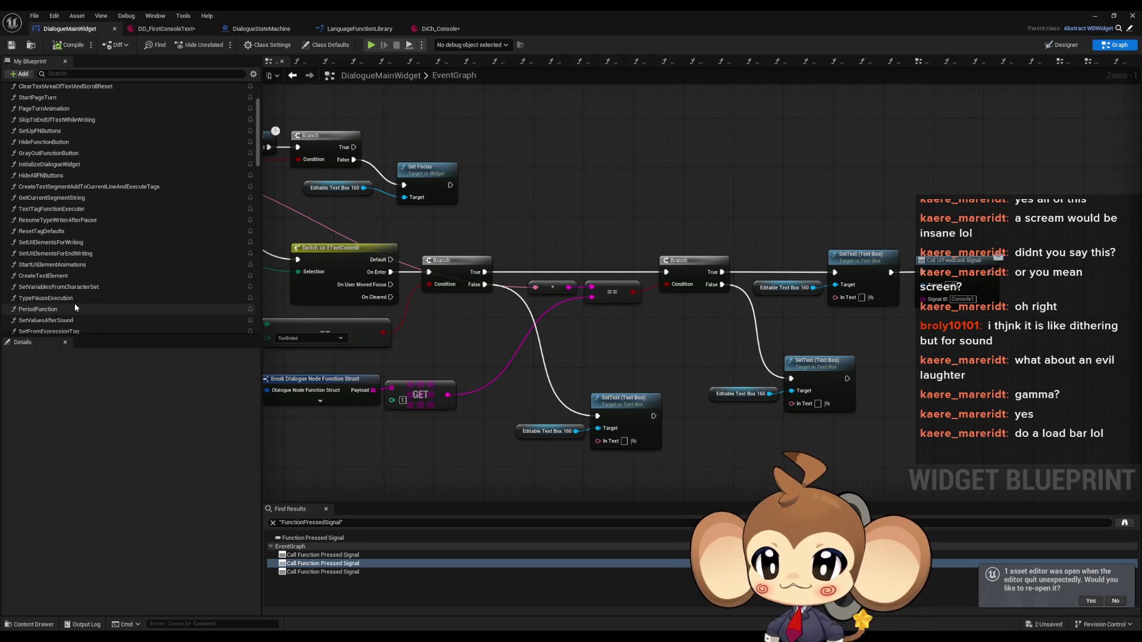
scroll(84, 294, "down", 2)
double_click(52, 152)
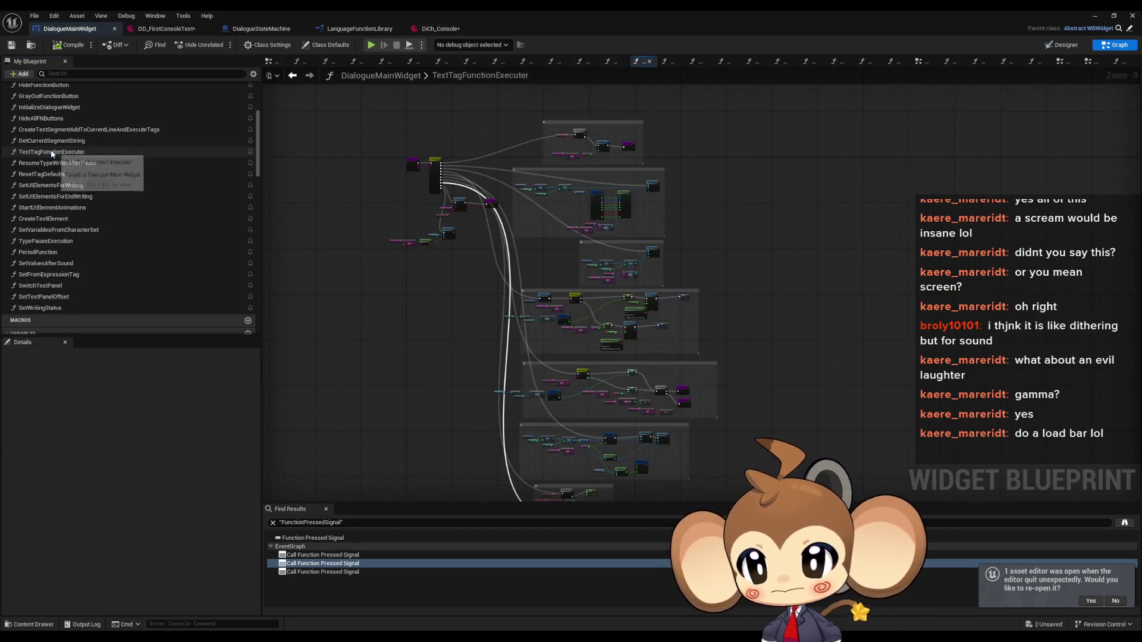
scroll(426, 177, "up", 8)
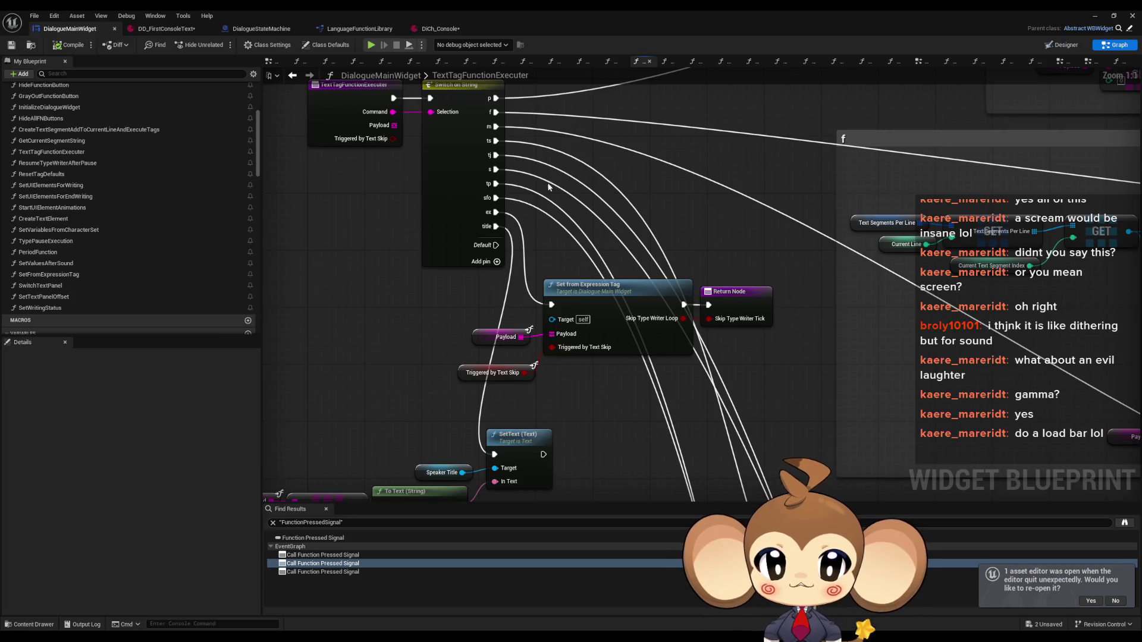
left_click_drag(523, 220, 516, 241)
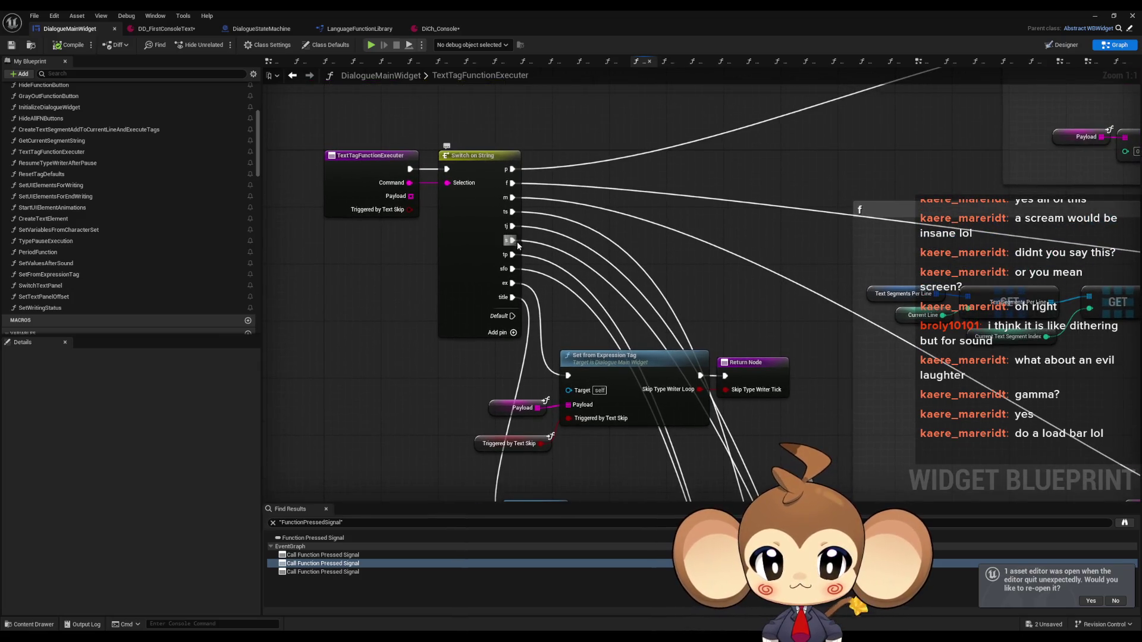
scroll(569, 230, "down", 1)
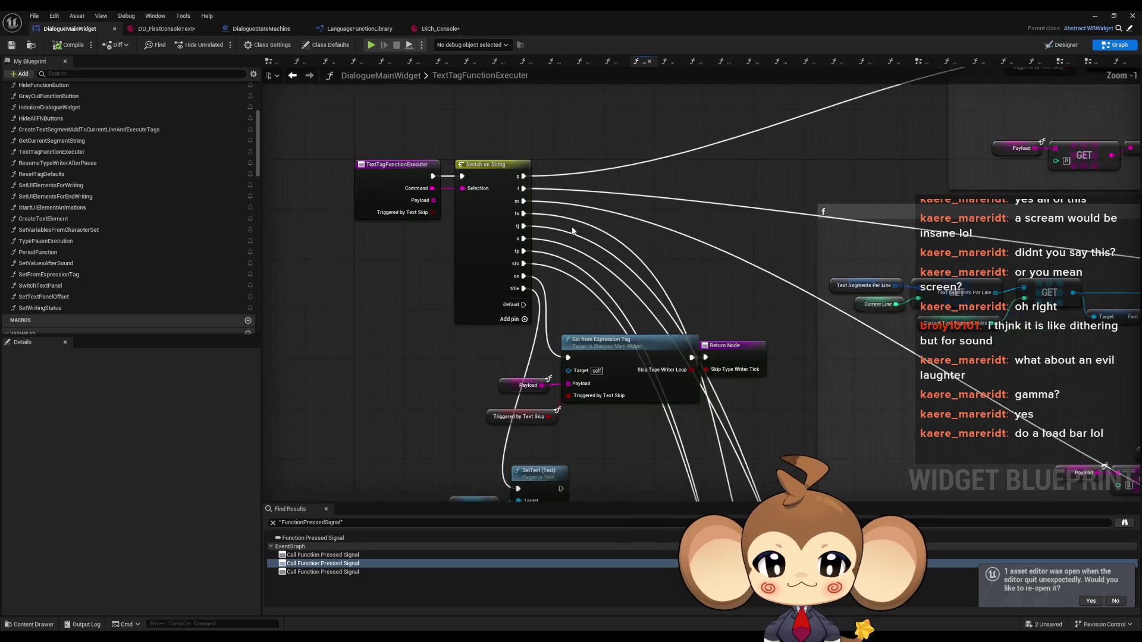
scroll(569, 230, "down", 4)
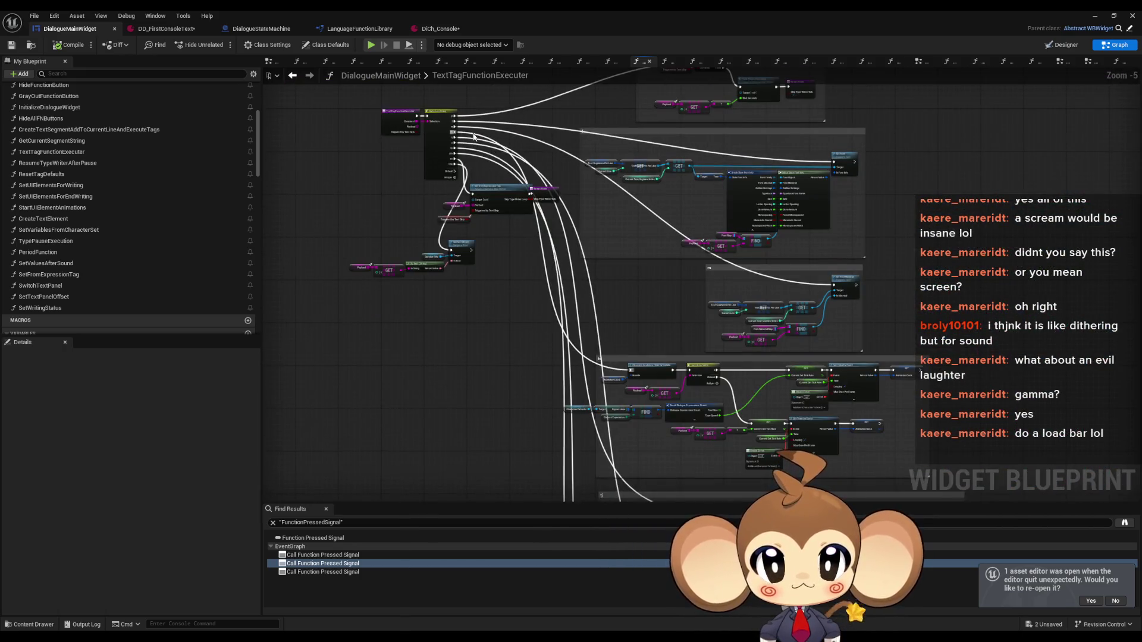
scroll(744, 472, "up", 4)
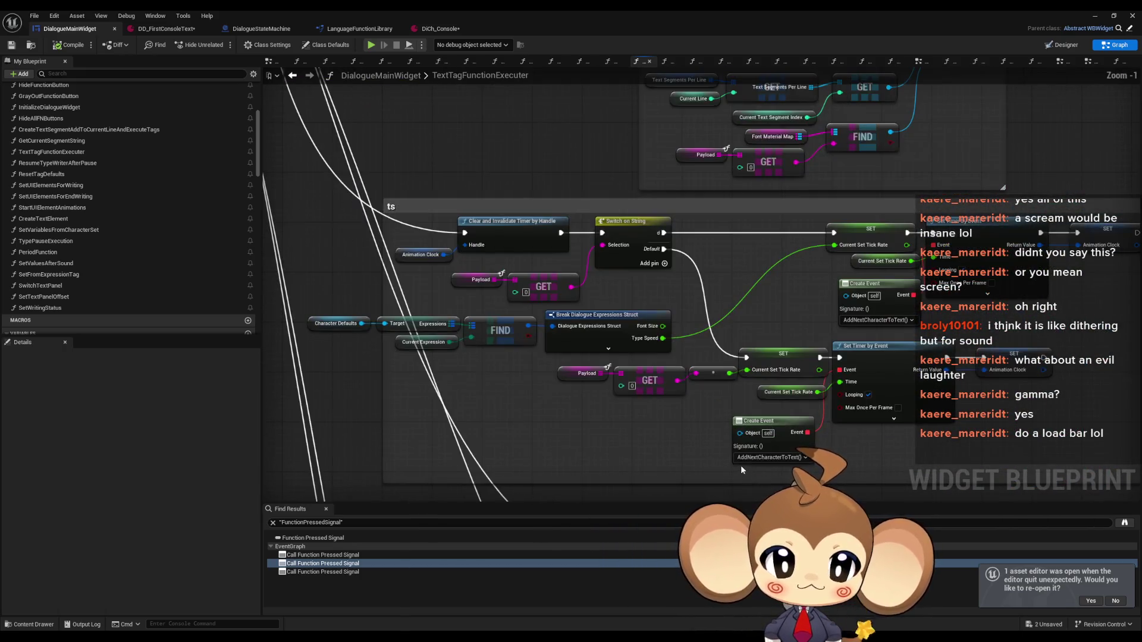
left_click_drag(686, 444, 790, 501)
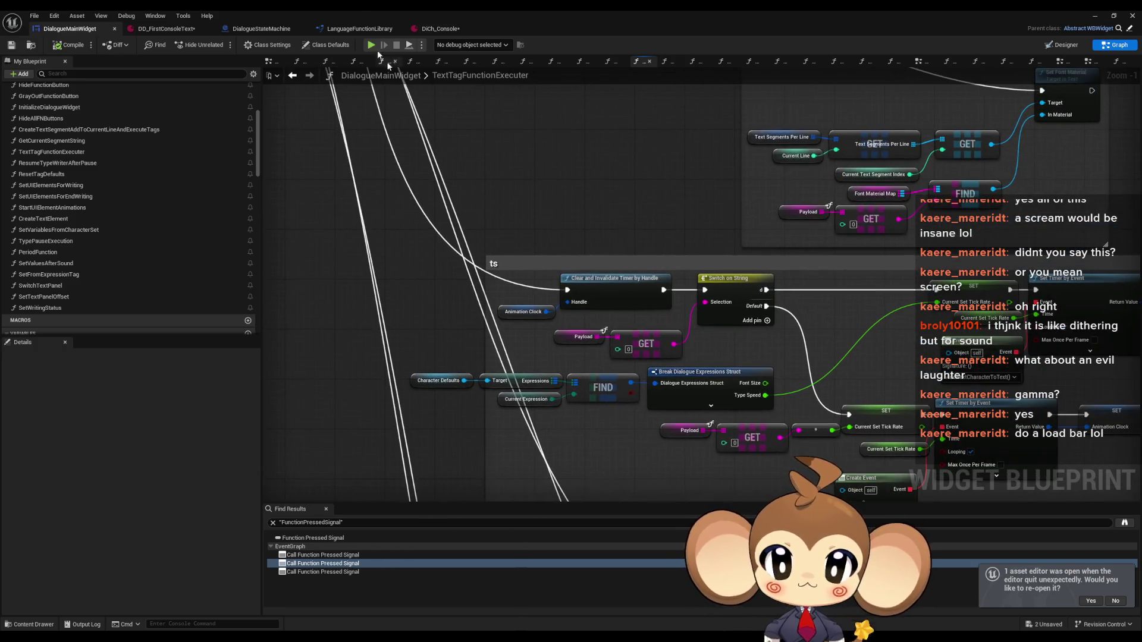
left_click(328, 34)
left_click(173, 34)
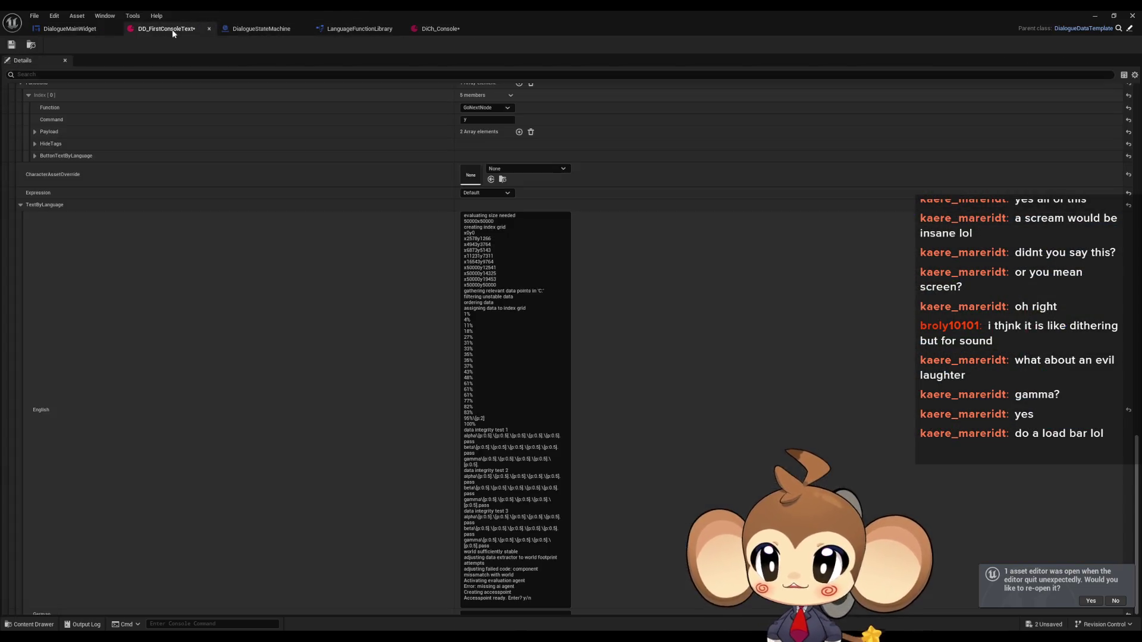
Add a \[ts:0.01] tag after 'assigning data to index grid', tidy the 95% line, and save.
left_click(528, 311)
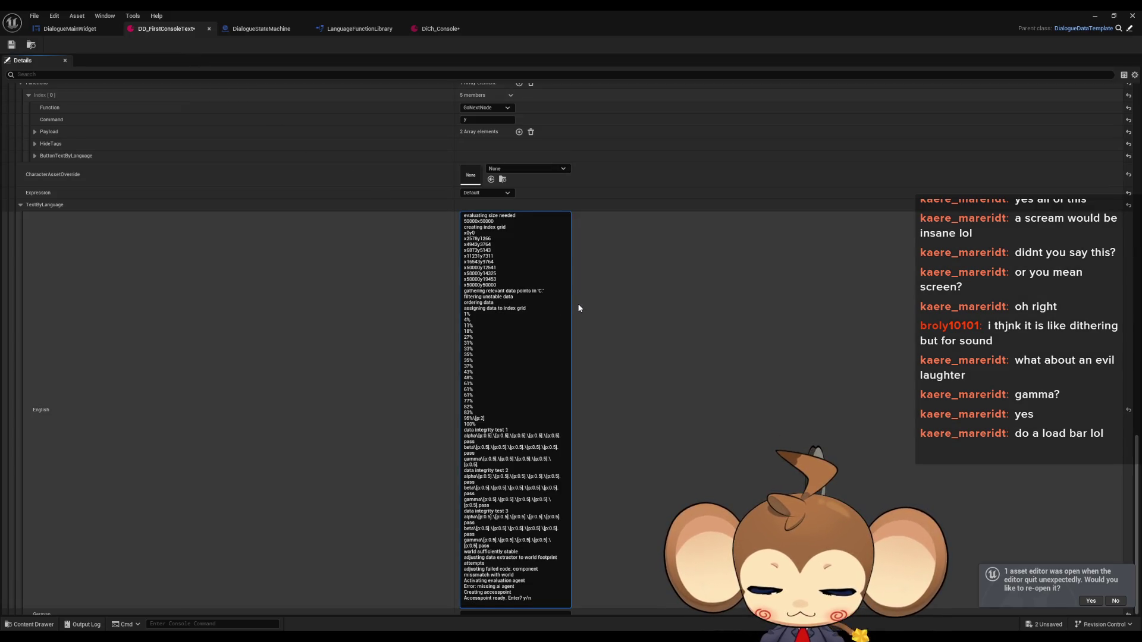
type("\\")
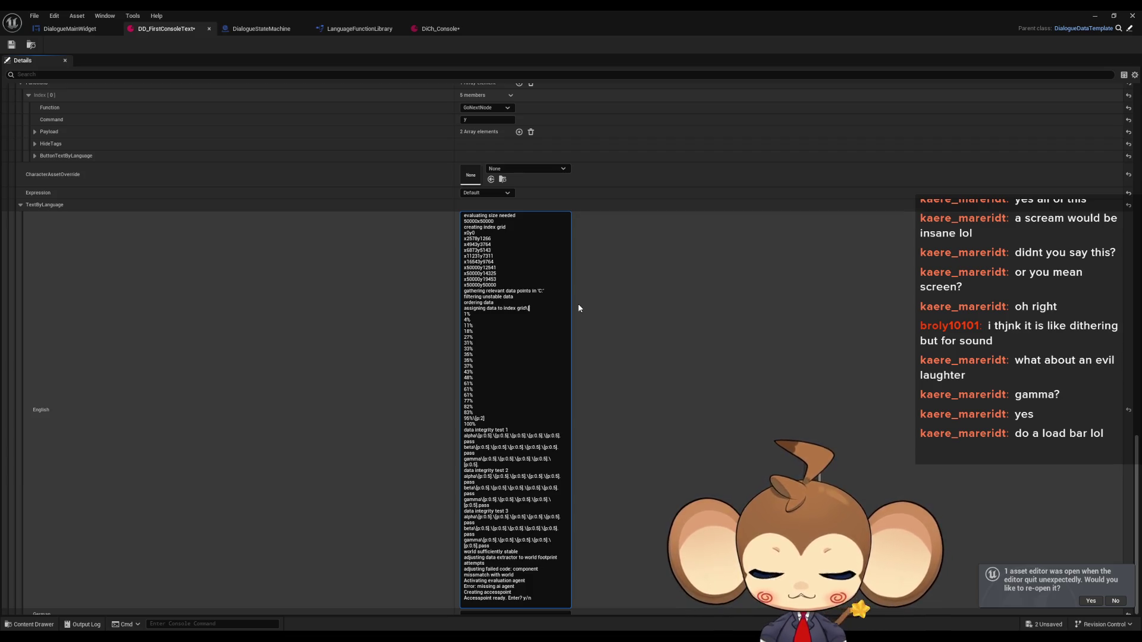
type("[ts:0.")
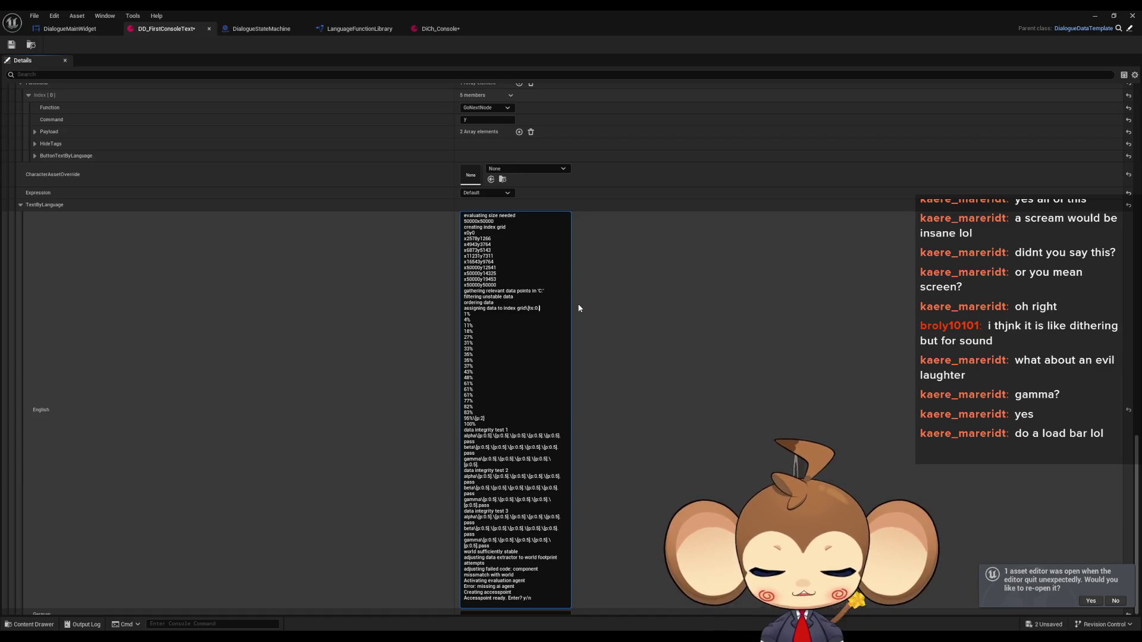
type("0")
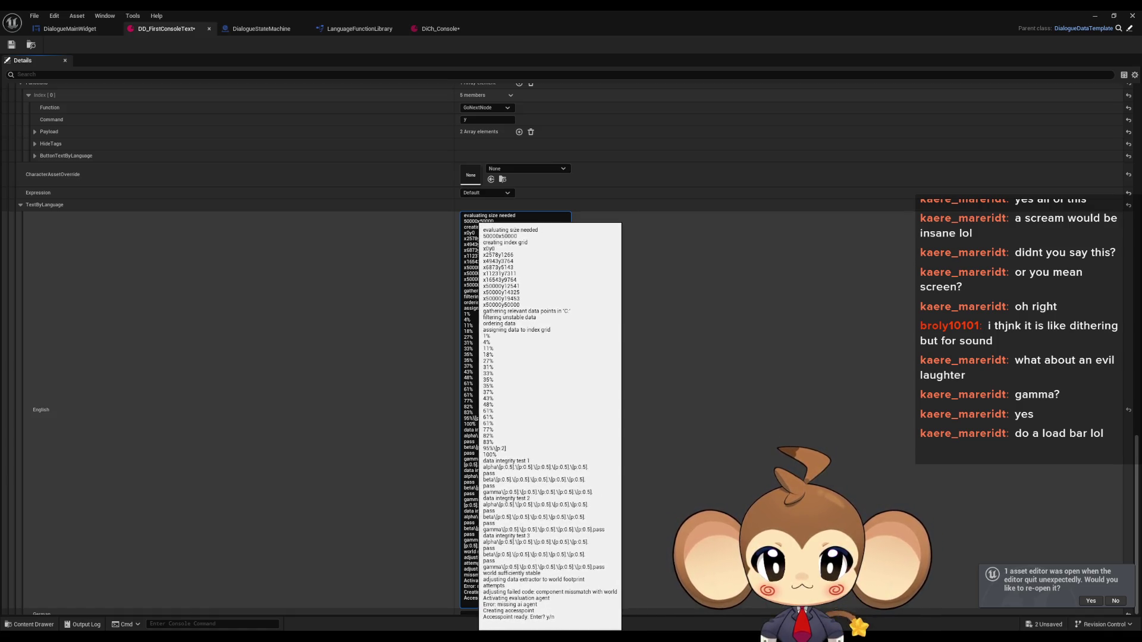
left_click(473, 418)
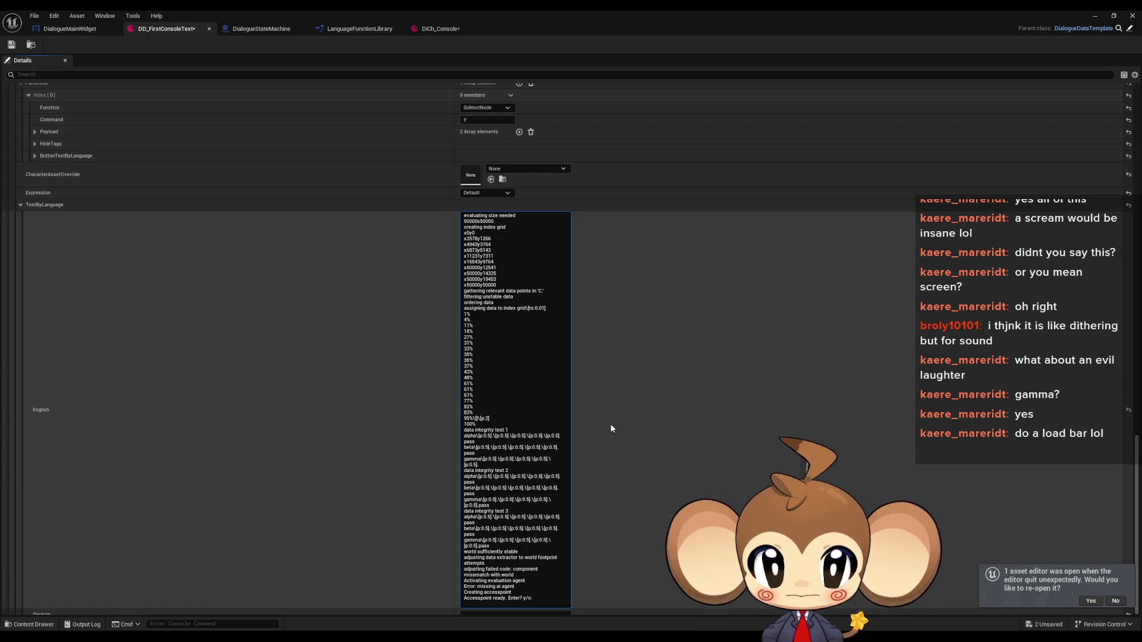
type("ts")
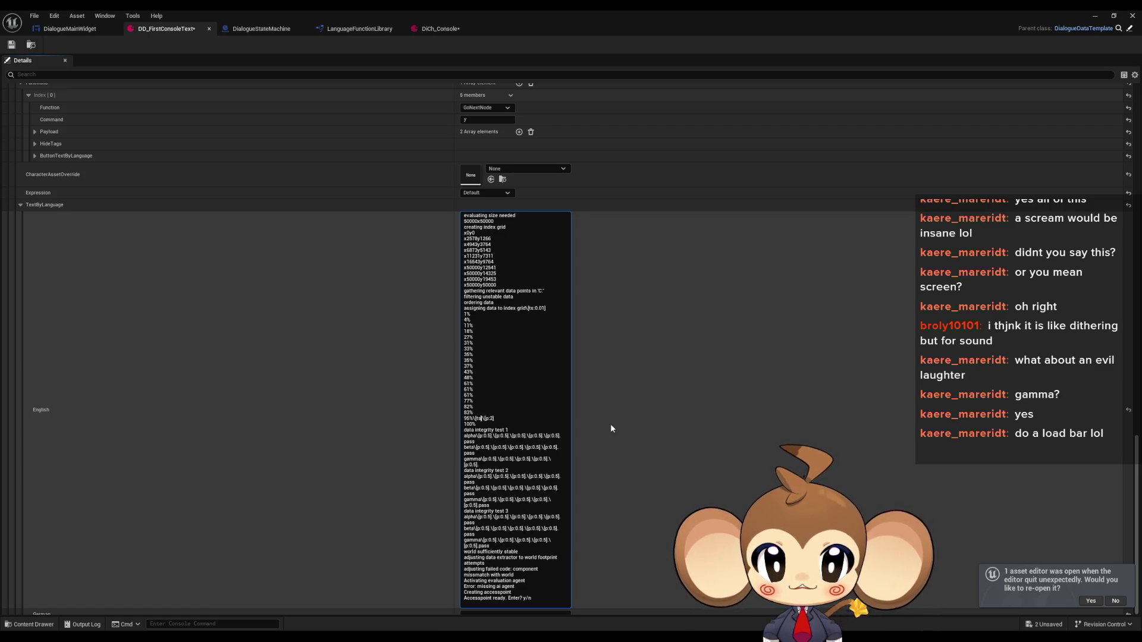
key("BackSpace")
key("BackSpace")
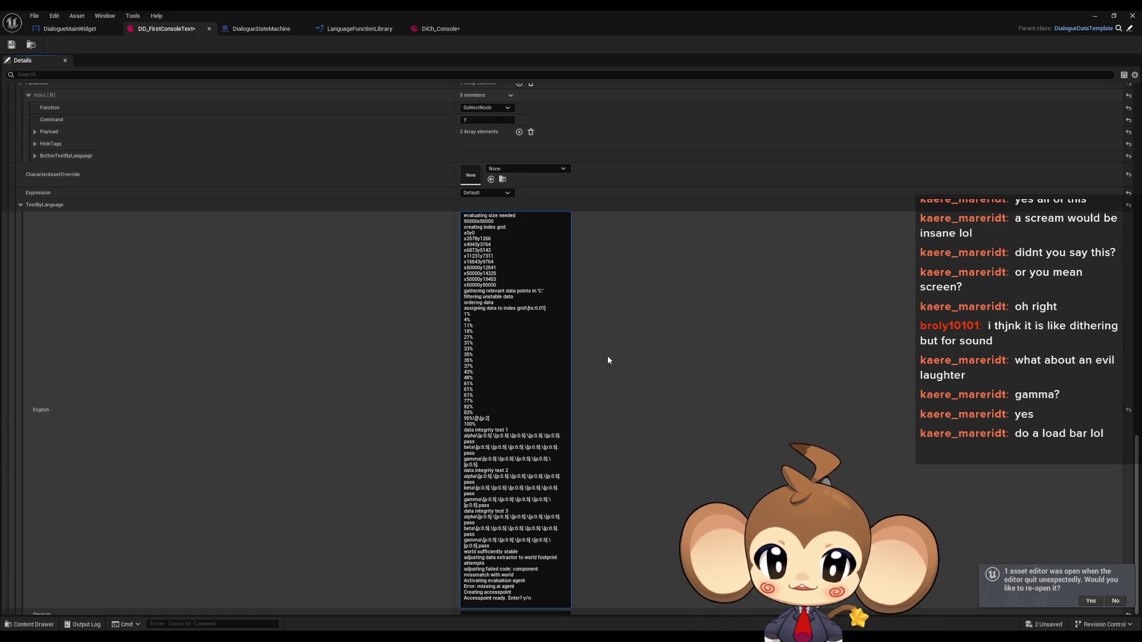
key("ctrl+s")
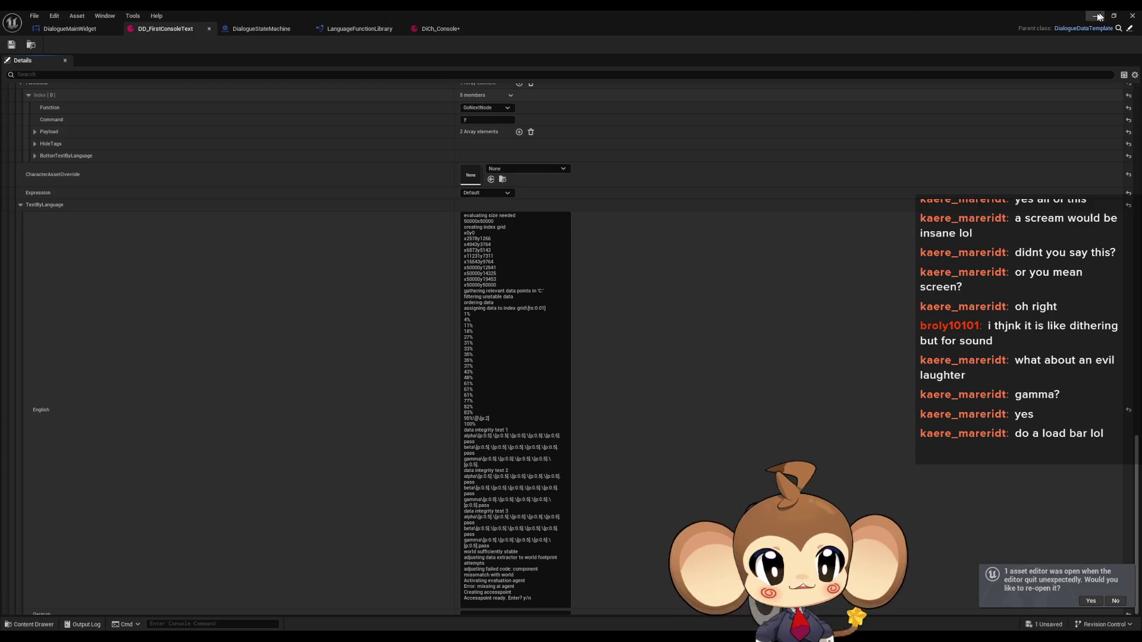
left_click(1094, 16)
Play in the editor, load the saved game, and accept the NDA and world-creation console prompts.
left_click(221, 45)
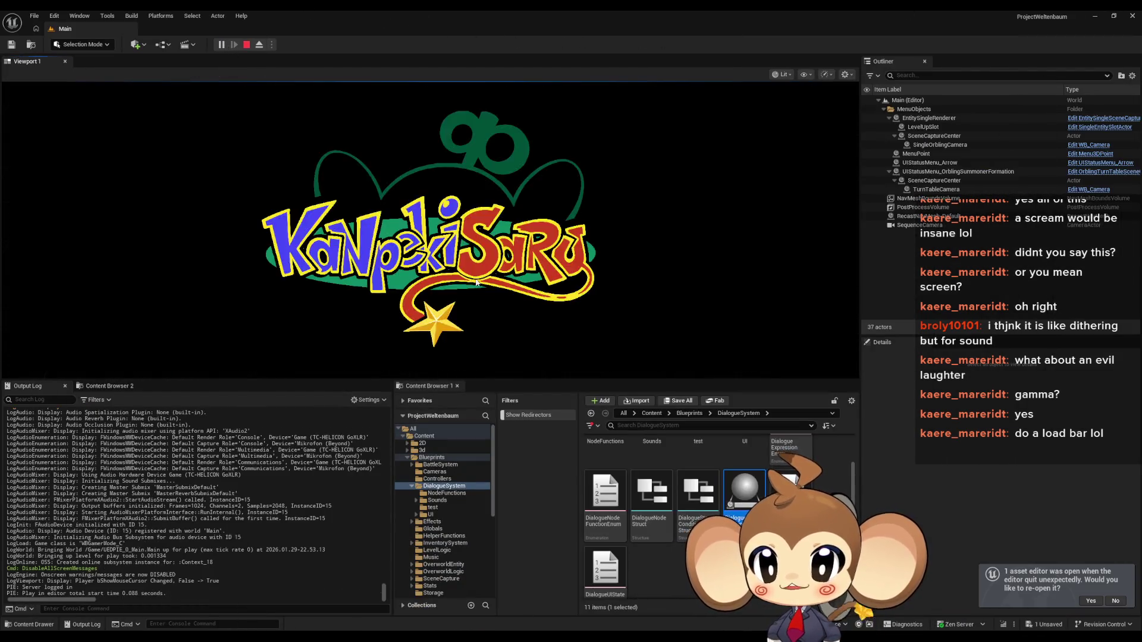
left_click(107, 327)
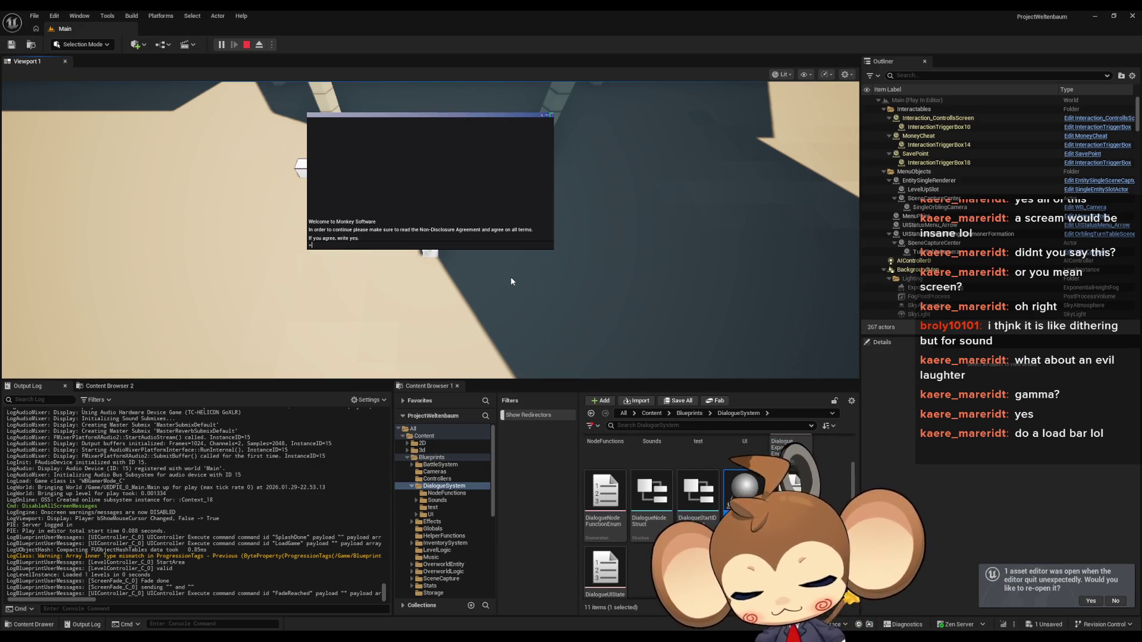
type("s")
key("Return")
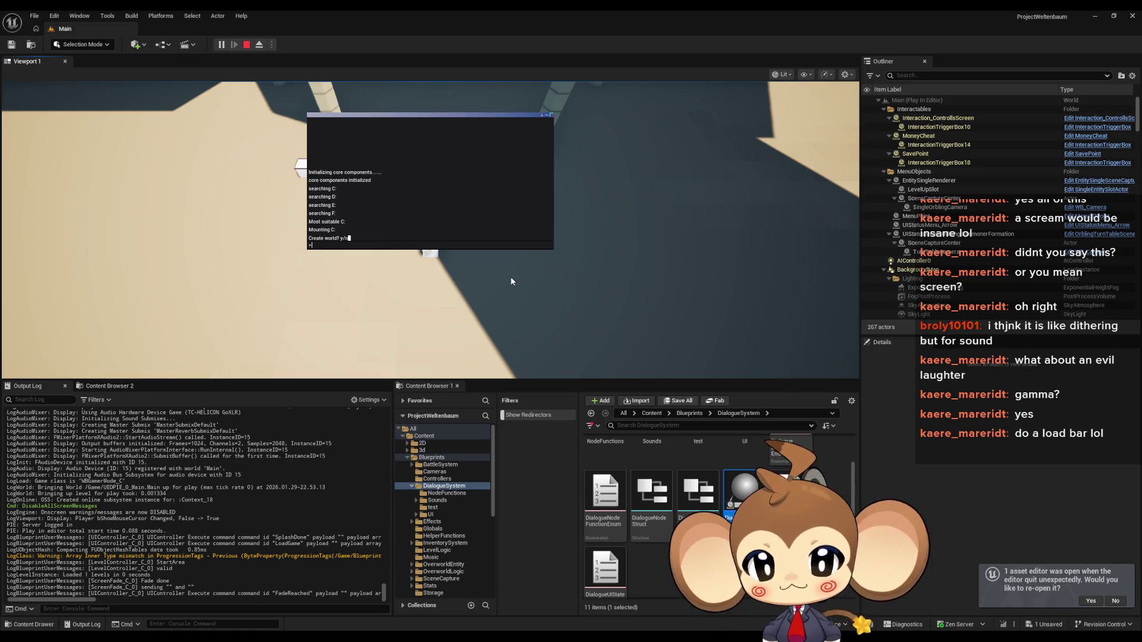
key("Return")
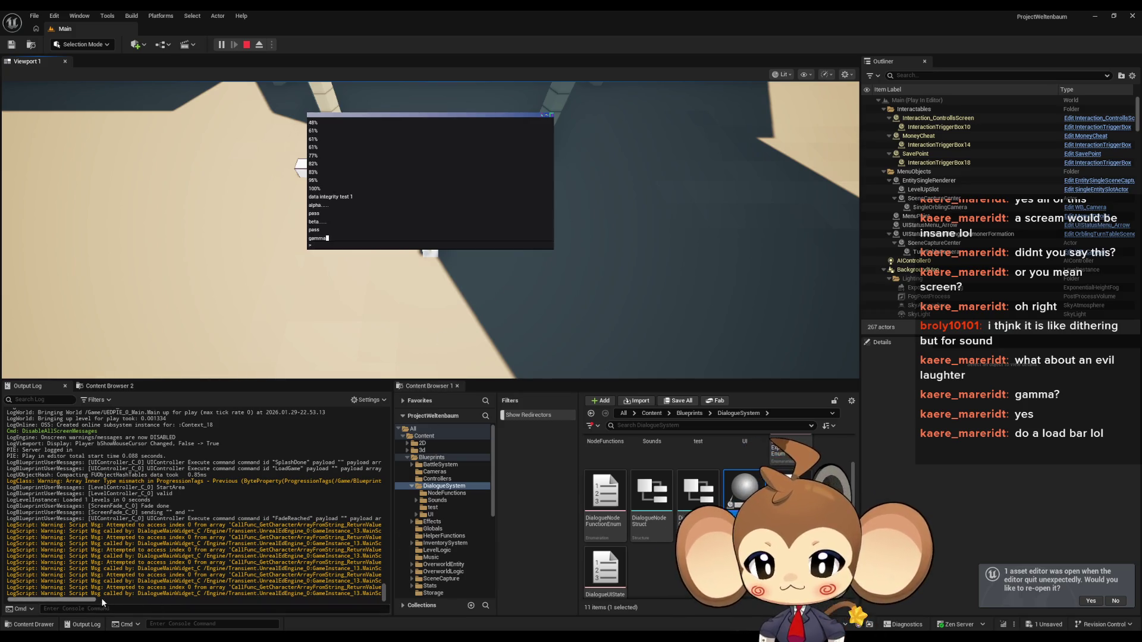
Answer y to the final console prompt, then accept the NDA again to rerun the console sequence.
left_click_drag(86, 601, 134, 601)
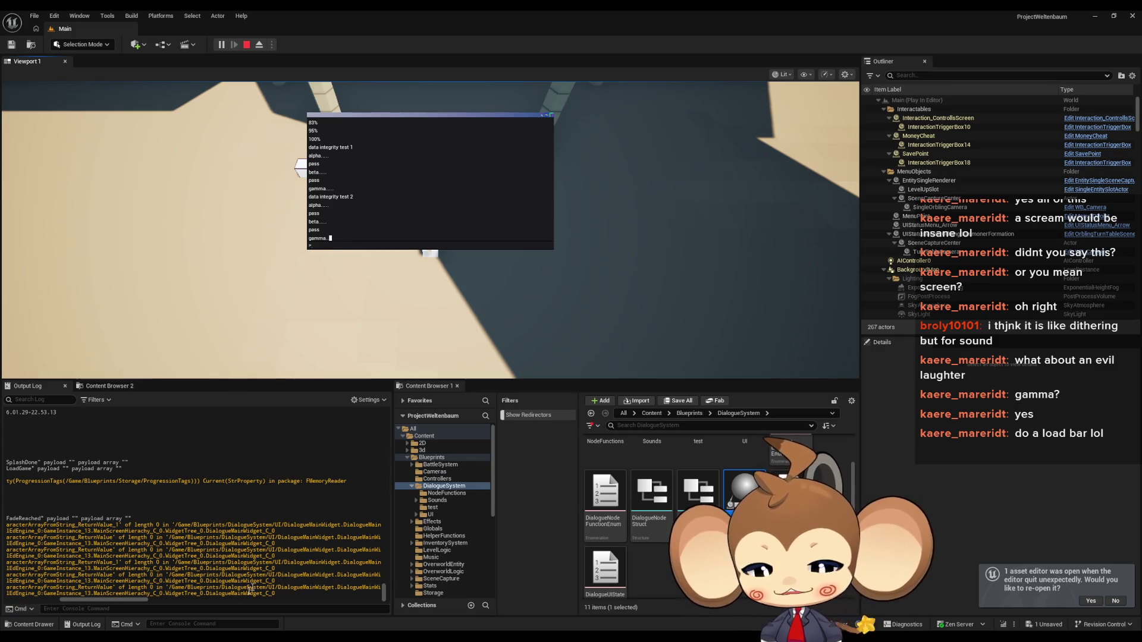
mouse_move(102, 601)
left_mouse_down()
mouse_move(148, 601)
mouse_move(39, 607)
left_mouse_up()
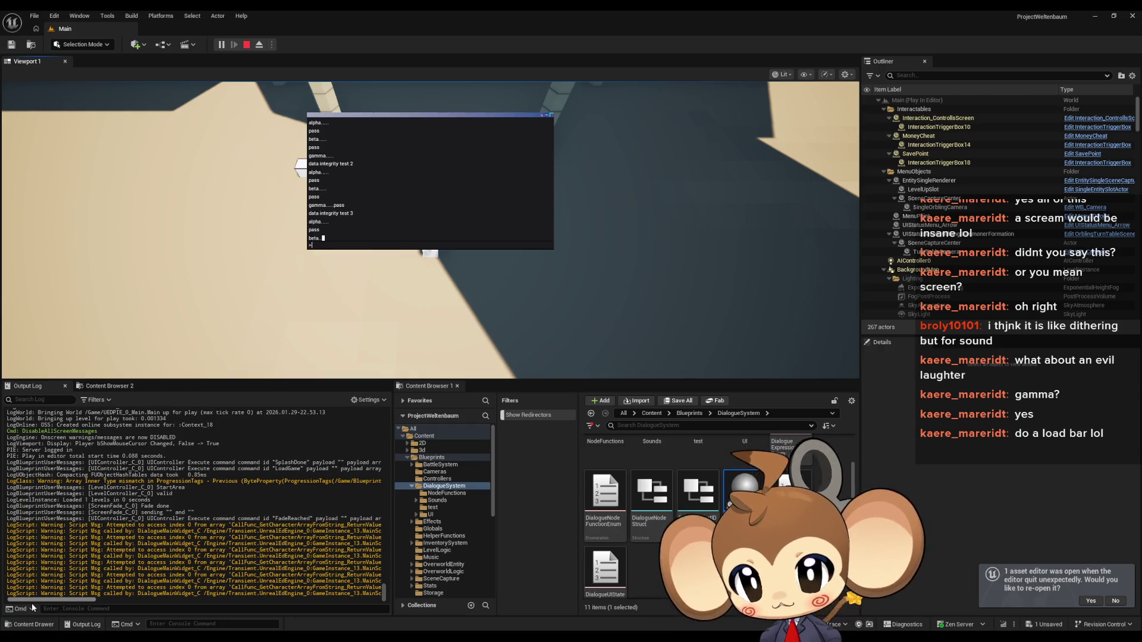
left_click_drag(36, 602, 143, 601)
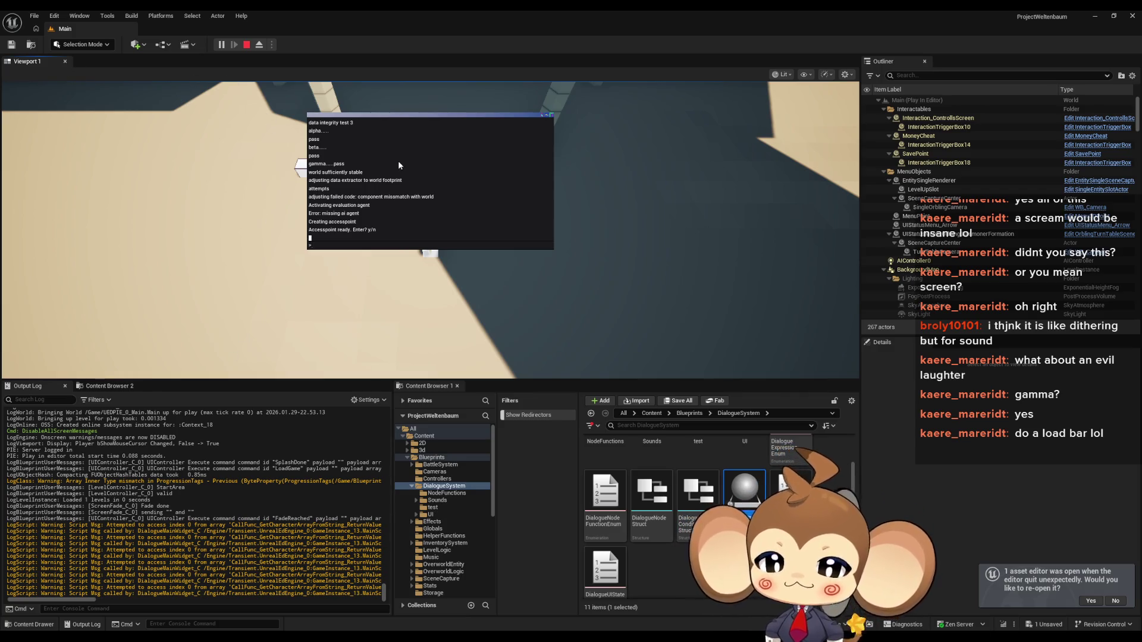
type("y")
key("Return")
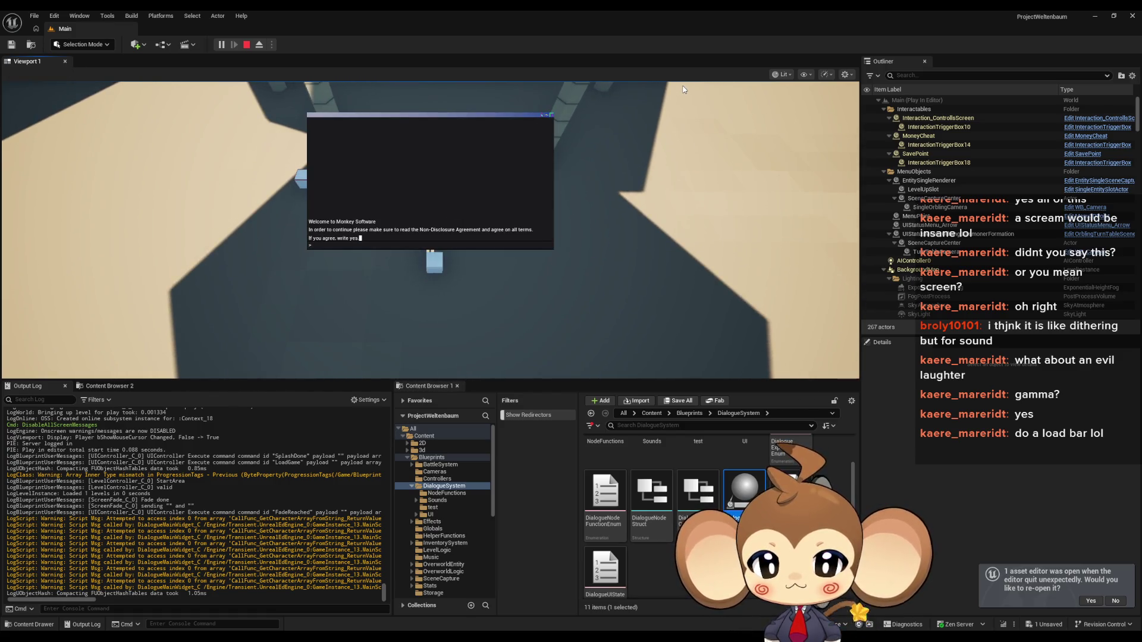
key("Return")
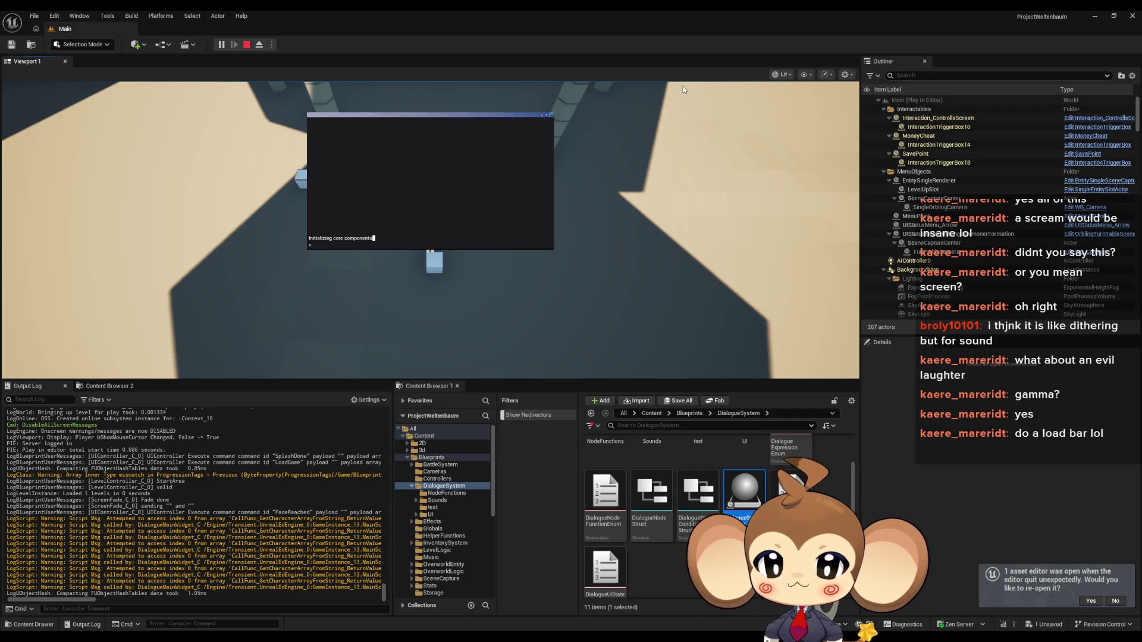
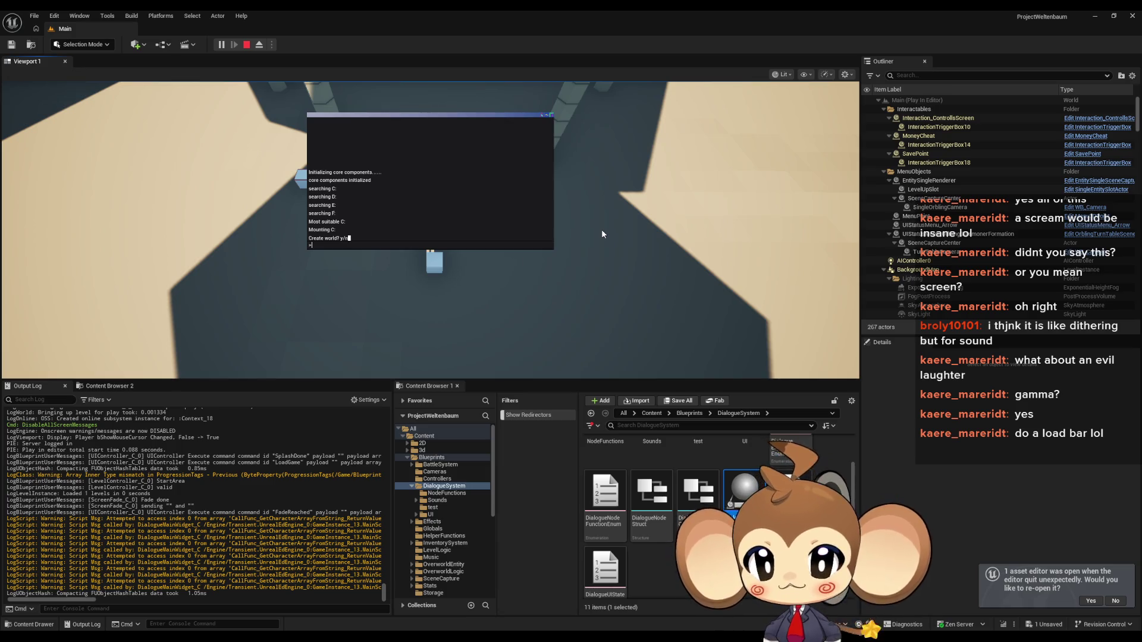
Answer yes to world creation, let the percentages load, then stop play and return to DD_FirstConsoleText.
key("Return")
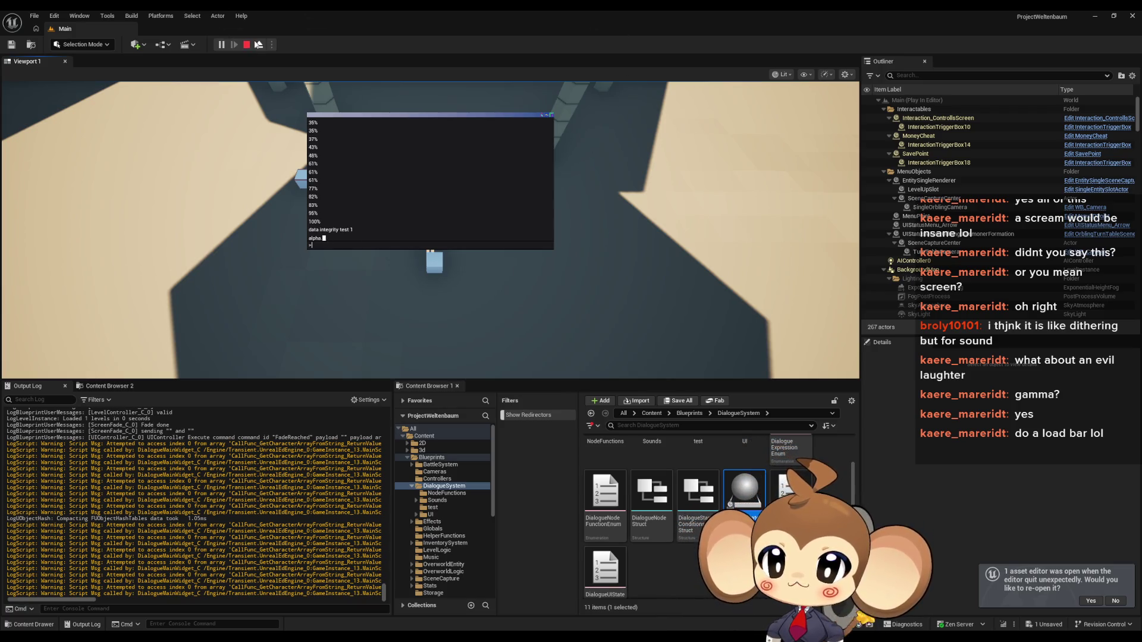
left_click(247, 45)
mouse_move(469, 636)
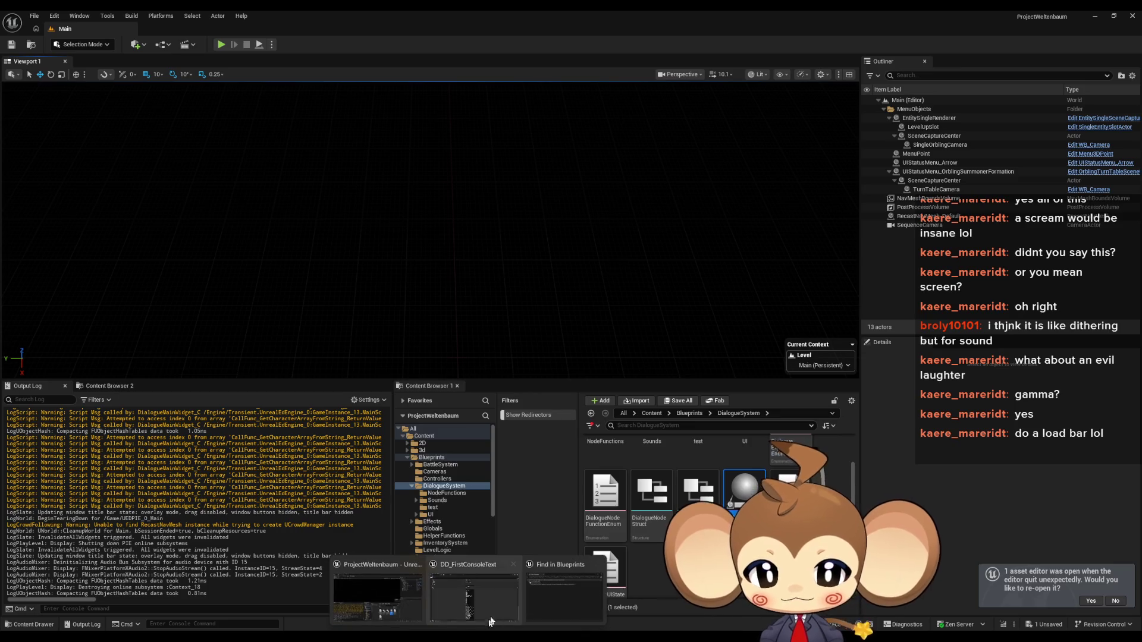
left_click(492, 608)
Float the asset editor and move through the boot log text to the percentage lines.
left_click(535, 308)
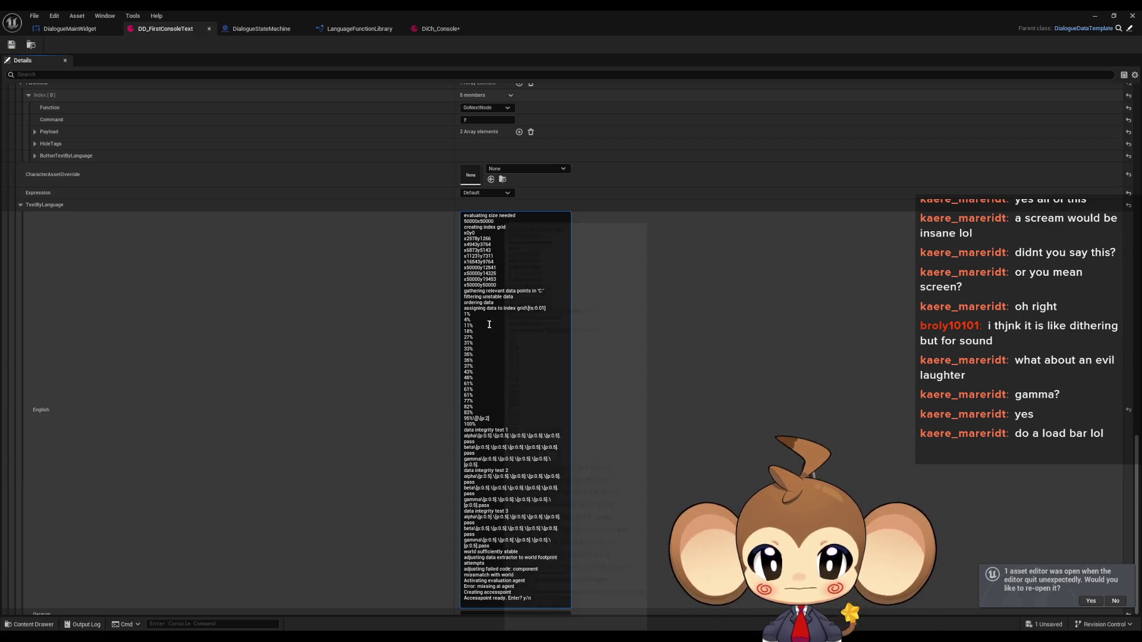
key("Down")
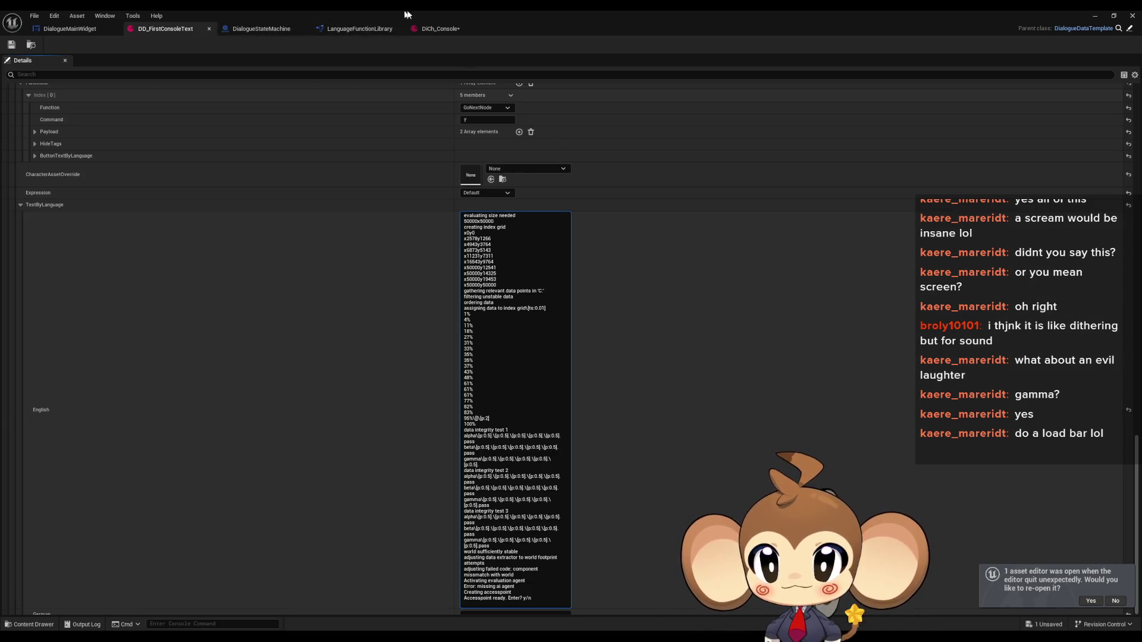
double_click(427, 10)
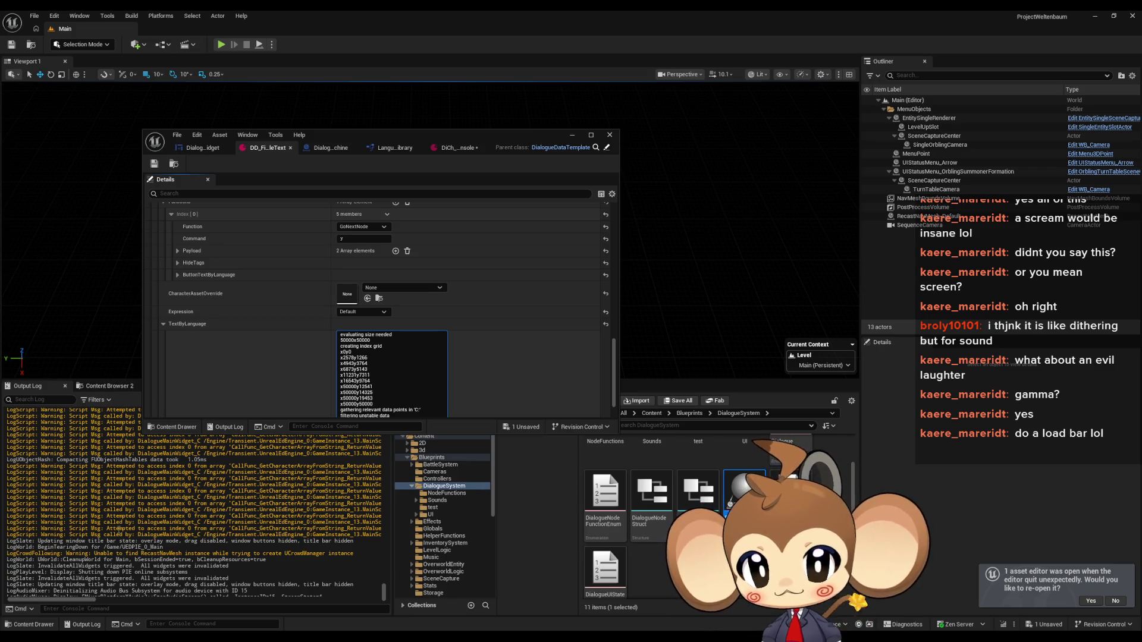
left_click_drag(341, 358, 362, 399)
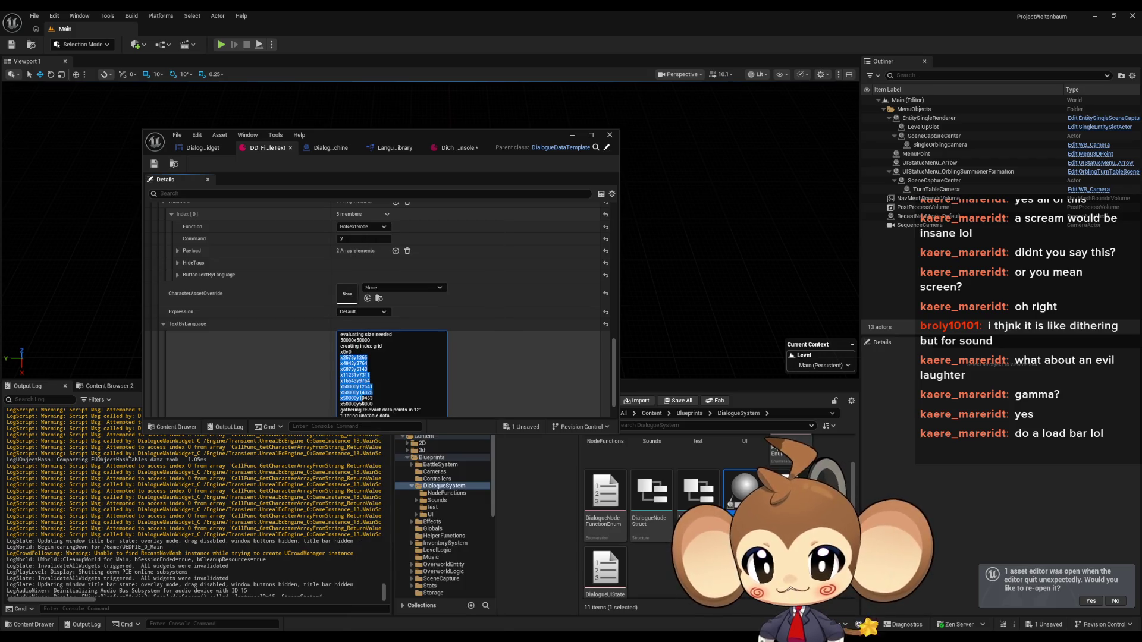
scroll(451, 413, "down", 1)
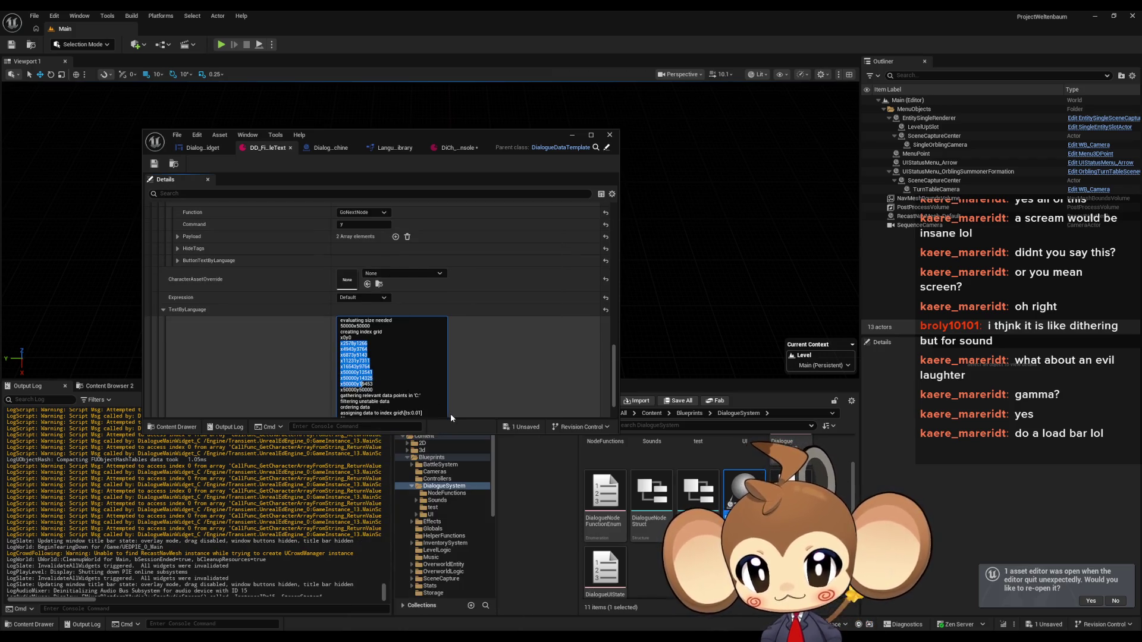
scroll(422, 387, "up", 3)
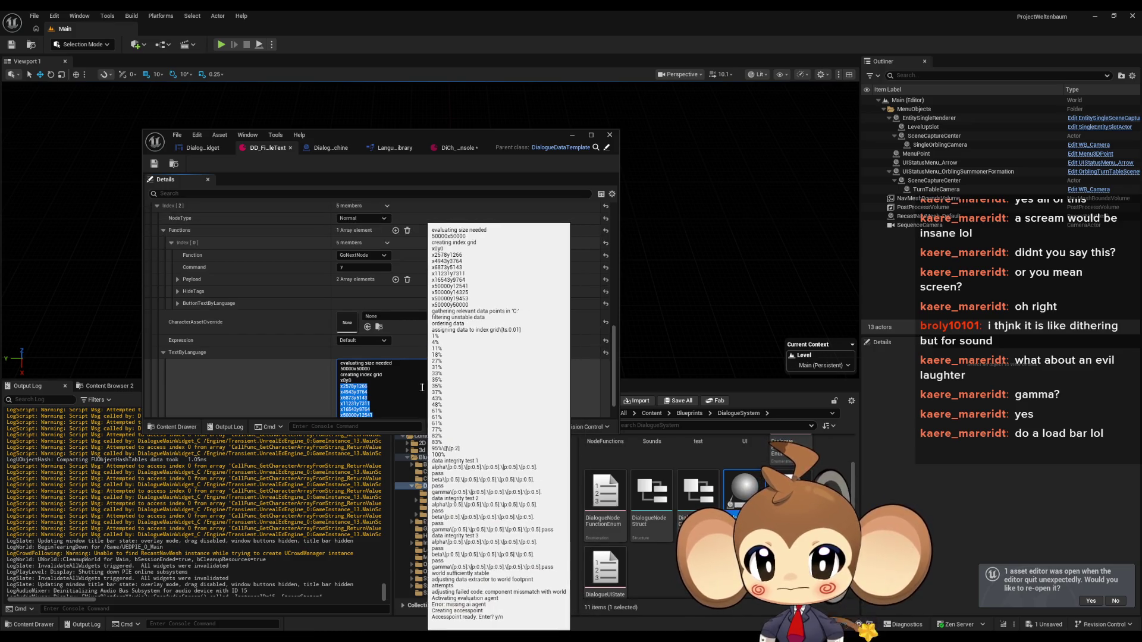
scroll(466, 380, "down", 4)
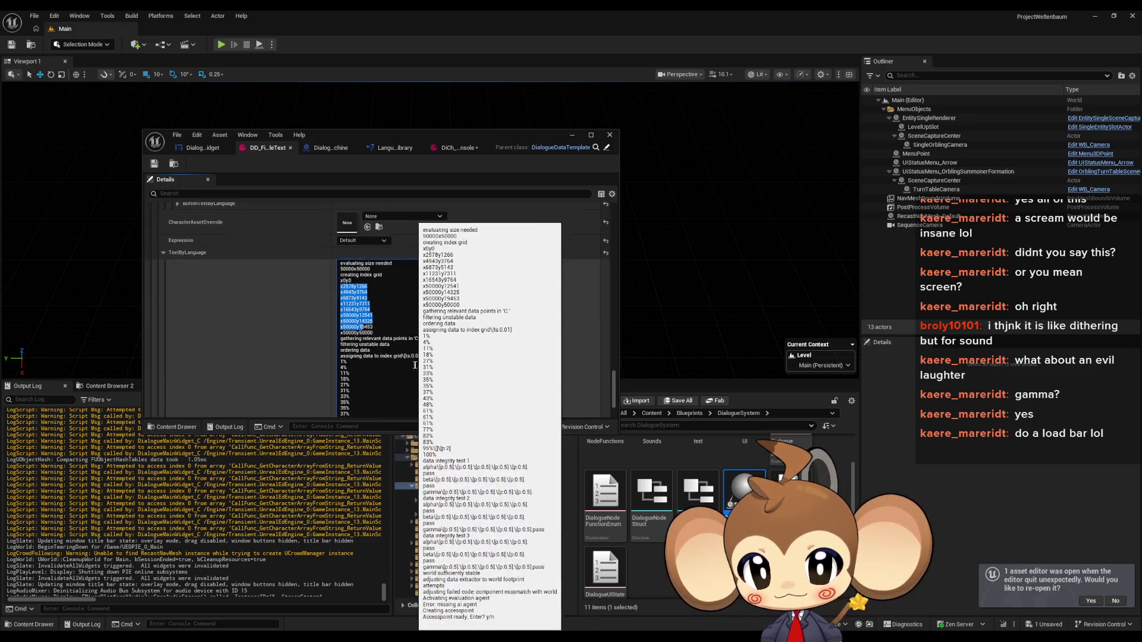
scroll(430, 383, "down", 7)
Change the percentage block's timing tag from [ts:0.01] to [ts:0.1].
left_click_drag(340, 322, 352, 334)
left_click(420, 299)
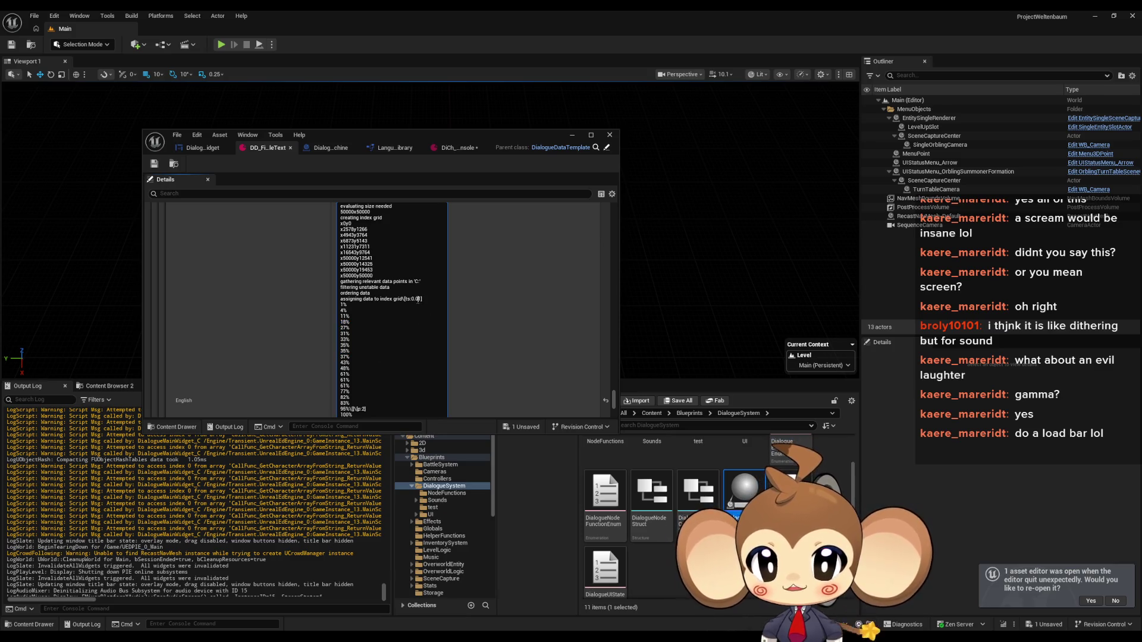
key("BackSpace")
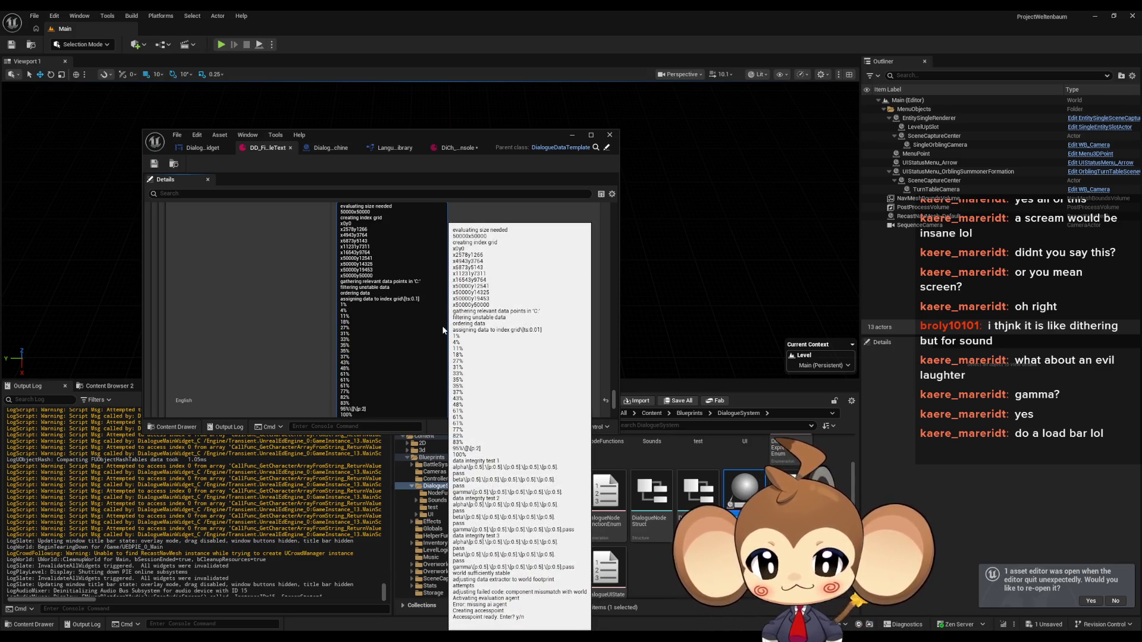
scroll(425, 379, "down", 1)
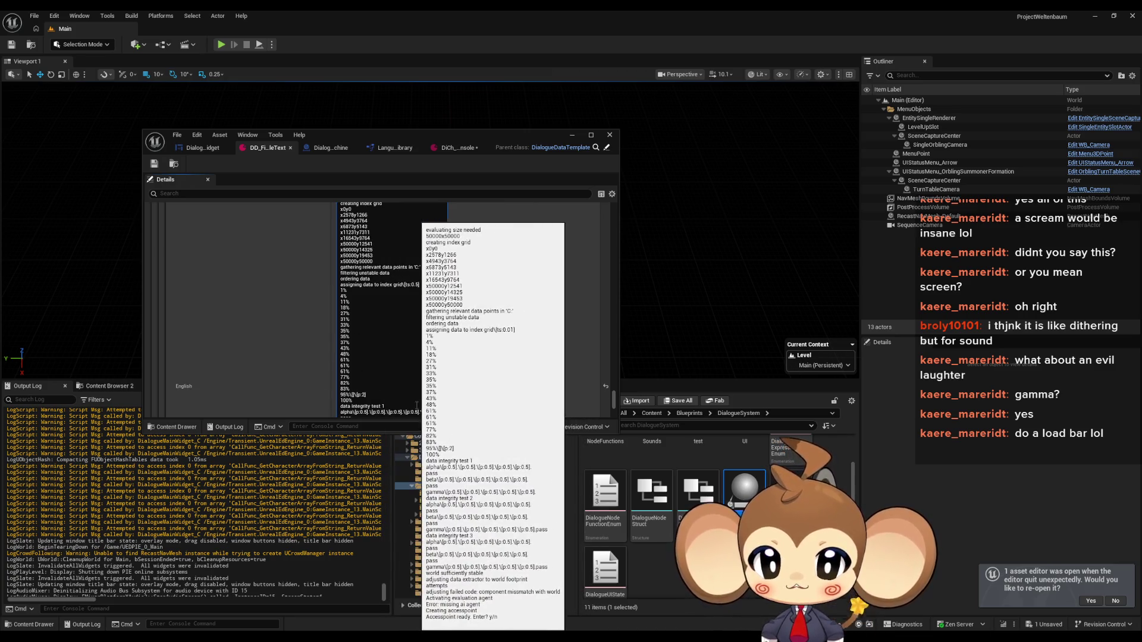
left_click(302, 66)
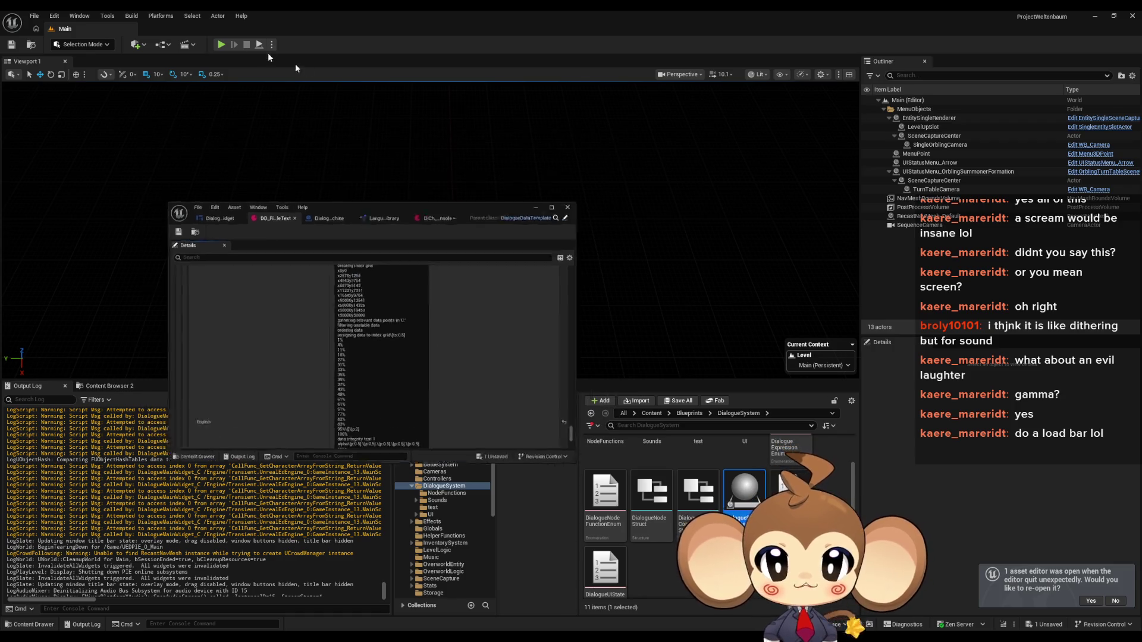
Start Play, clear the Output Log, load the game and answer 'yes' then 'y' in the console.
left_click(222, 43)
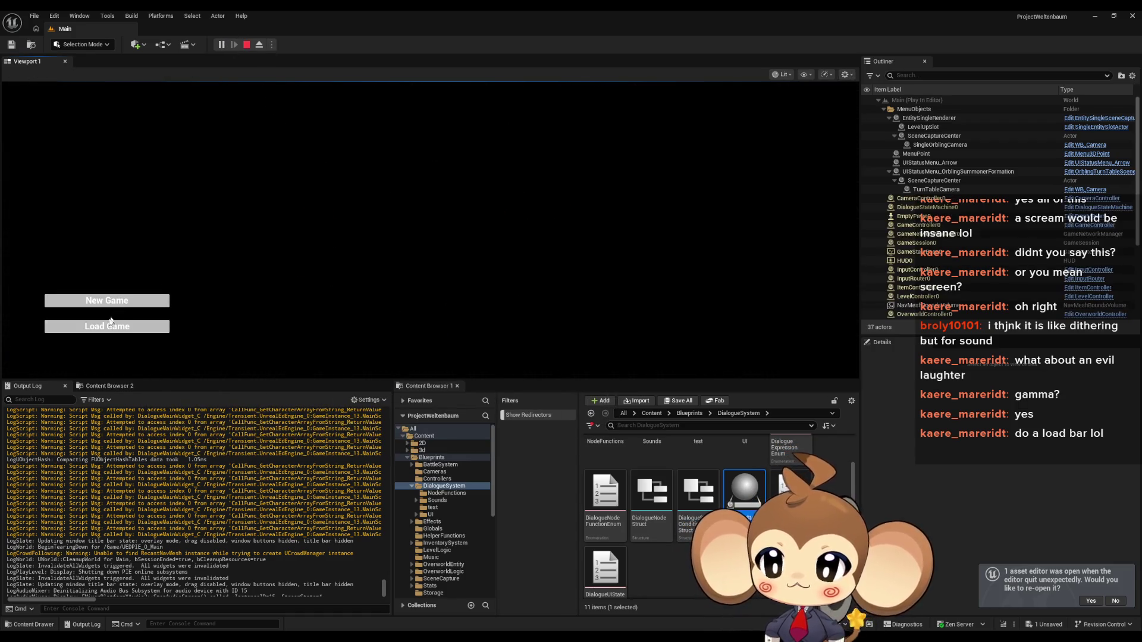
right_click(256, 438)
left_click(286, 470)
left_click(471, 248)
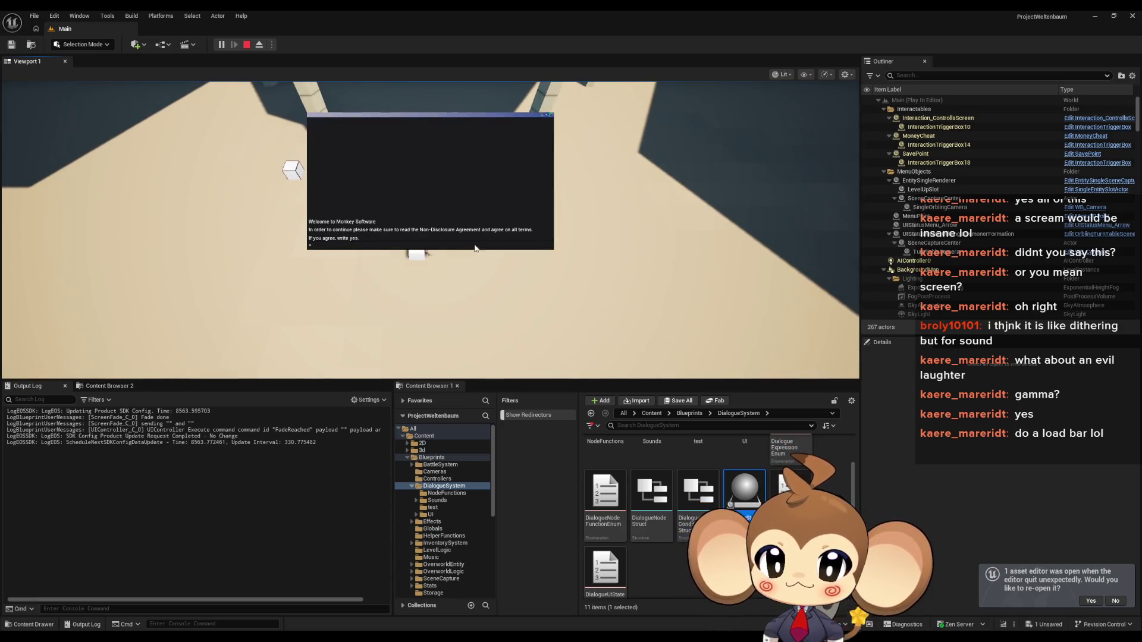
type("es")
key("Return")
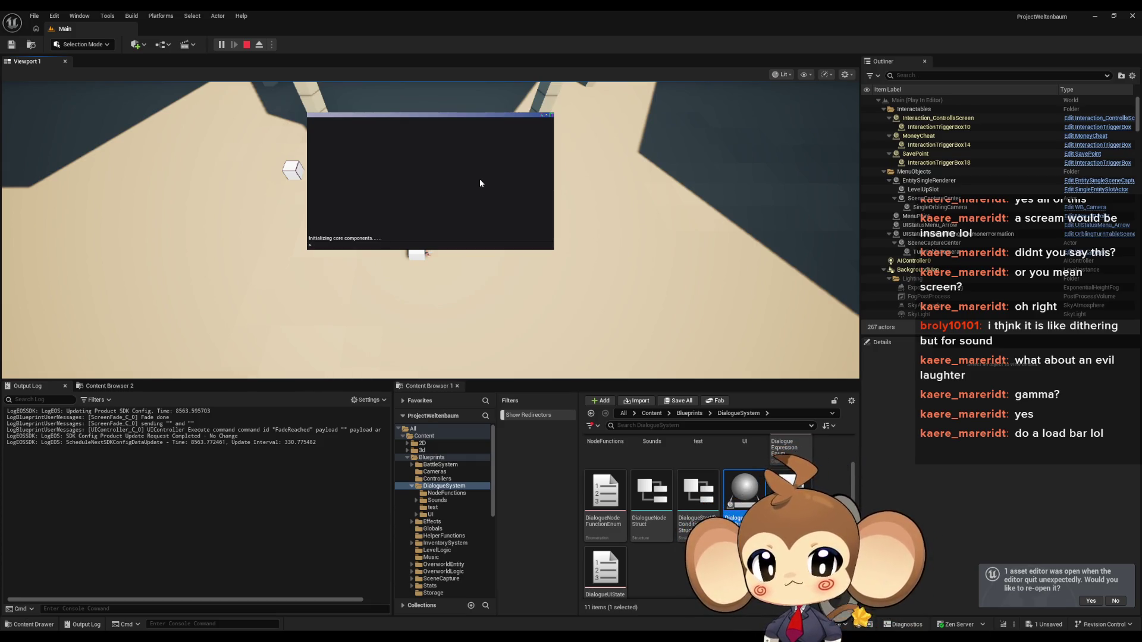
type("y")
key("Return")
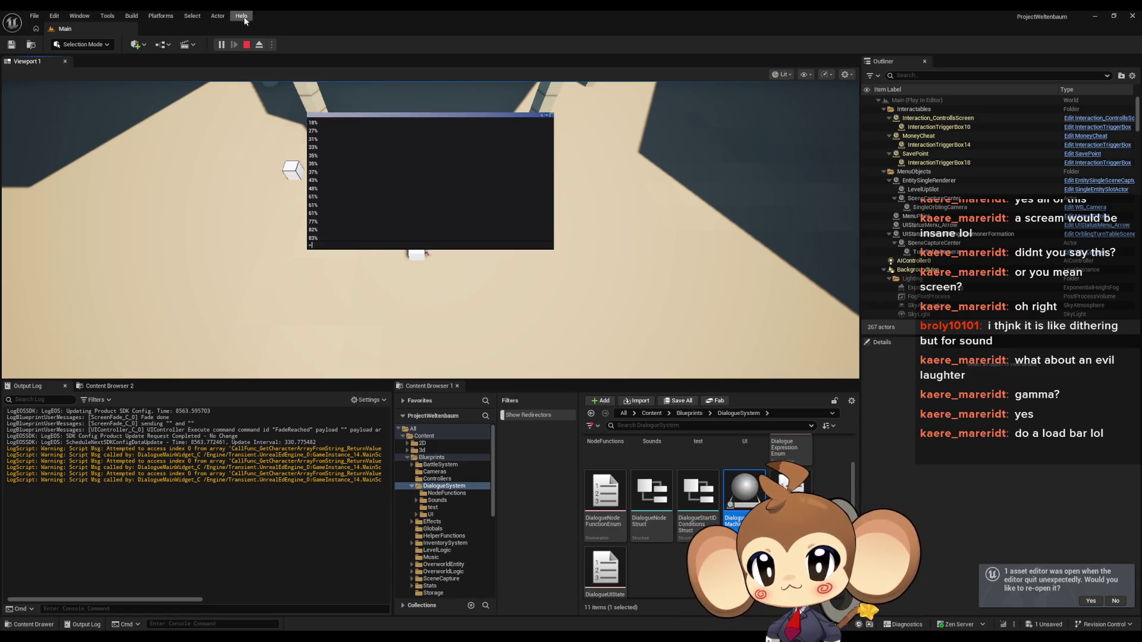
Stop the session once percentages pass 80% and bring DD_FirstConsoleText back up.
left_click(246, 45)
mouse_move(443, 621)
left_click(387, 586)
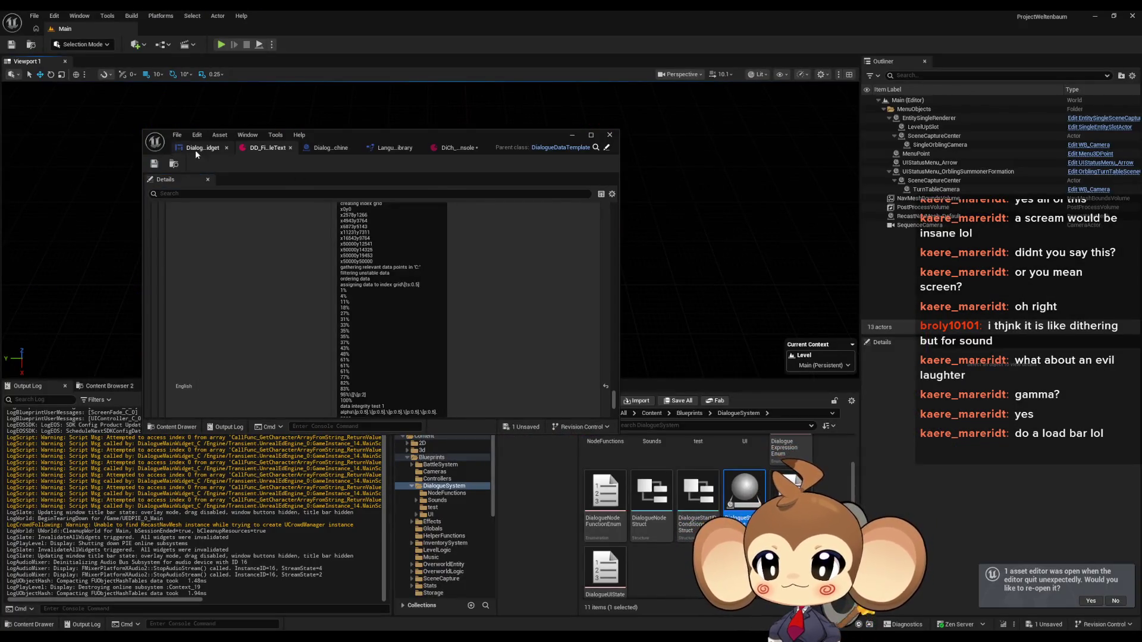
In DialogueMainWidget, add a Print String printing 1 off the Switch on String 'ts' pin.
left_click(203, 147)
double_click(457, 135)
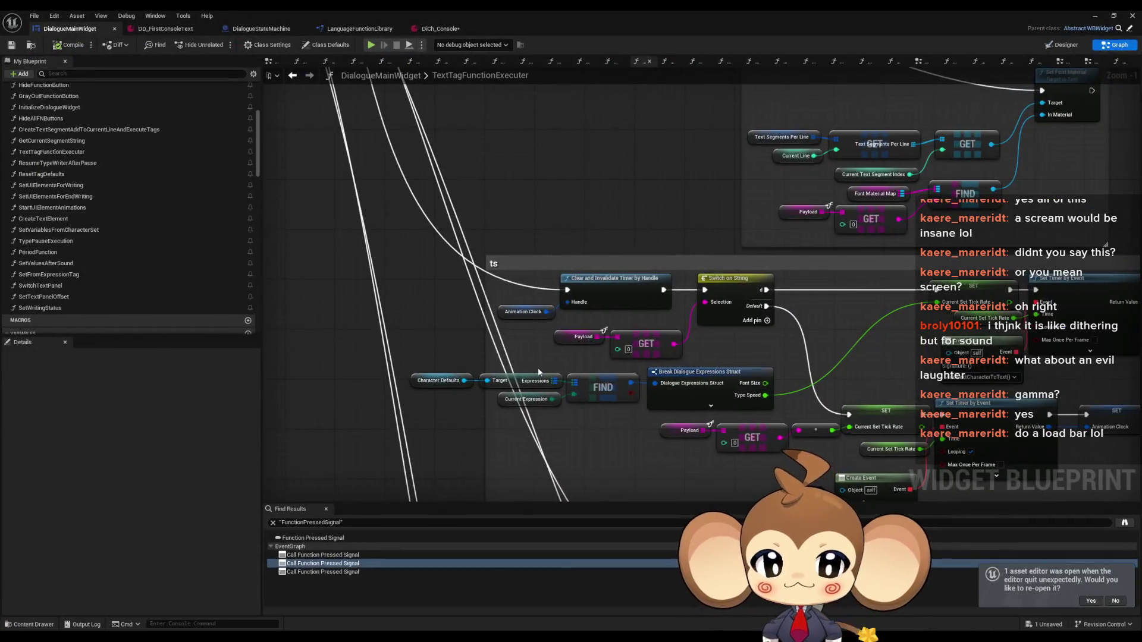
scroll(538, 368, "down", 3)
scroll(550, 316, "up", 1)
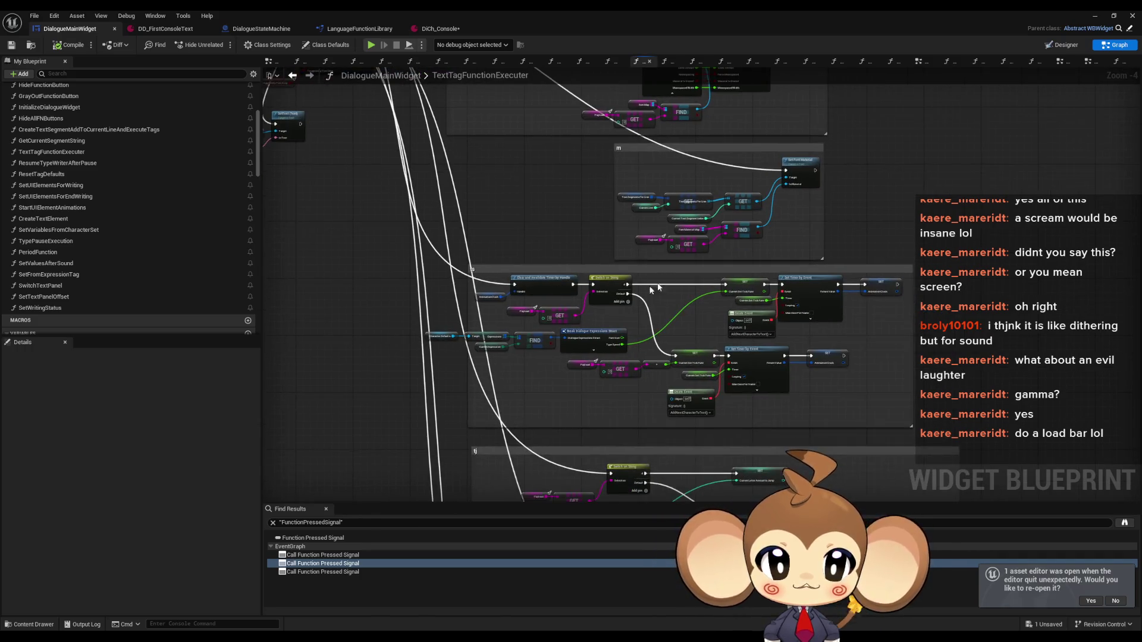
scroll(549, 316, "up", 2)
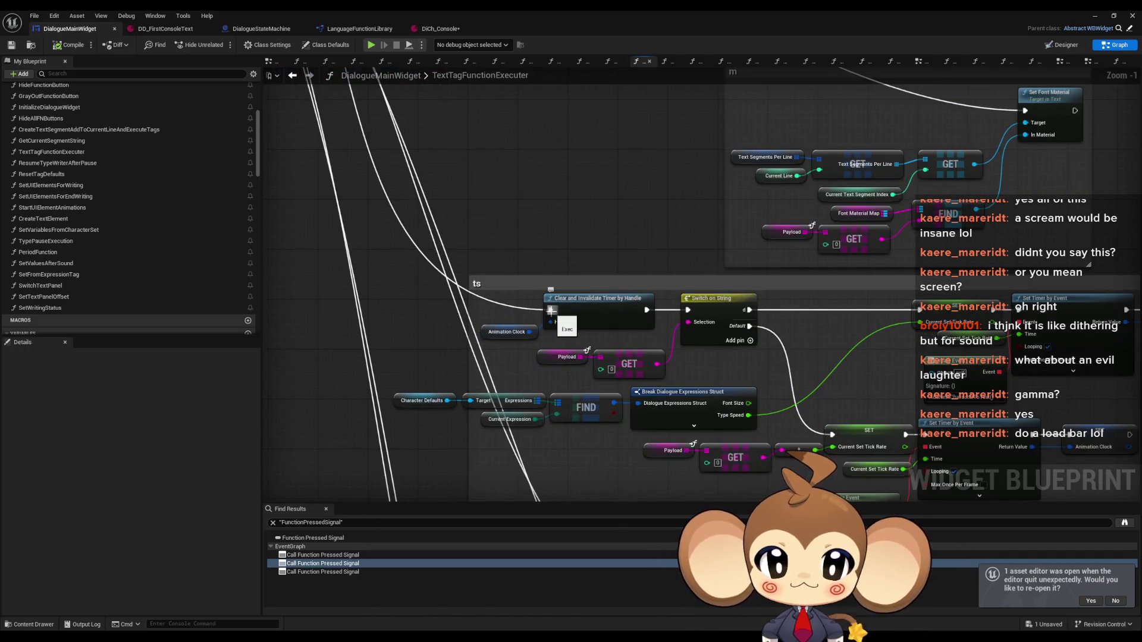
scroll(501, 236, "down", 2)
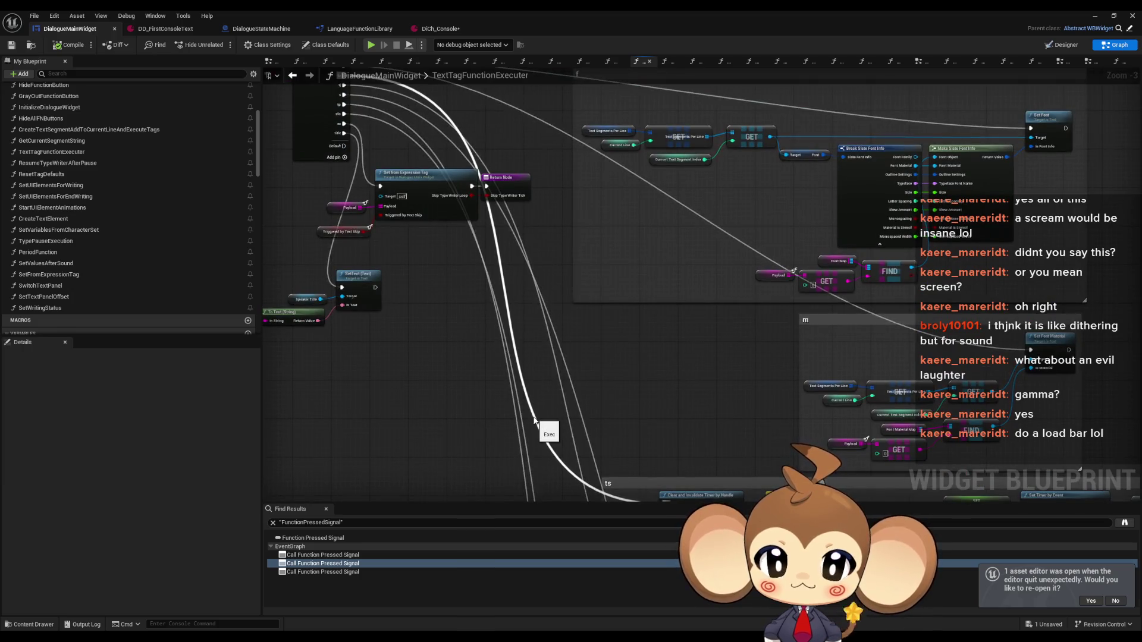
scroll(522, 382, "up", 4)
mouse_move(407, 248)
left_mouse_down()
mouse_move(636, 338)
mouse_move(668, 484)
mouse_move(614, 471)
left_mouse_up()
type("p")
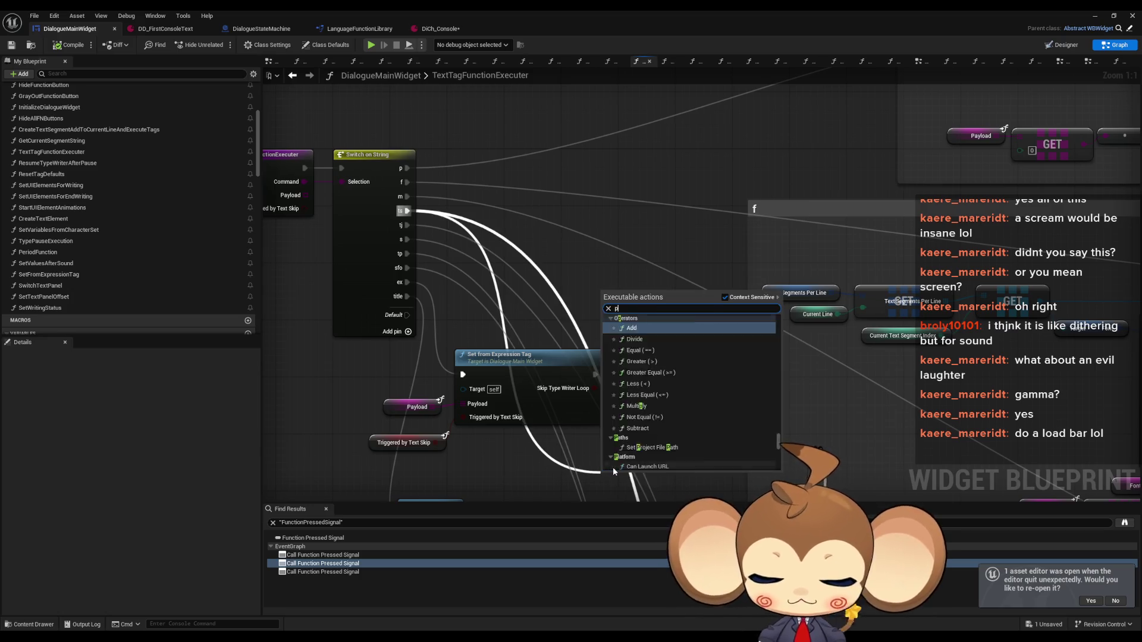
type("rint")
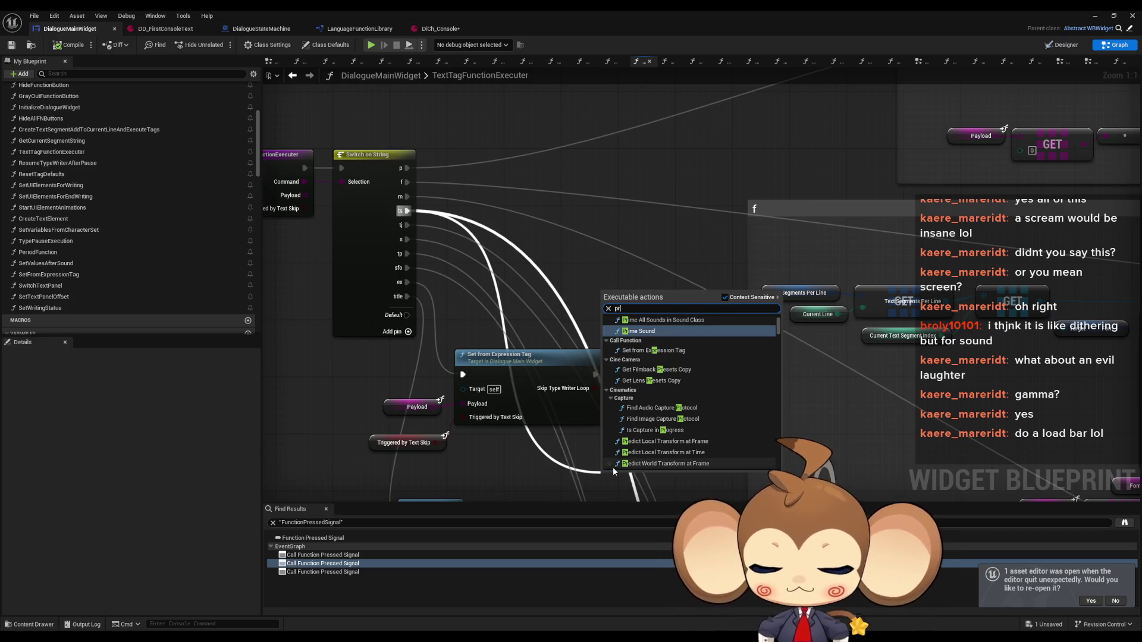
key("Return")
left_click(631, 357)
type("1")
Pan the graph to check the new Print String beside the ts branch nodes, then minimize.
mouse_move(607, 298)
left_mouse_down()
mouse_move(495, 103)
mouse_move(506, 245)
left_mouse_up()
mouse_move(863, 416)
left_mouse_down()
mouse_move(429, 195)
mouse_move(367, 151)
mouse_move(394, 123)
left_mouse_up()
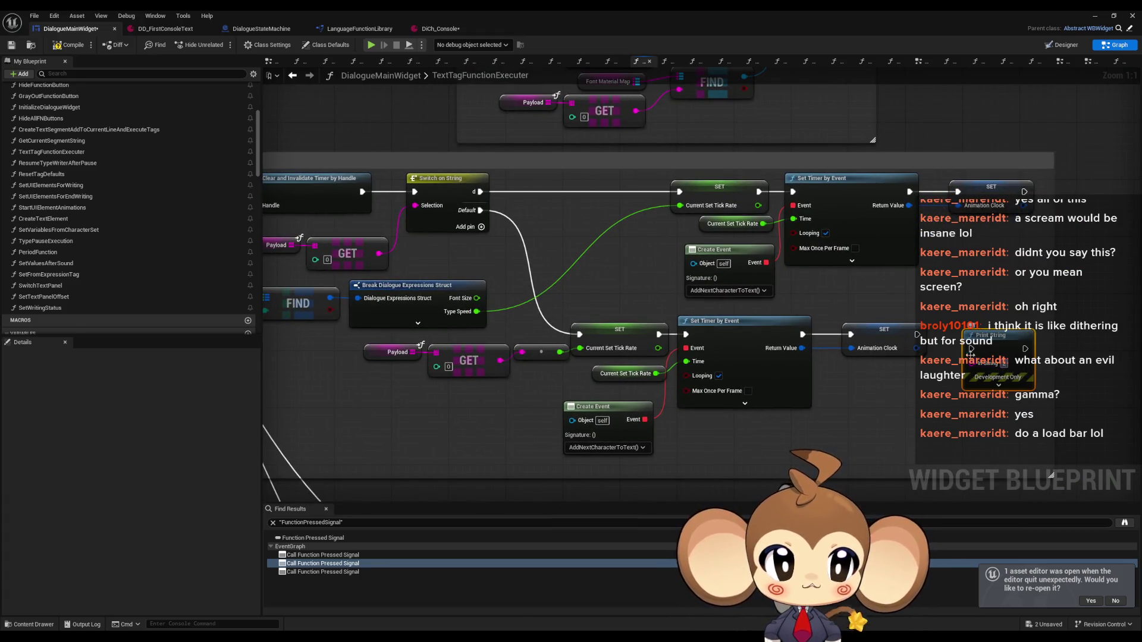
left_click_drag(464, 326, 708, 335)
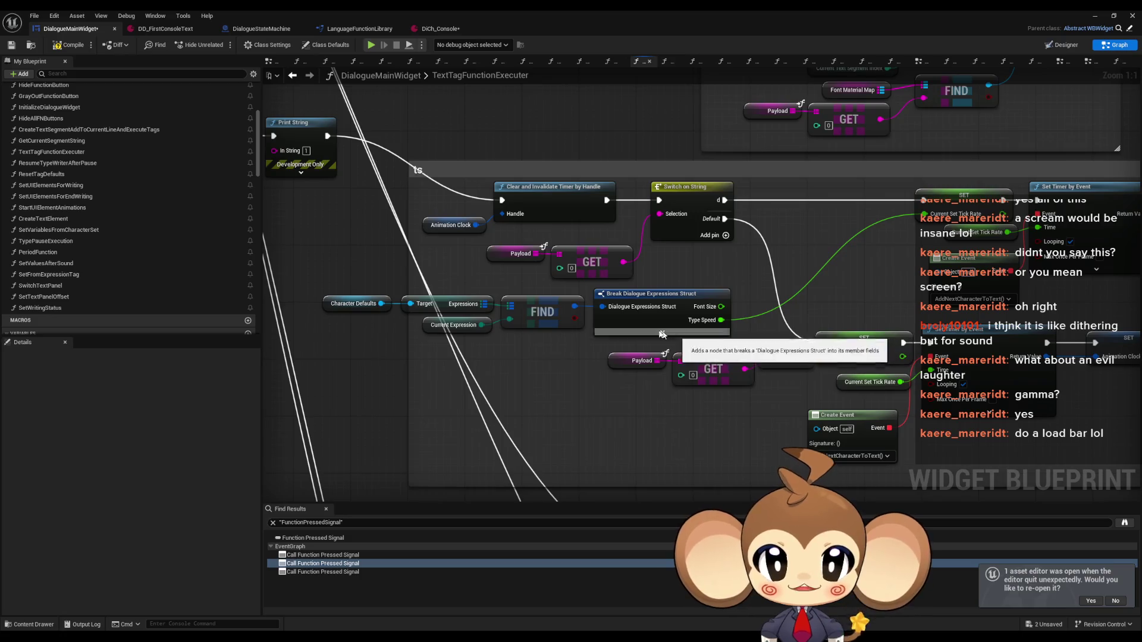
scroll(670, 301, "down", 1)
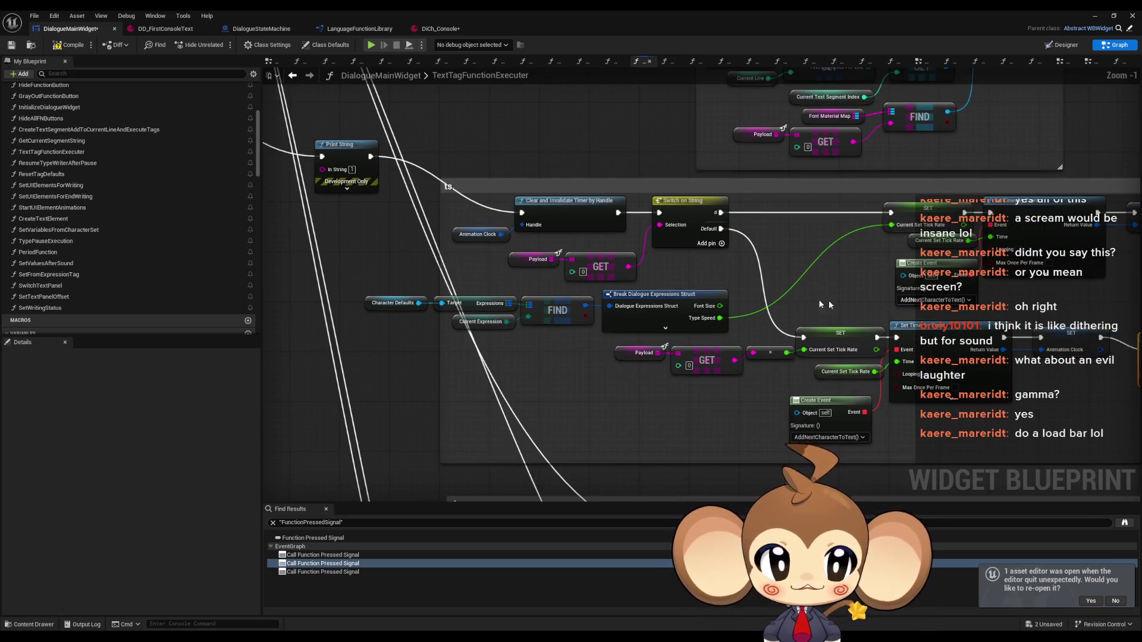
left_click_drag(670, 301, 495, 262)
left_click(1095, 15)
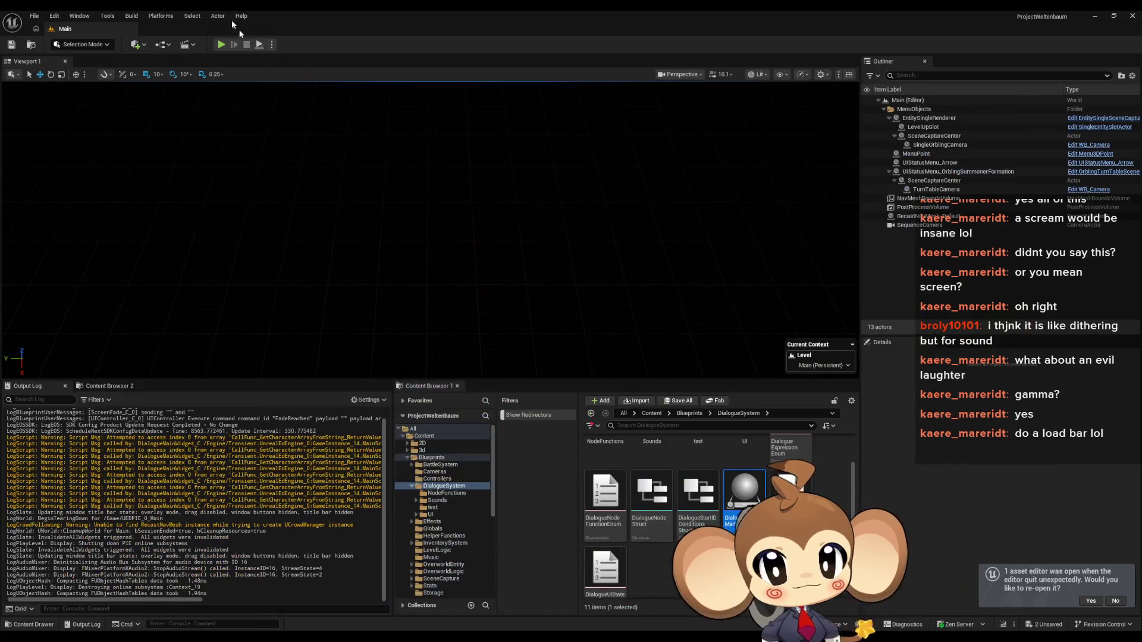
Play in editor, load the game, accept both console prompts, and let the boot reach 100% before exiting.
key("alt+p")
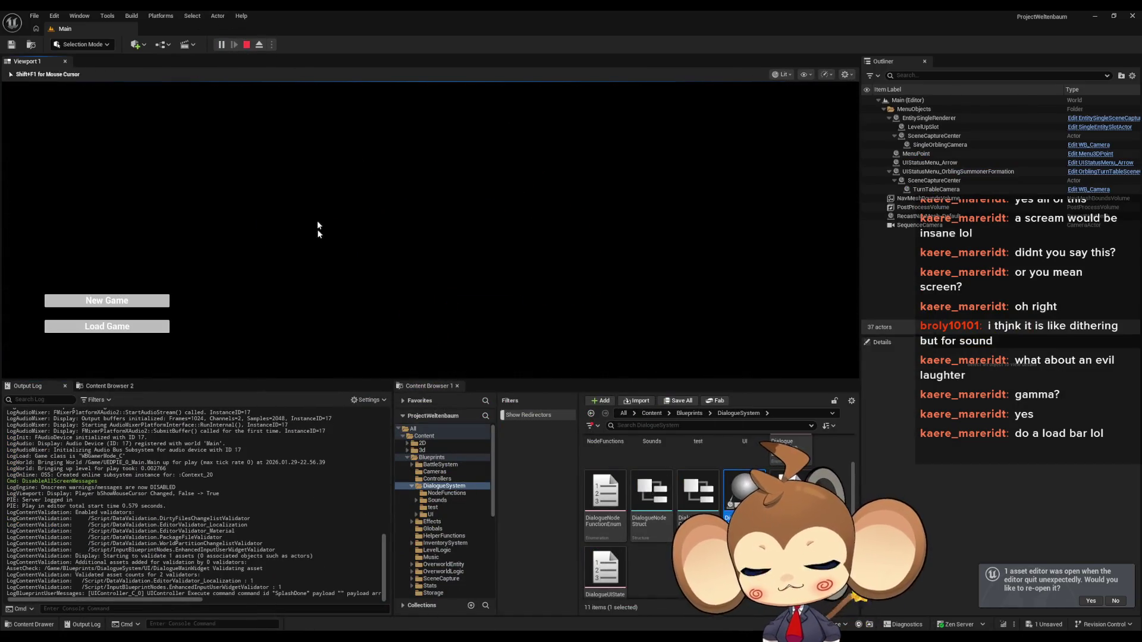
left_click(96, 328)
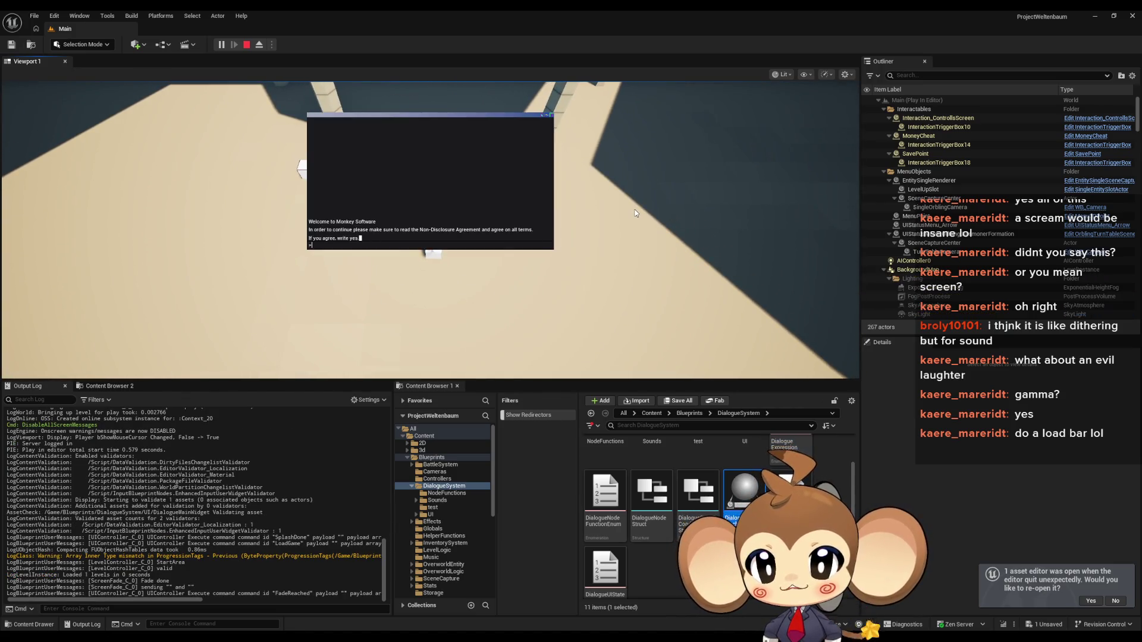
type("yes")
key("Return")
type("y")
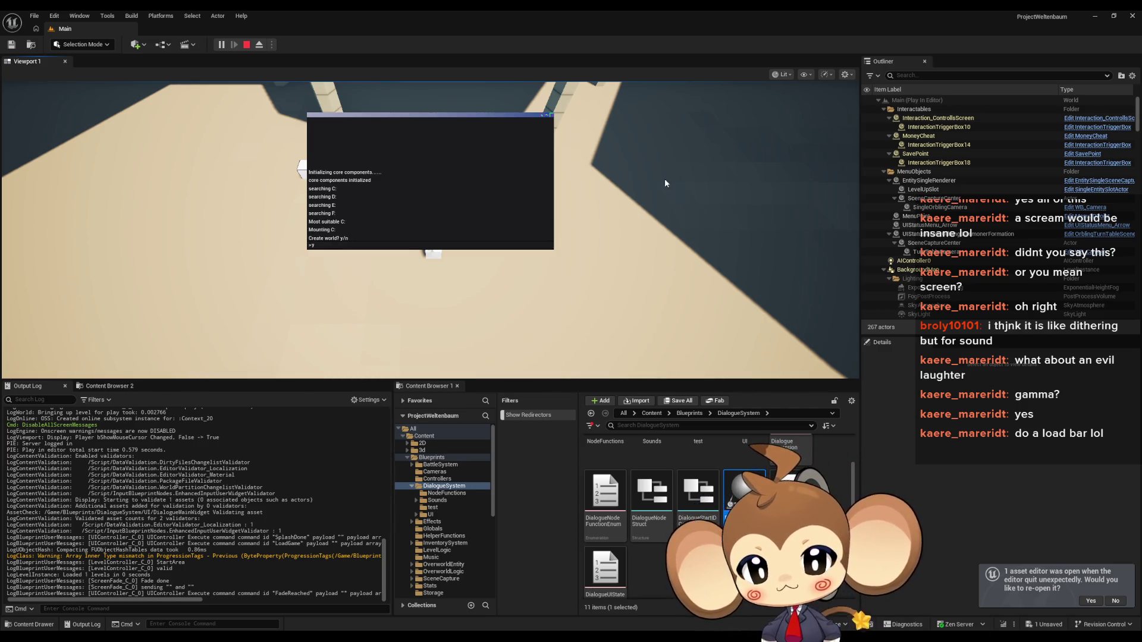
key("Return")
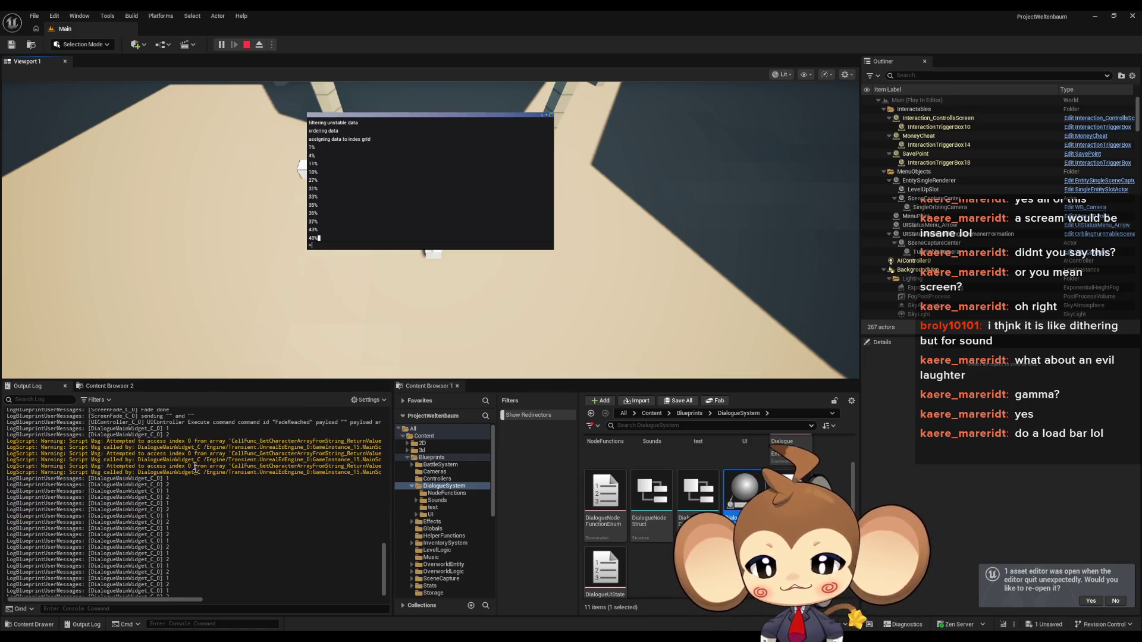
scroll(205, 470, "up", 4)
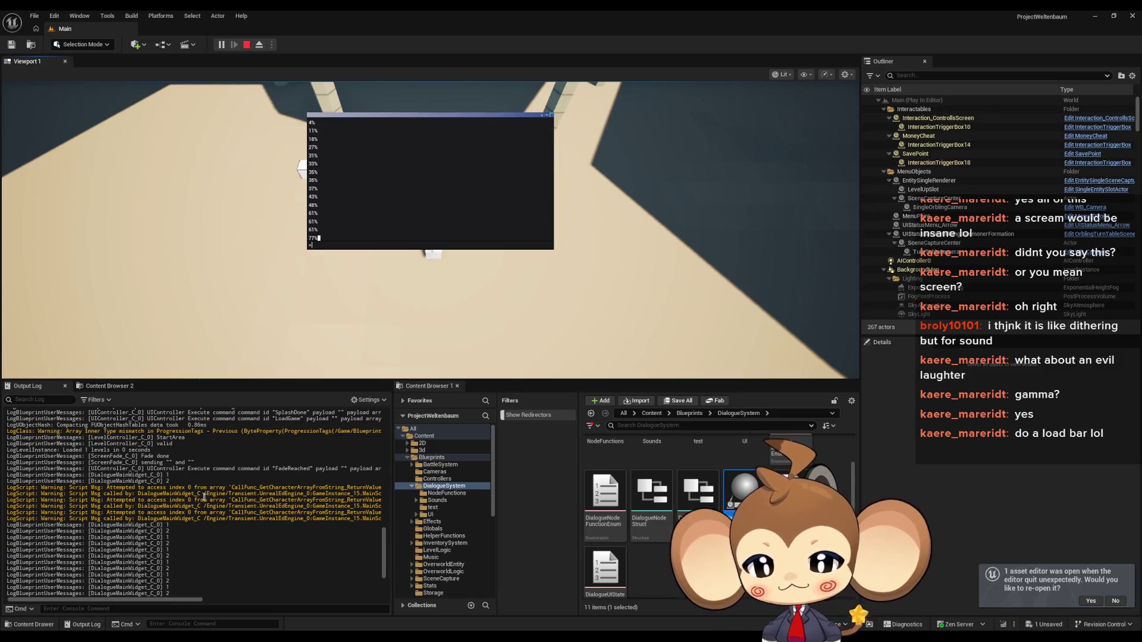
scroll(205, 520, "down", 5)
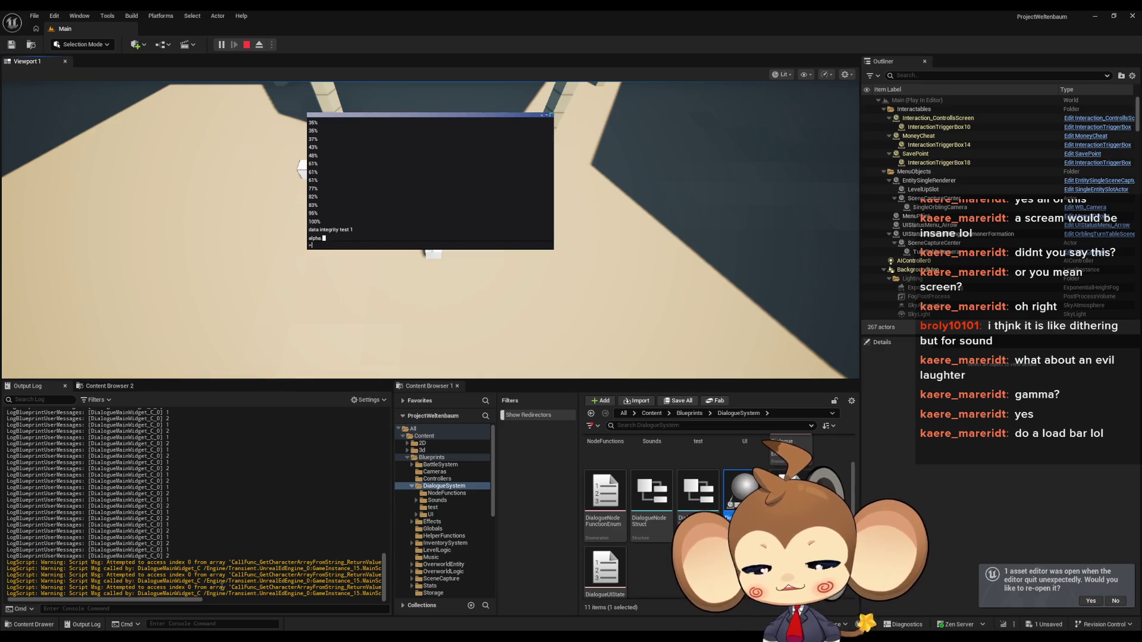
key("Escape")
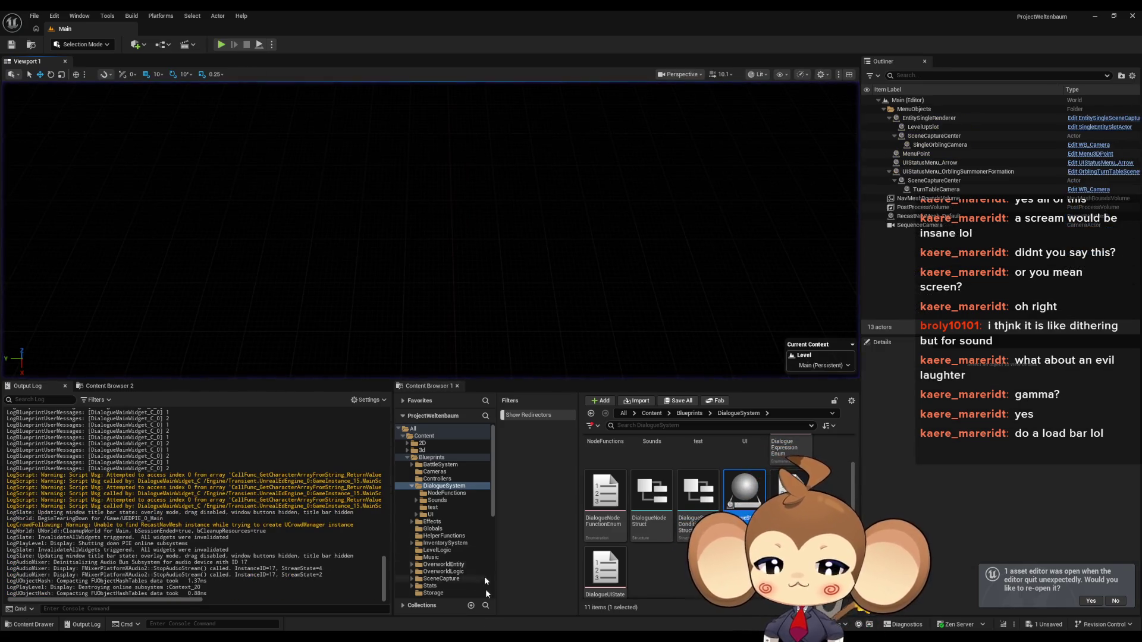
Open DD_FirstConsoleText and click into its English boot log text.
left_click(498, 612)
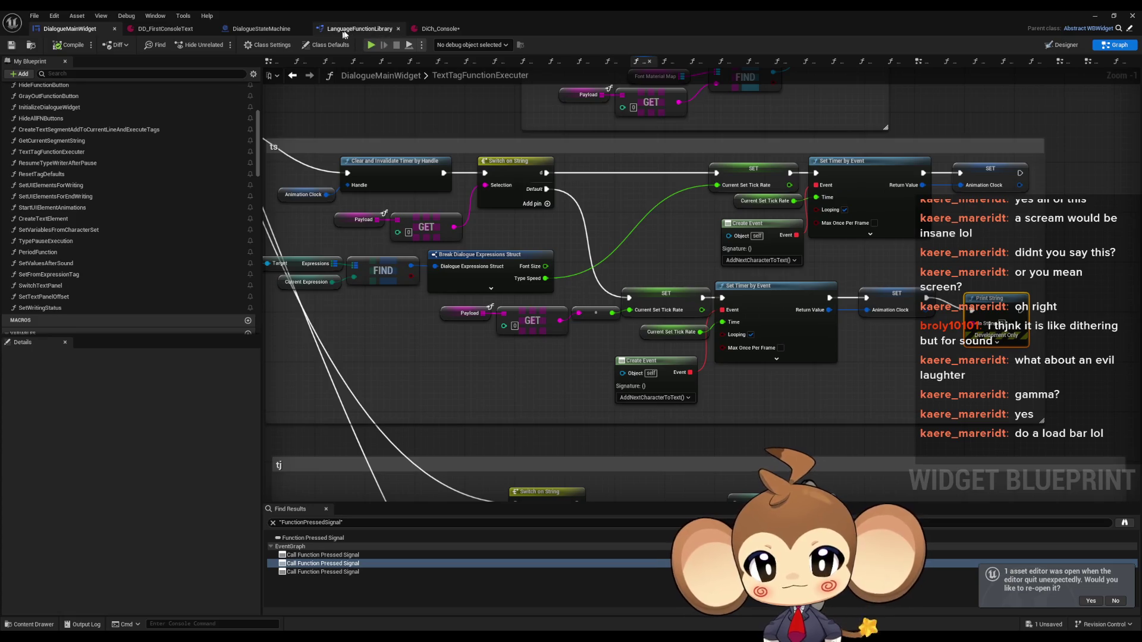
left_click(181, 30)
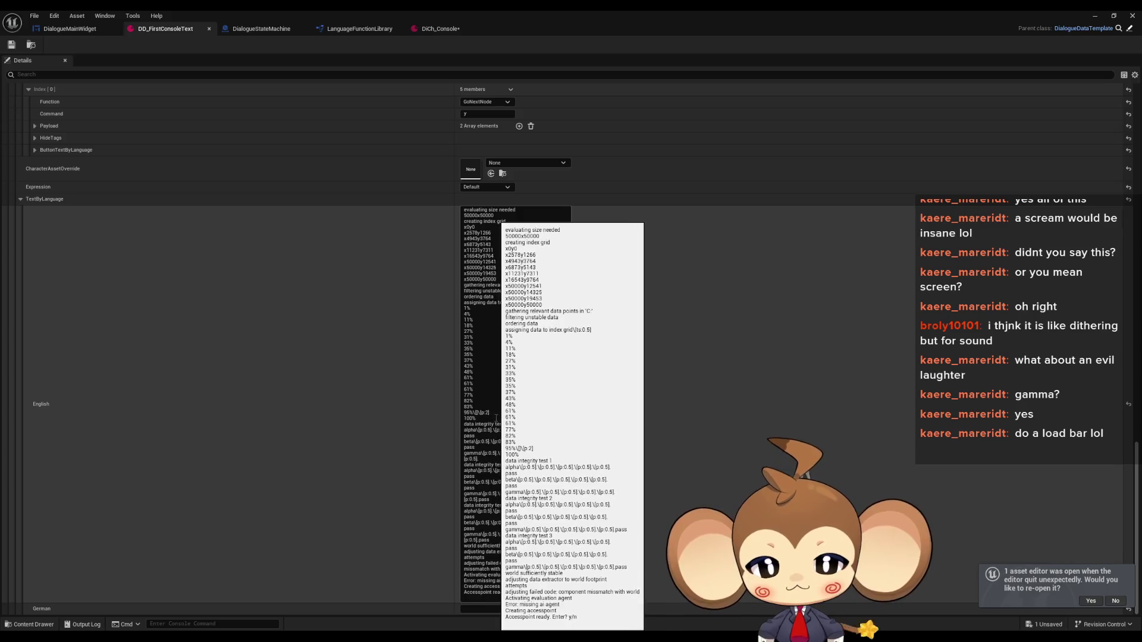
left_click(477, 412)
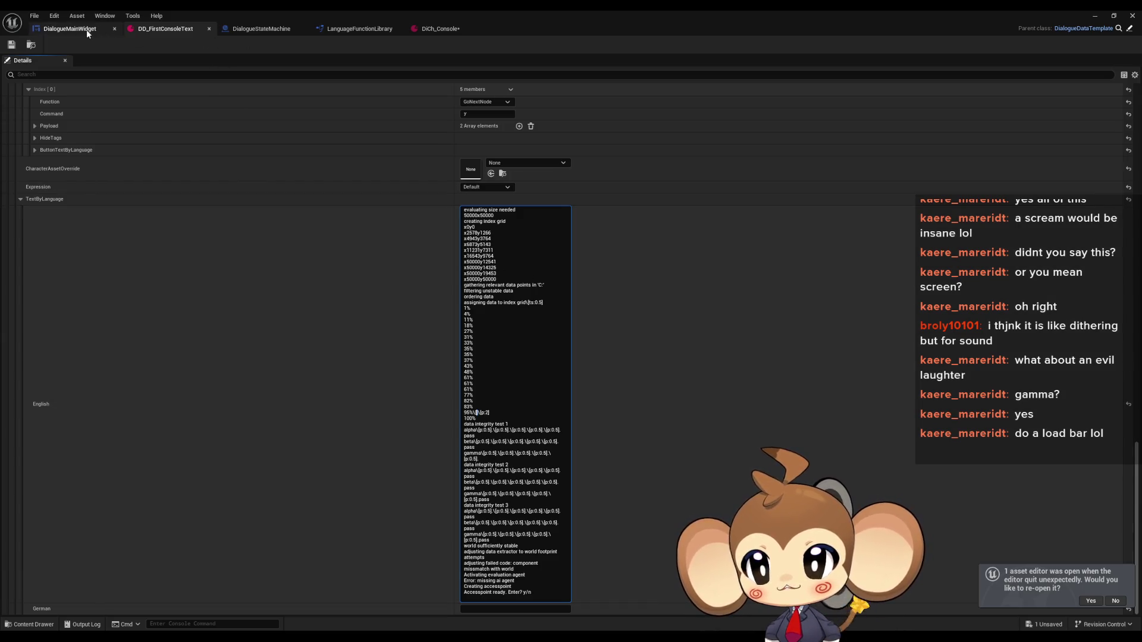
Return to DialogueMainWidget's TextTagFunctionExecuter graph and pan the zoomed-out overview.
left_click(87, 30)
scroll(693, 383, "down", 4)
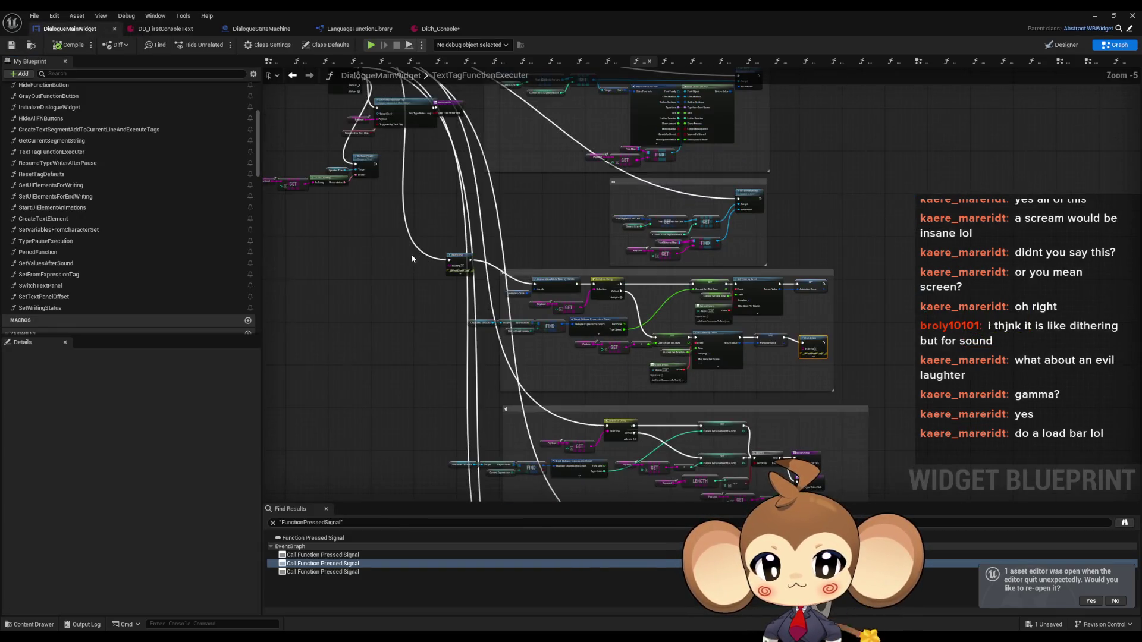
mouse_move(441, 197)
left_mouse_down()
mouse_move(469, 214)
mouse_move(472, 203)
left_mouse_up()
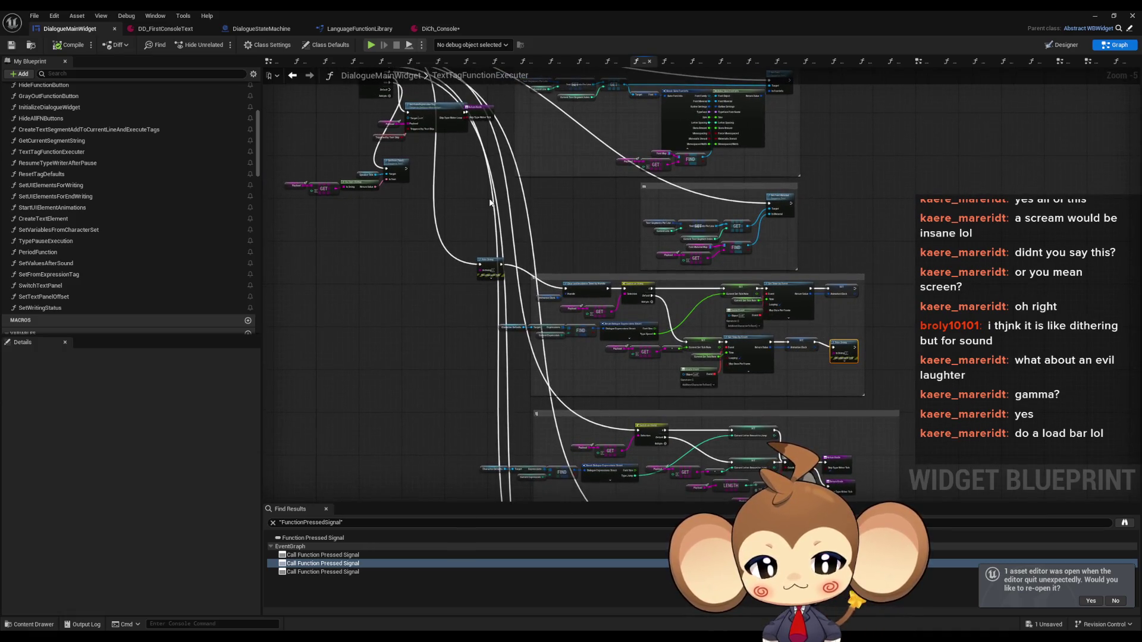
Nudge the ts-branch Print String node into place in the TextTagFunctionExecuter graph.
left_click(659, 358)
left_click(442, 196)
scroll(442, 197, "up", 2)
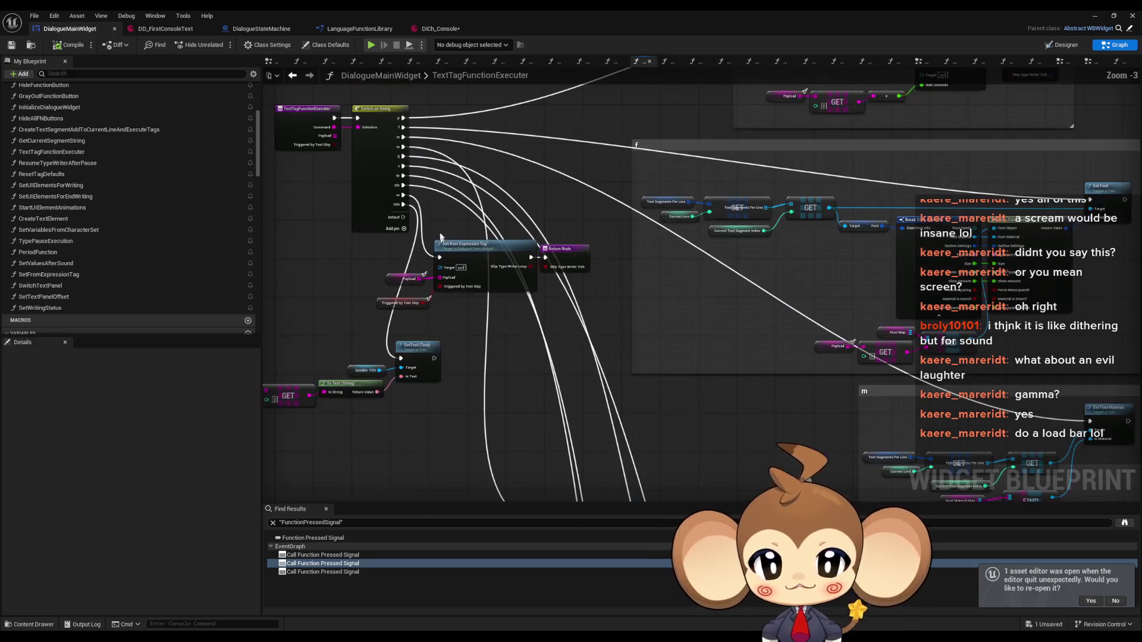
left_click_drag(589, 208, 595, 233)
scroll(595, 234, "down", 2)
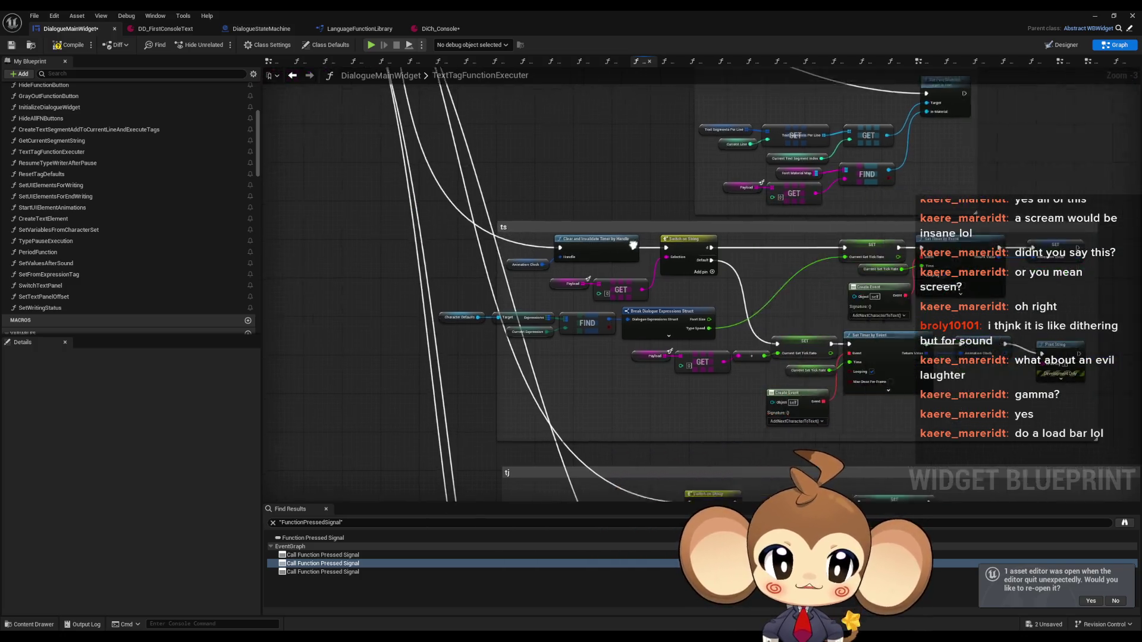
scroll(731, 408, "down", 2)
scroll(731, 408, "up", 7)
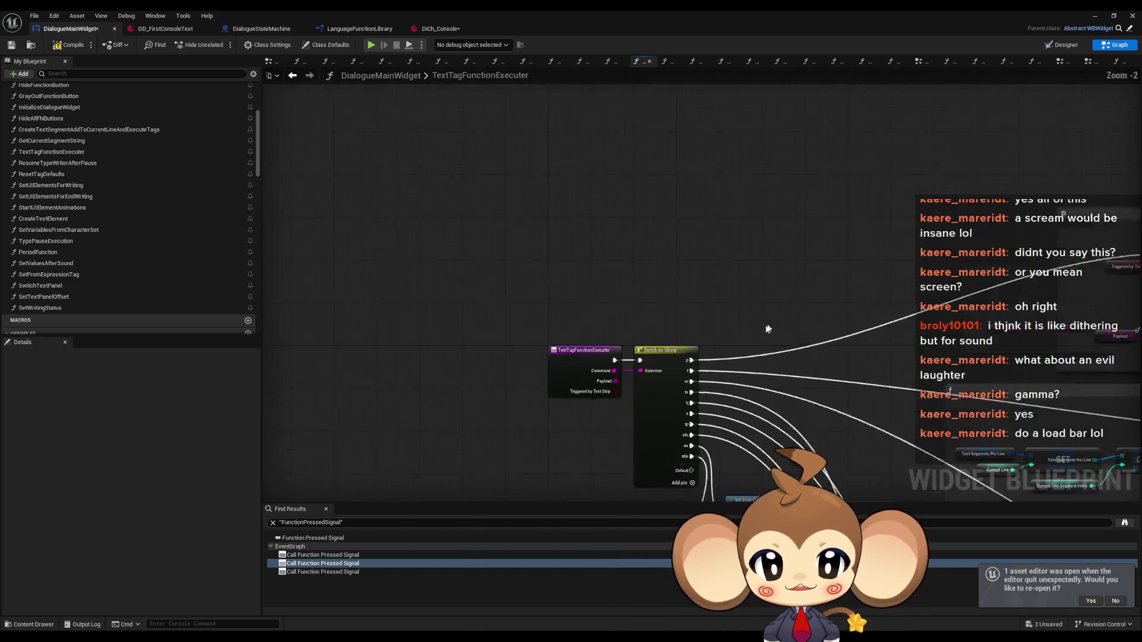
Find references to TextTagFunctionExecuter and open its two calls in CreateTextSegmentAddToCurrentLineAndExecuteTags.
right_click(484, 307)
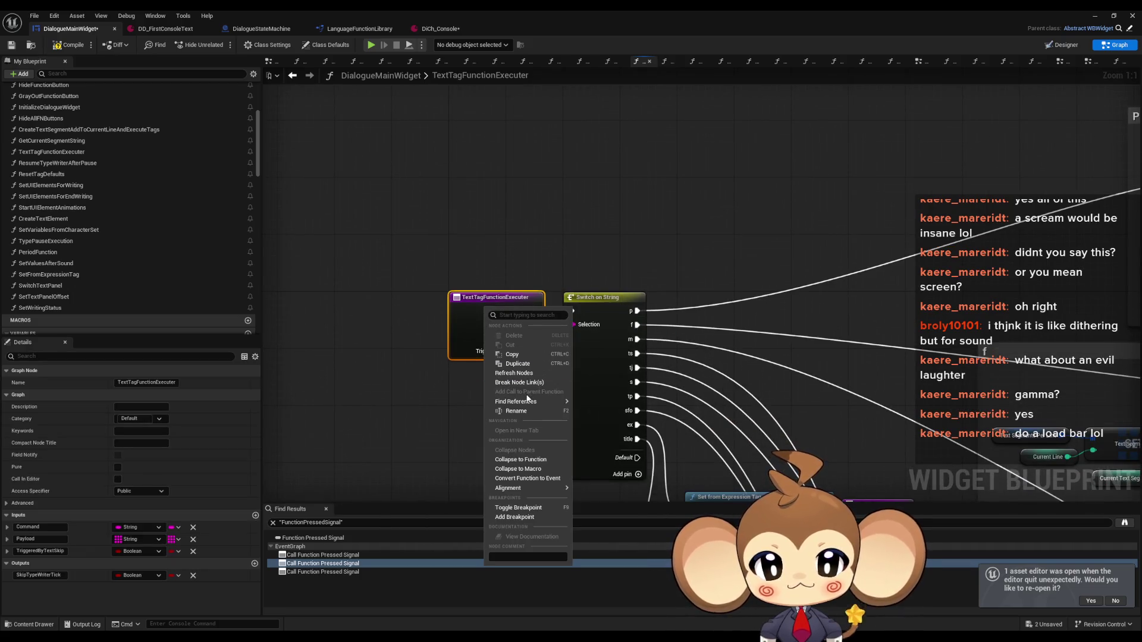
key("Escape")
key("shift+alt+f")
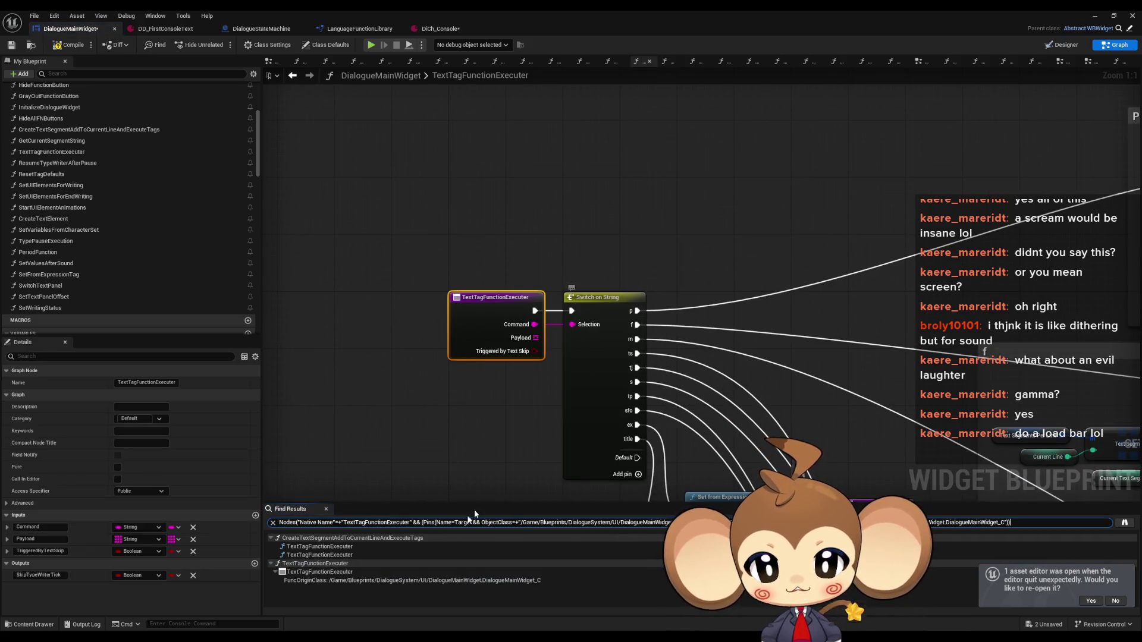
double_click(333, 547)
double_click(345, 555)
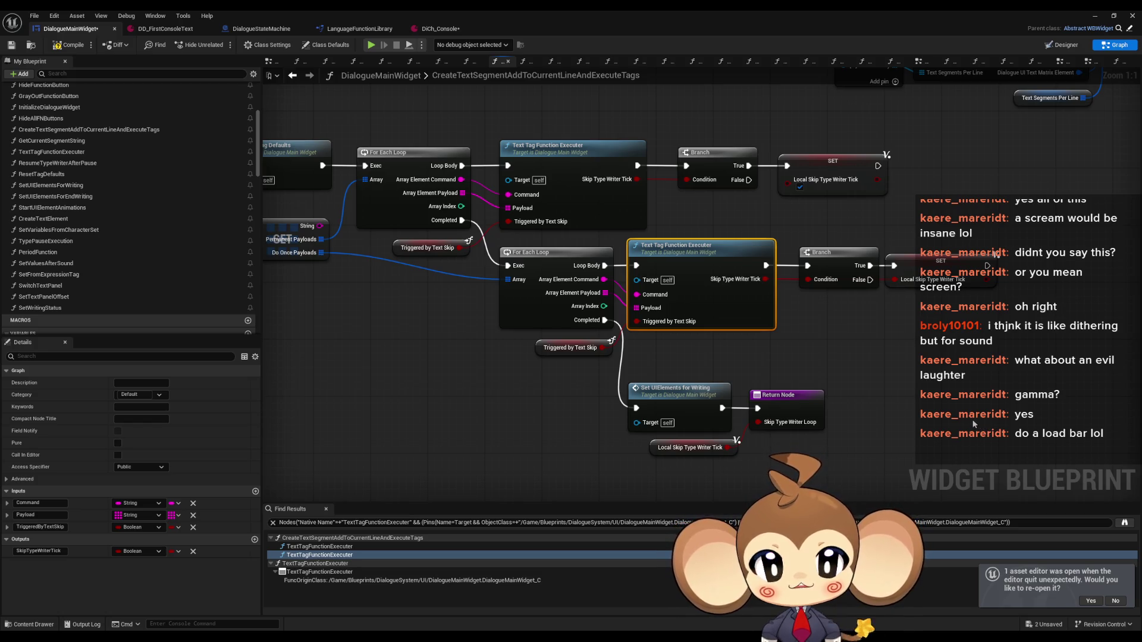
left_click(661, 425)
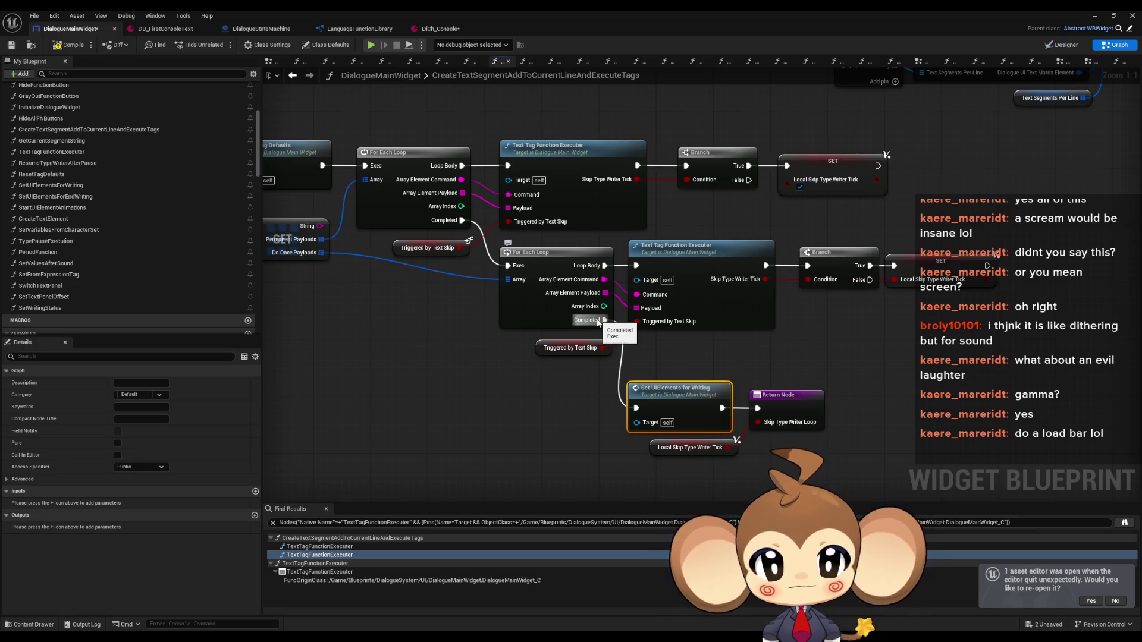
scroll(593, 333, "down", 6)
scroll(615, 341, "up", 5)
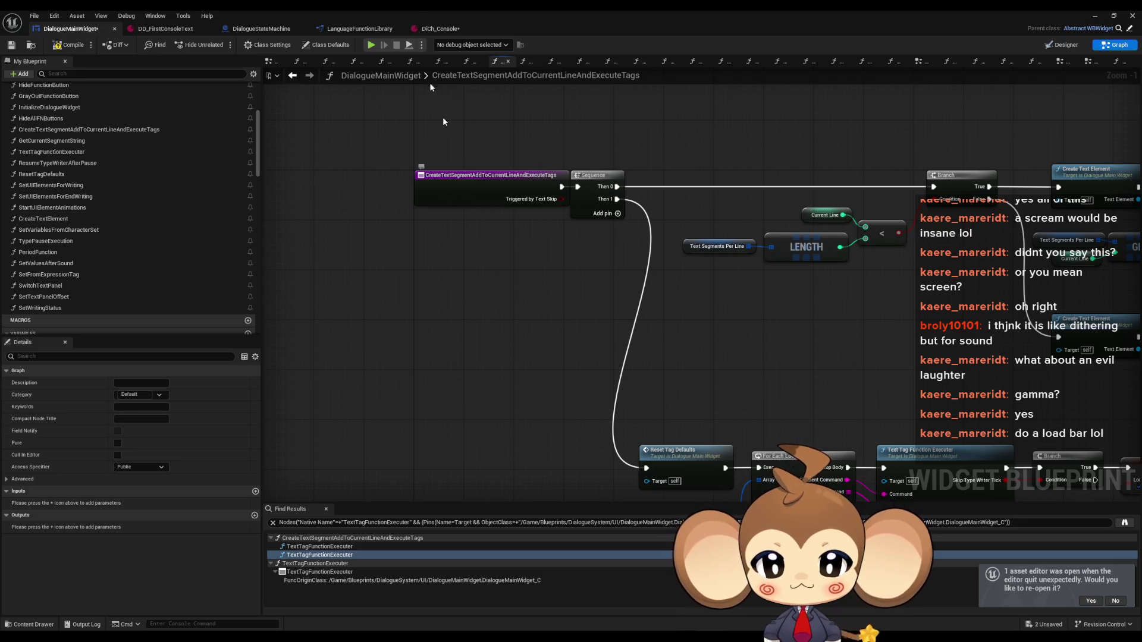
key("super+Down")
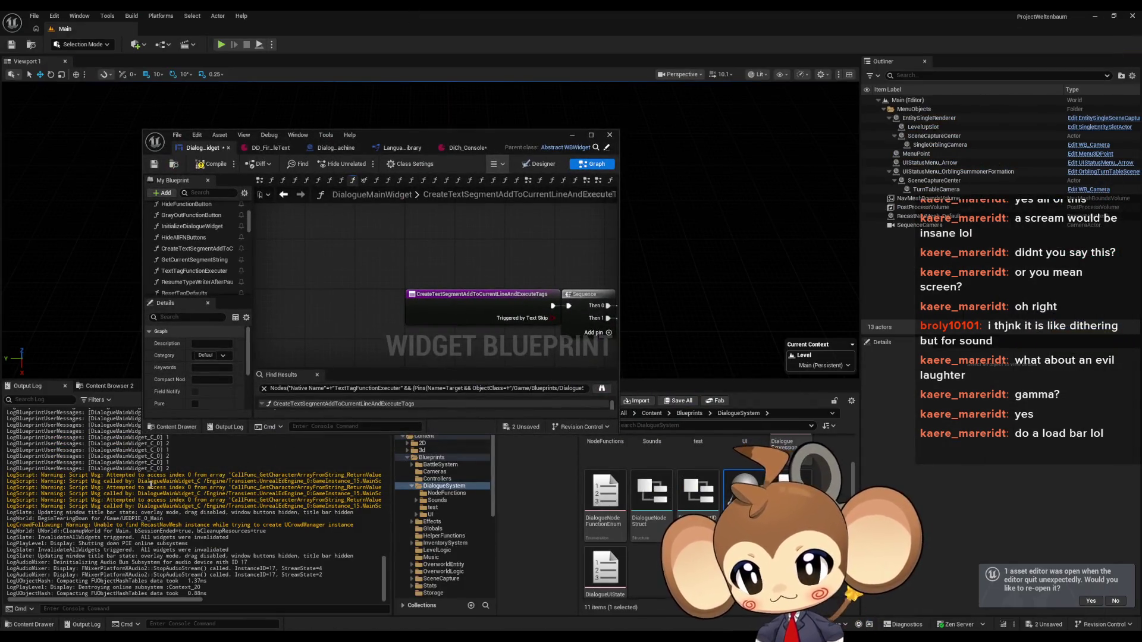
Select AddNextCharacterToText in the Output Log error, then maximize the blueprint editor.
left_click_drag(177, 602, 364, 602)
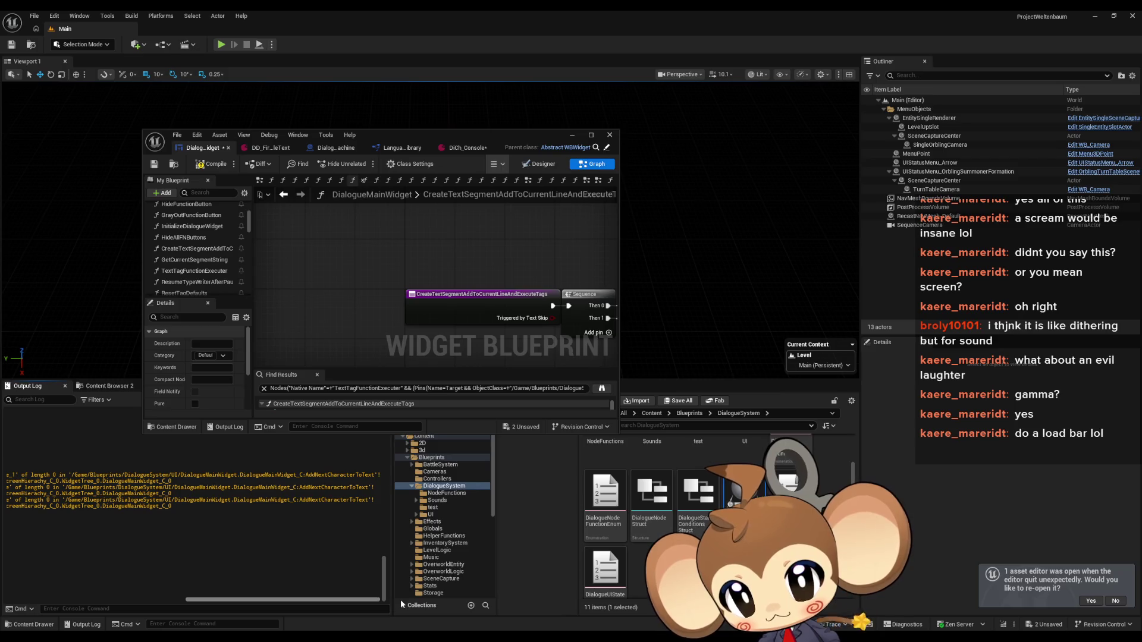
double_click(310, 474)
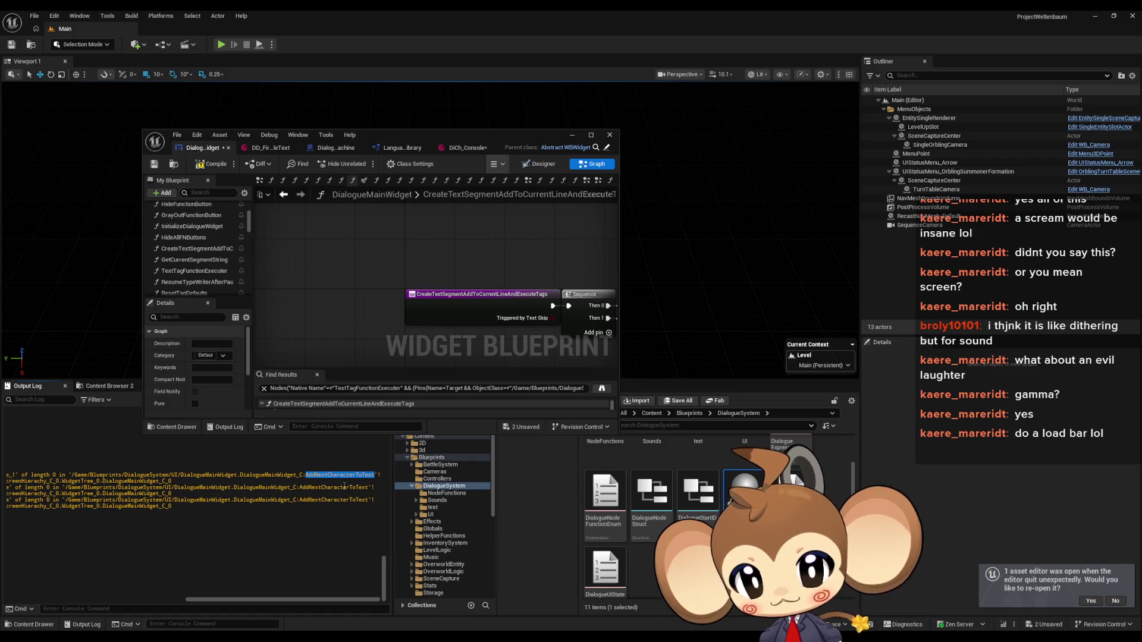
double_click(398, 134)
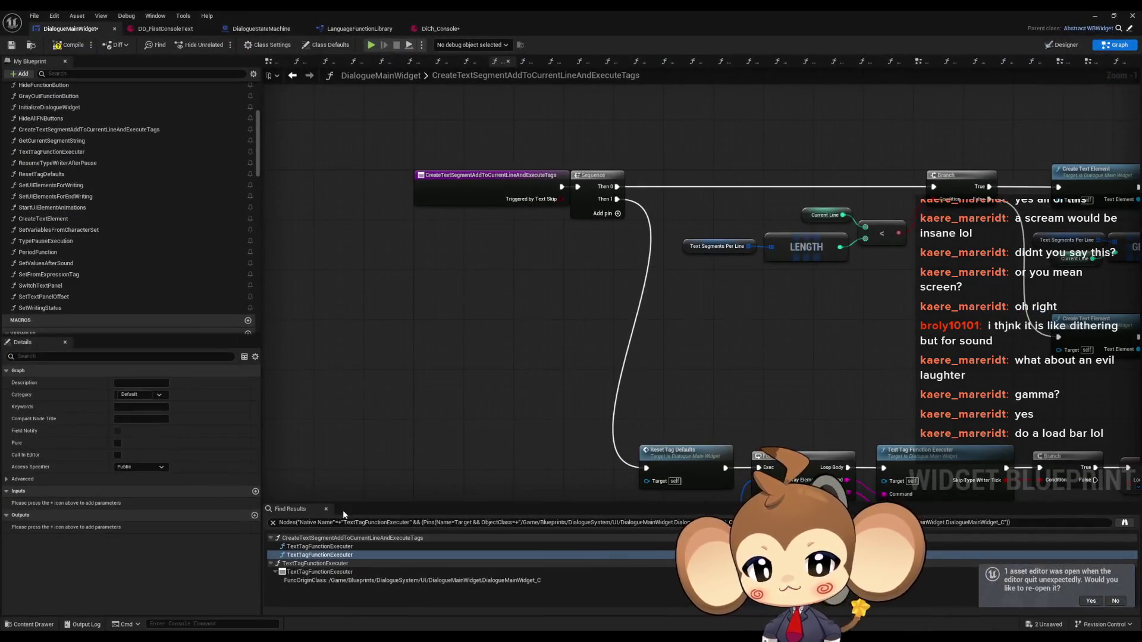
Search the blueprint for AddNextCharacterToText and open its function graph in a floating window.
type("\"AddNextCharacterToText")
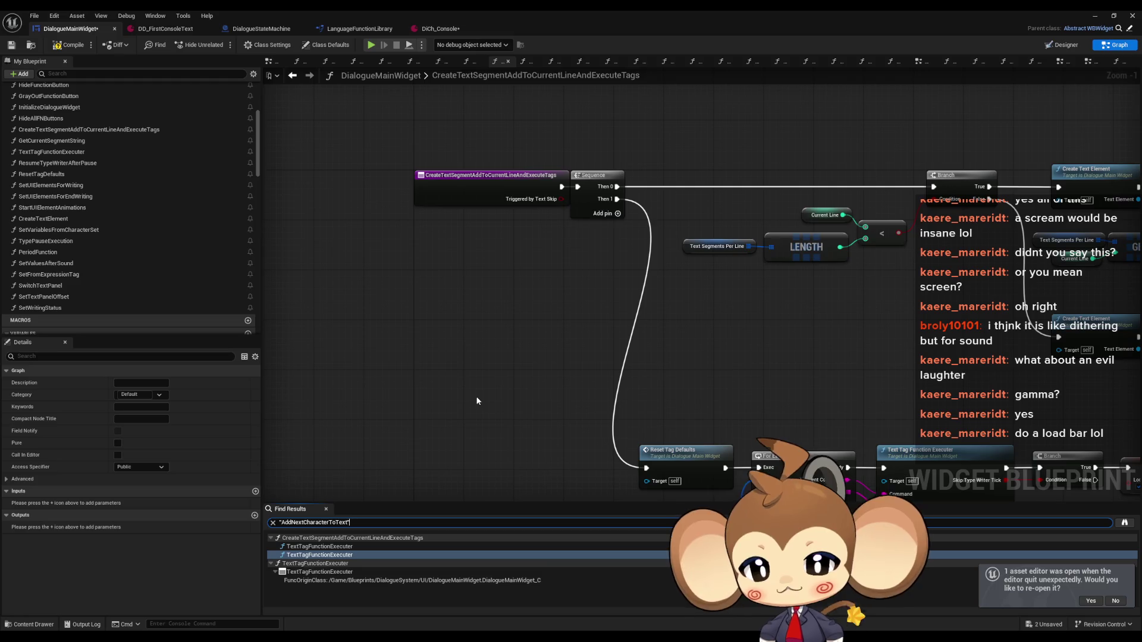
key("Return")
scroll(332, 555, "down", 2)
left_click(321, 553)
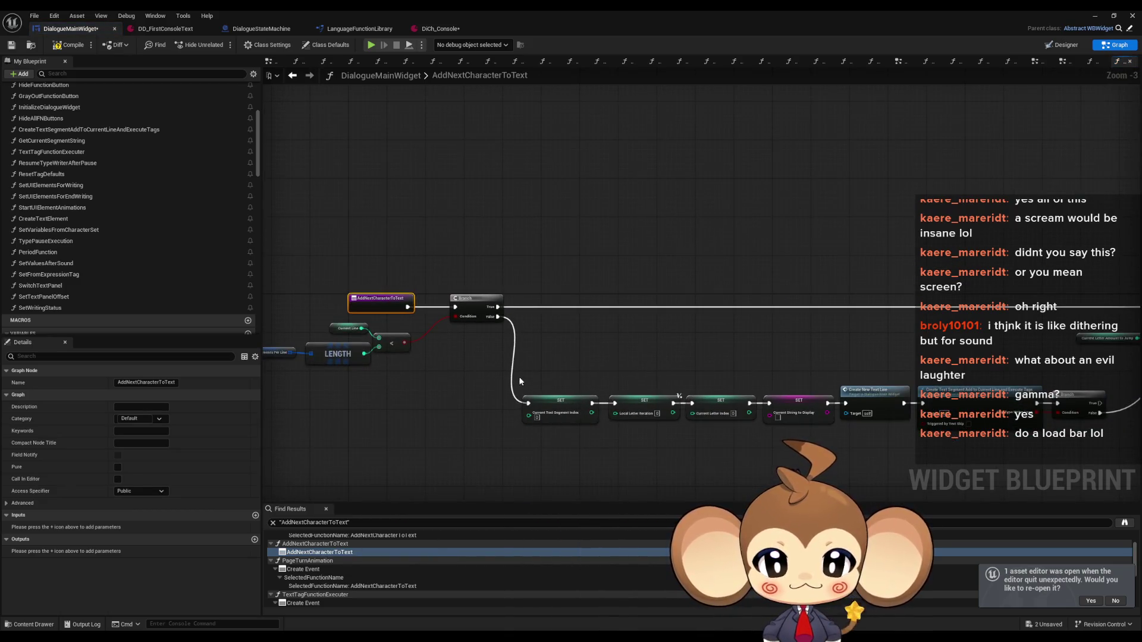
scroll(587, 349, "down", 6)
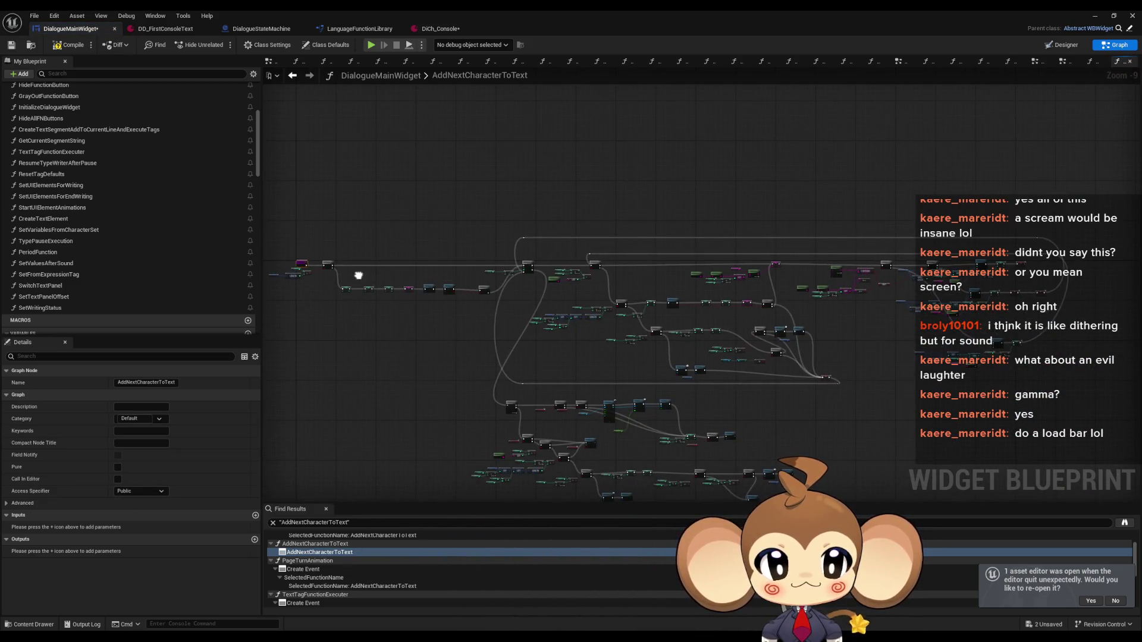
double_click(366, 14)
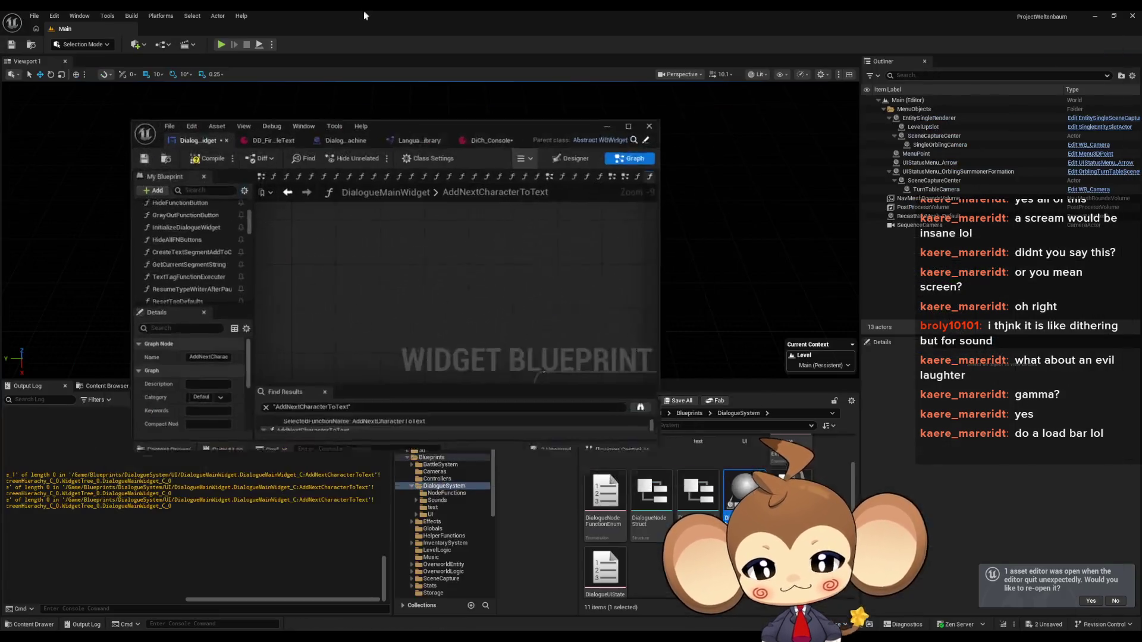
Read the GetCharacterArrayFromString warning in the Output Log, then maximize the blueprint editor.
left_click(317, 600)
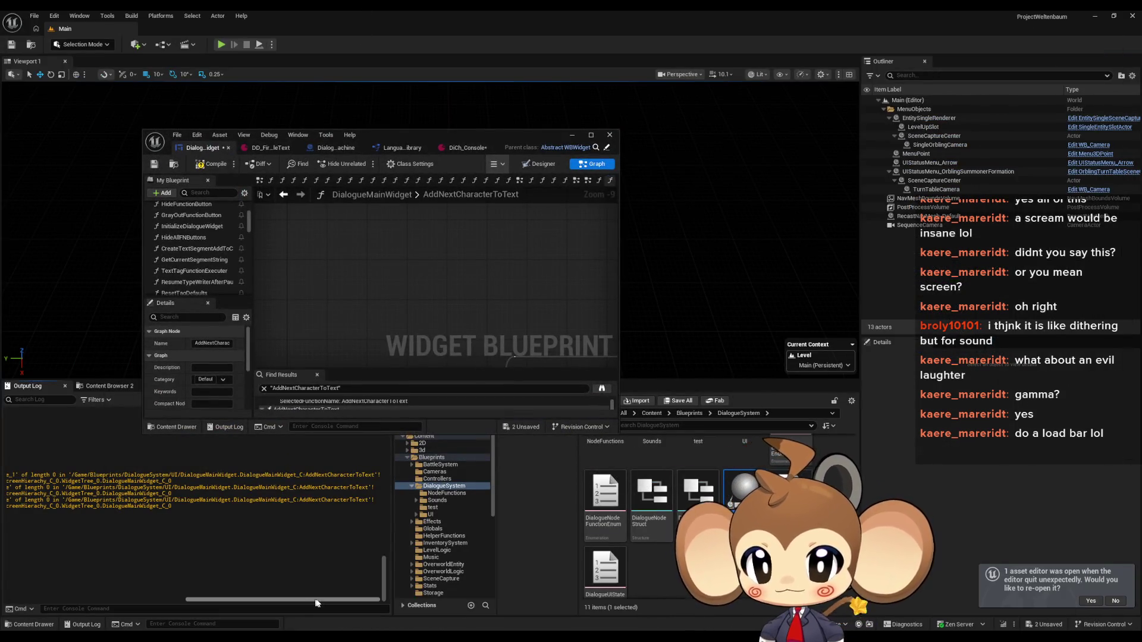
left_click_drag(319, 602, 187, 586)
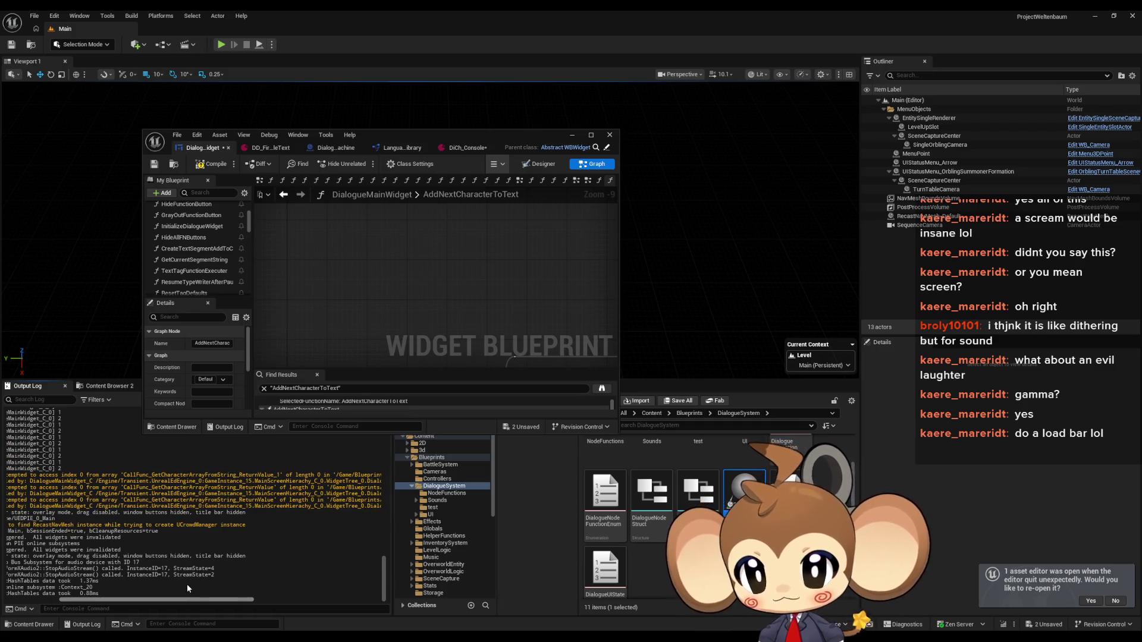
triple_click(197, 475)
left_click(236, 474)
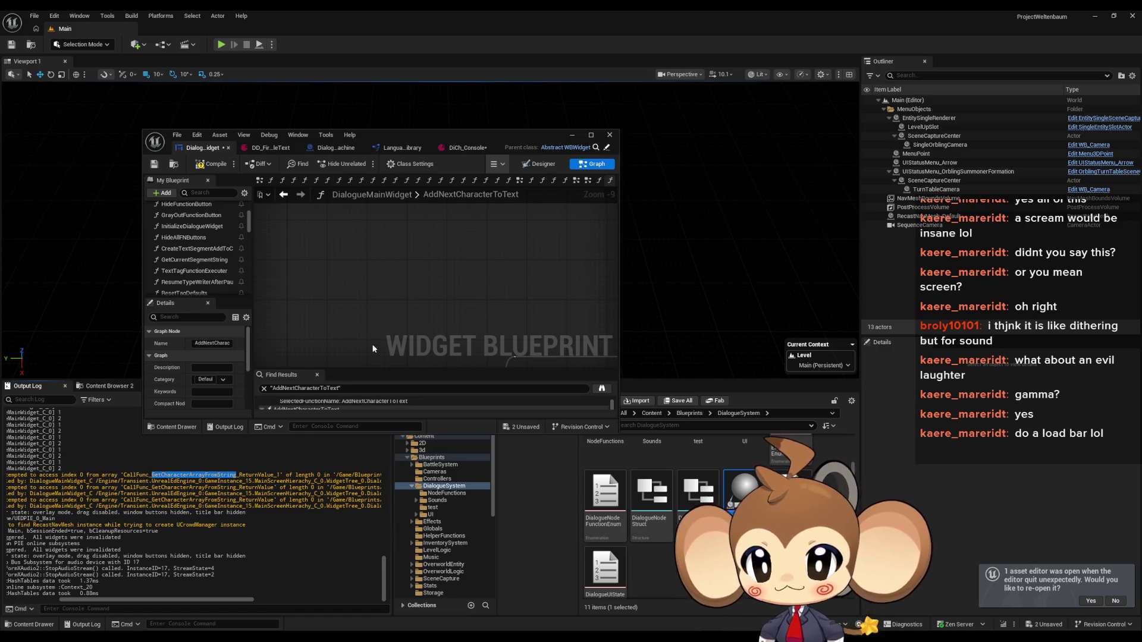
double_click(385, 139)
left_click(370, 525)
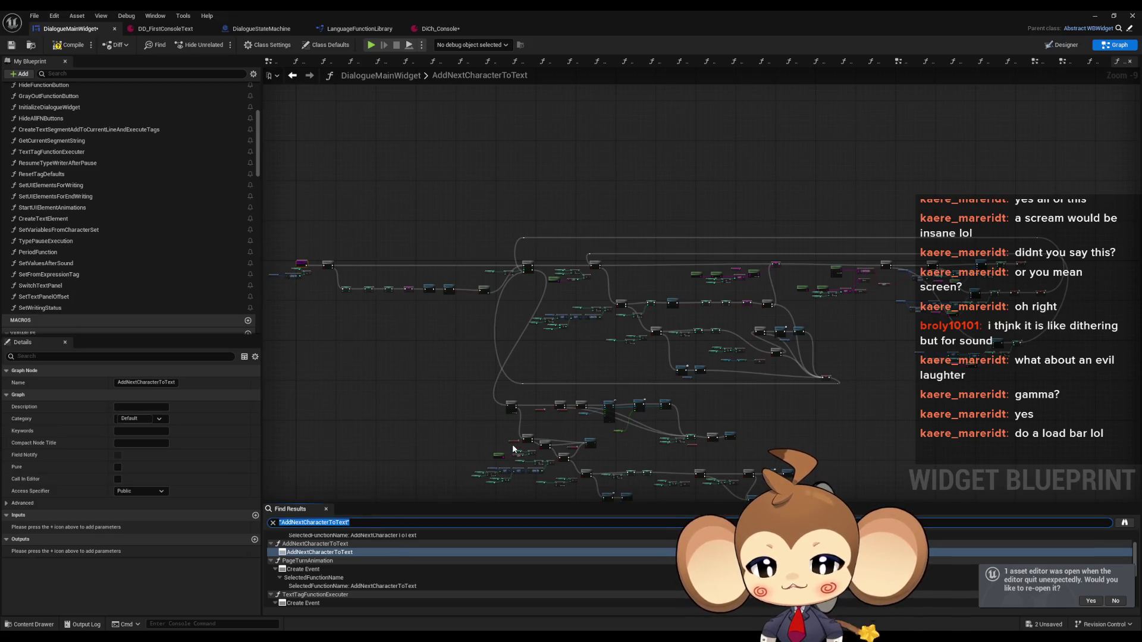
Find the uses of Get Character Array from String and look around the Get Current Segment String node.
key("Return")
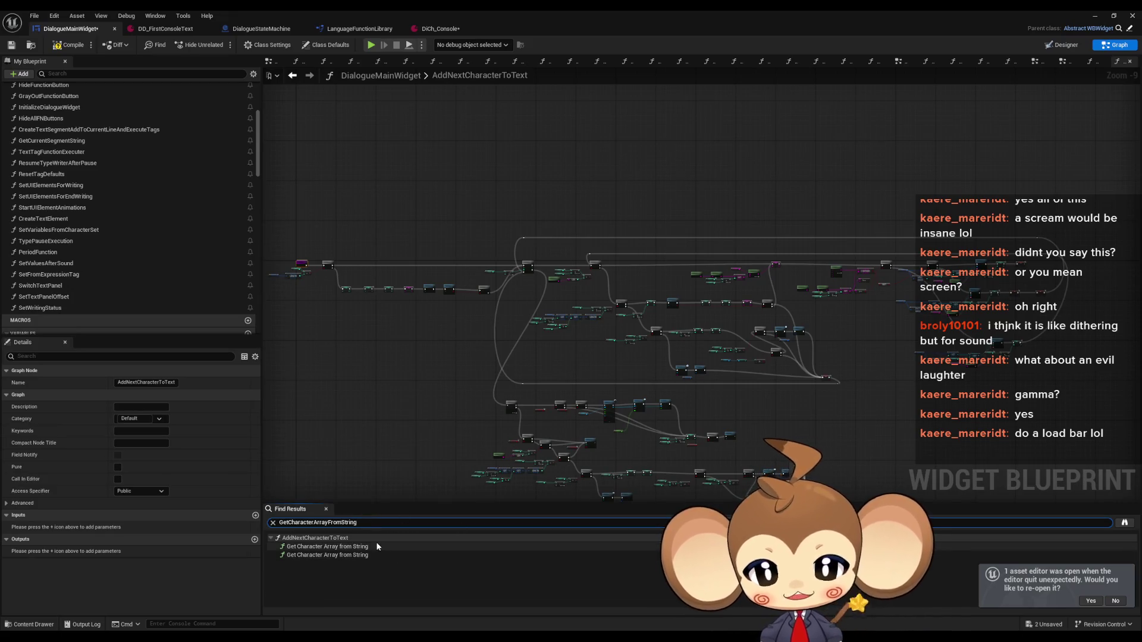
left_click(351, 546)
left_click(351, 555)
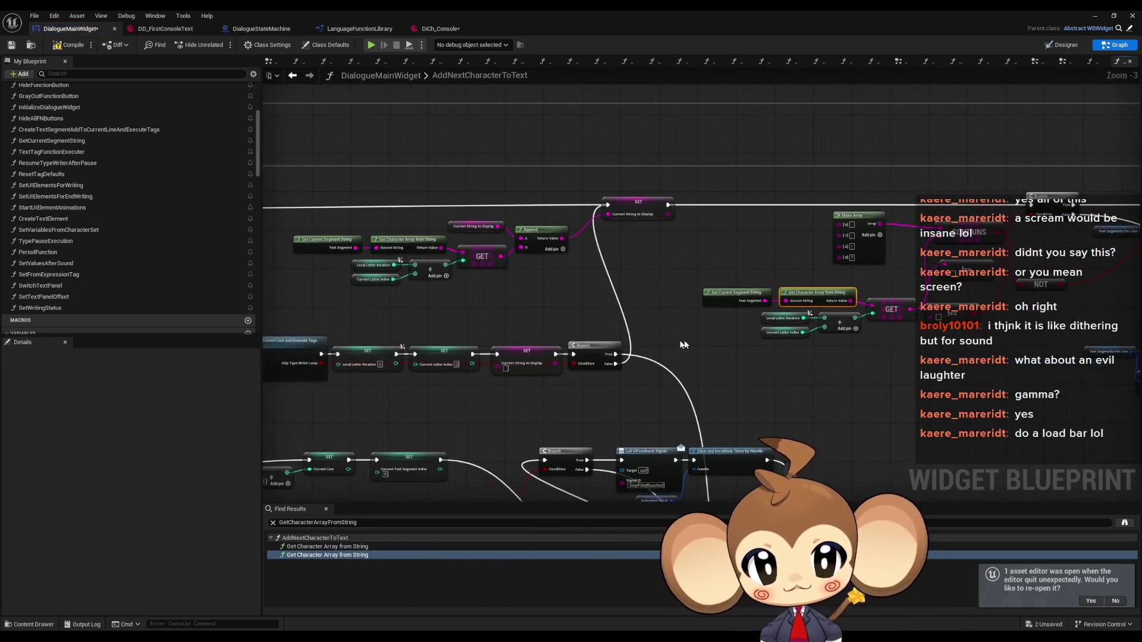
scroll(685, 340, "down", 1)
left_click(714, 289)
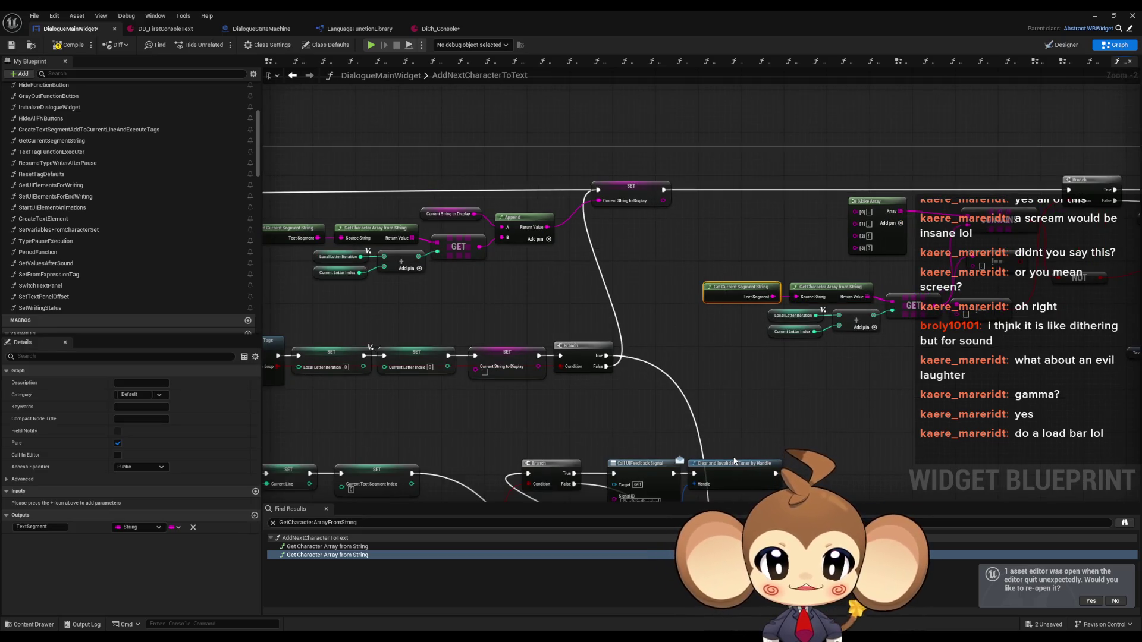
left_click_drag(736, 460, 562, 428)
scroll(558, 420, "down", 2)
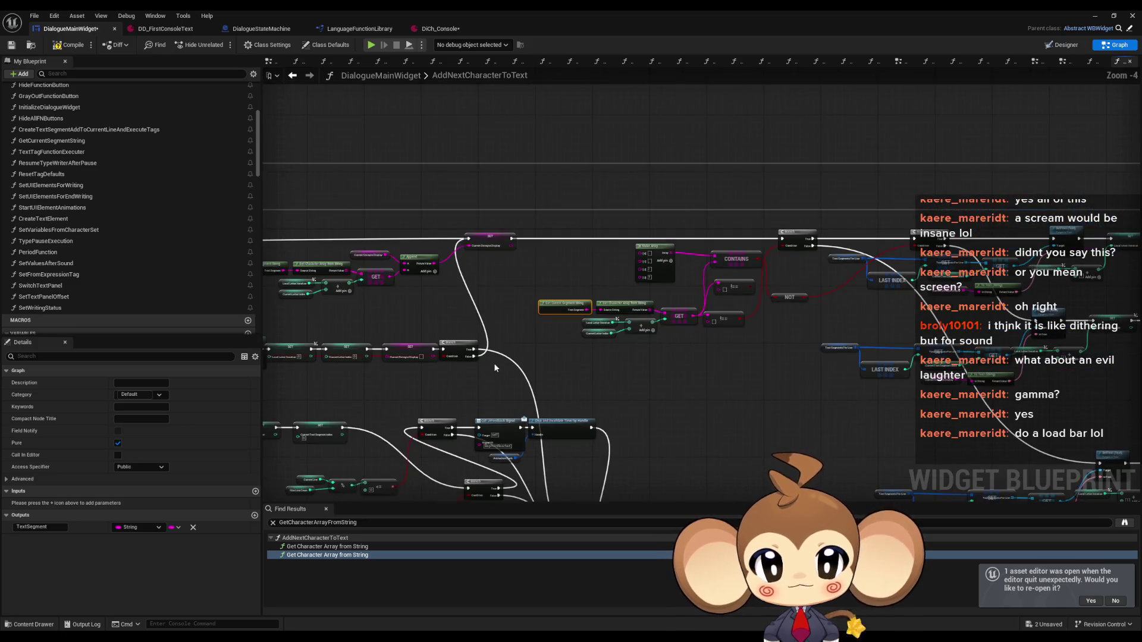
left_click_drag(904, 356, 776, 342)
mouse_move(600, 285)
left_mouse_down()
mouse_move(875, 264)
mouse_move(706, 250)
left_mouse_up()
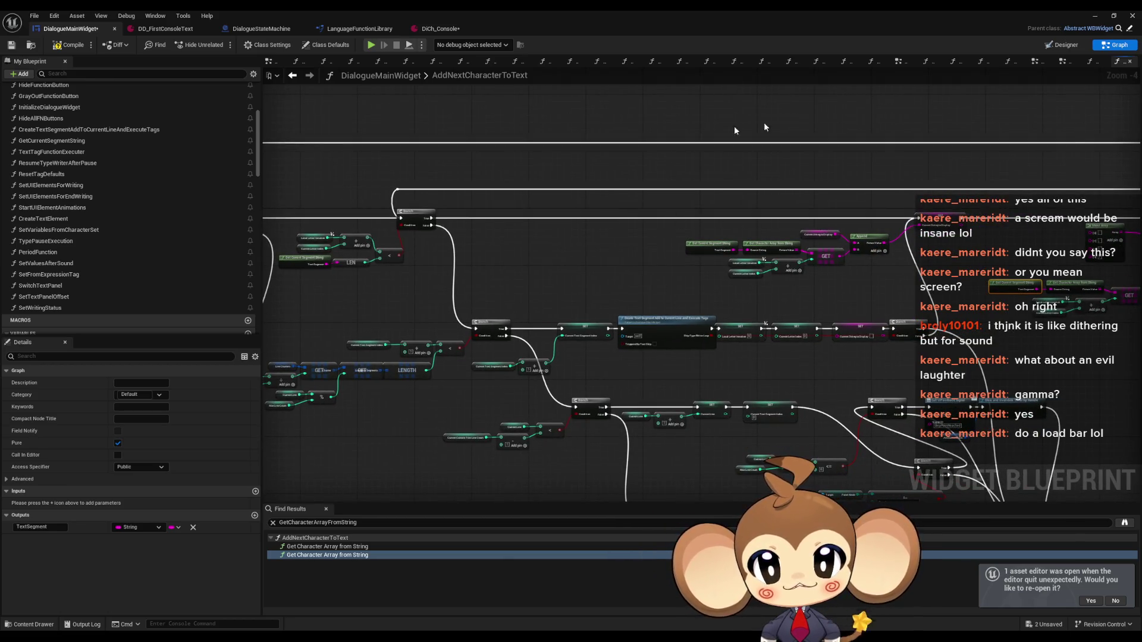
Review the AddNextCharacterToText loop, branch, Current Letter Amount to Jump and letter-index nodes.
scroll(678, 234, "up", 4)
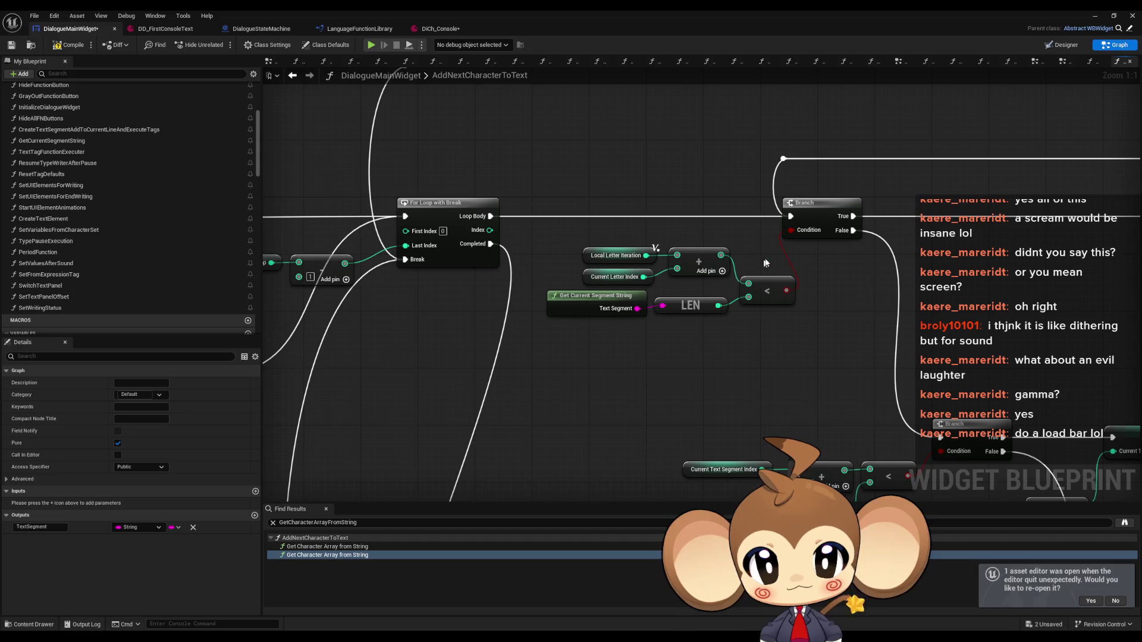
scroll(849, 251, "down", 3)
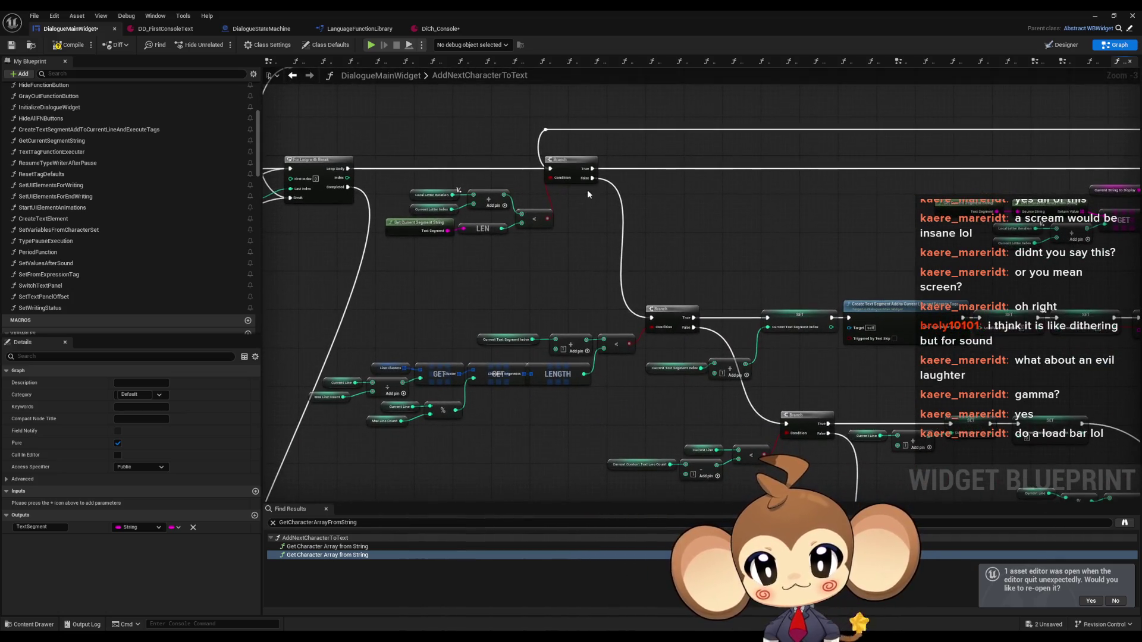
left_click_drag(798, 250, 567, 245)
scroll(566, 245, "down", 1)
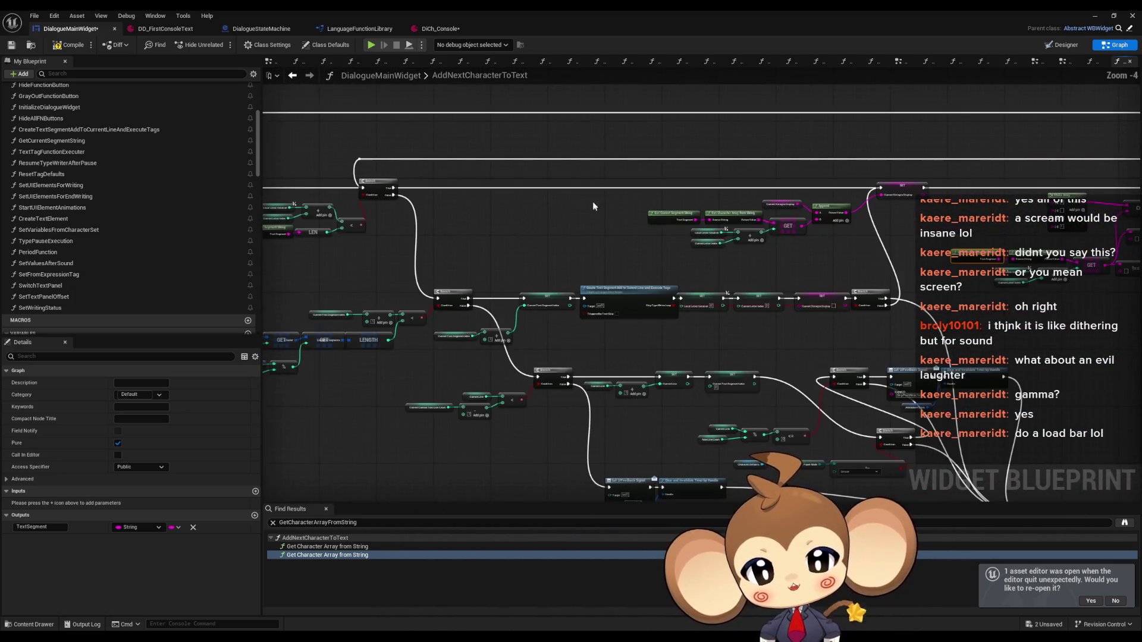
mouse_move(684, 246)
left_mouse_down()
mouse_move(791, 280)
mouse_move(659, 287)
mouse_move(778, 310)
mouse_move(459, 191)
left_mouse_up()
scroll(459, 192, "up", 2)
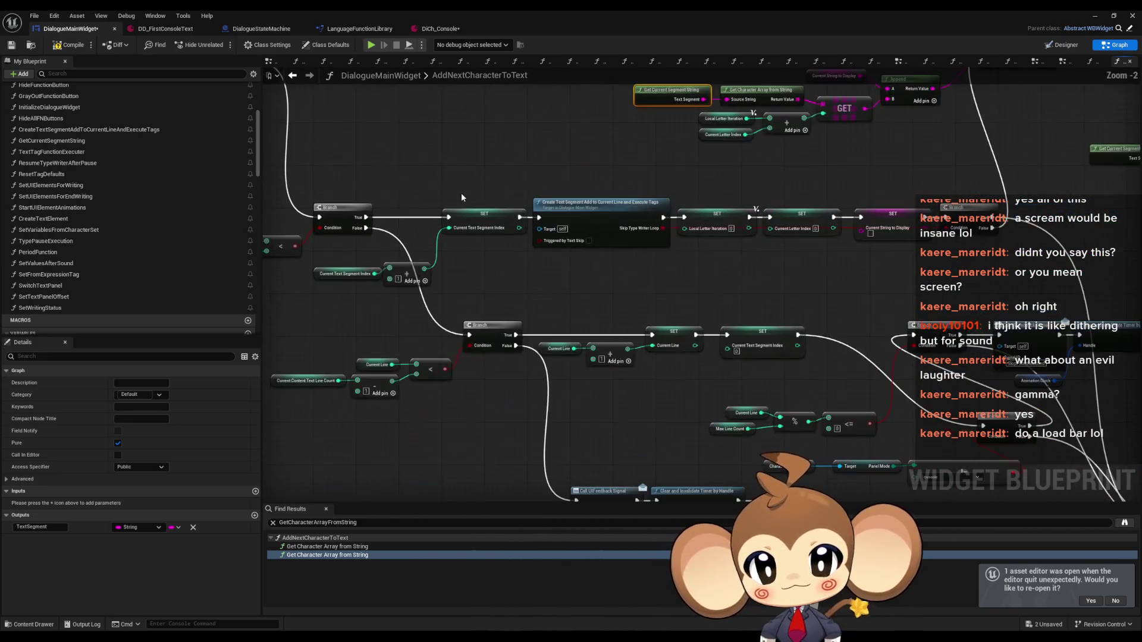
scroll(708, 289, "down", 2)
left_click_drag(708, 289, 866, 350)
mouse_move(512, 229)
left_mouse_down()
mouse_move(625, 285)
mouse_move(623, 332)
left_mouse_up()
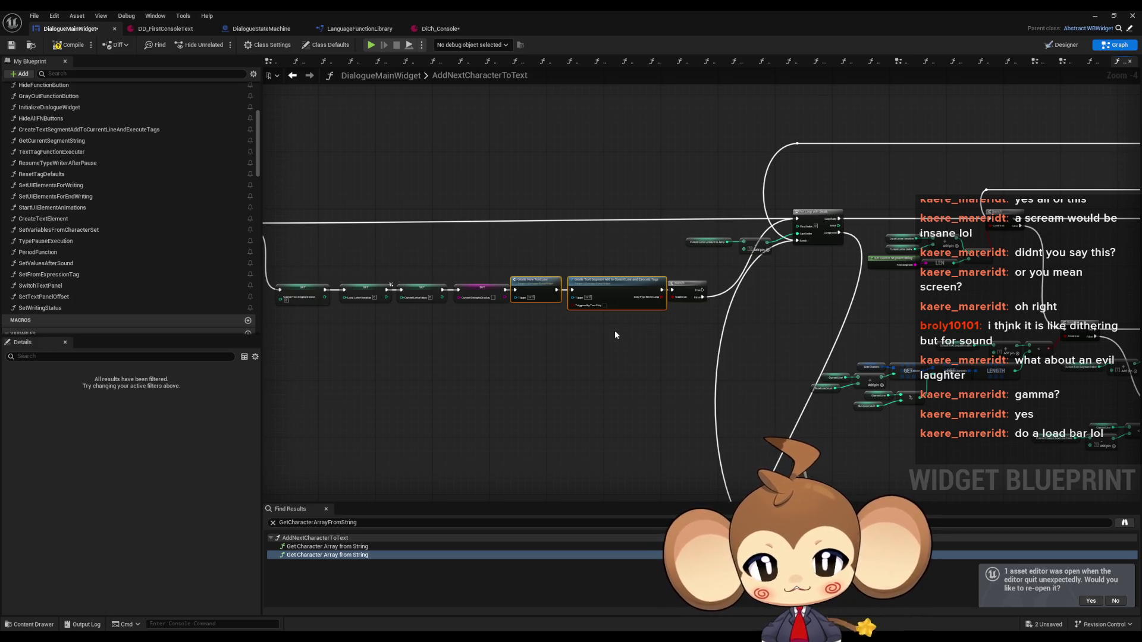
mouse_move(615, 335)
left_mouse_down()
mouse_move(732, 283)
mouse_move(703, 278)
mouse_move(787, 301)
left_mouse_up()
scroll(488, 290, "up", 3)
left_click_drag(429, 244, 565, 283)
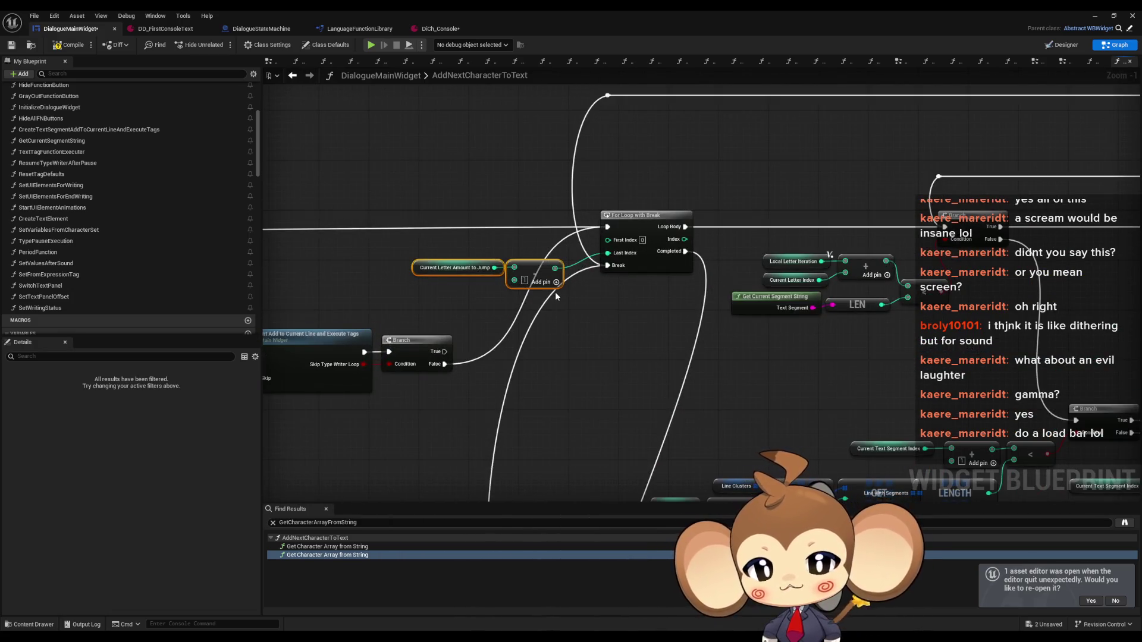
left_click_drag(770, 242, 841, 279)
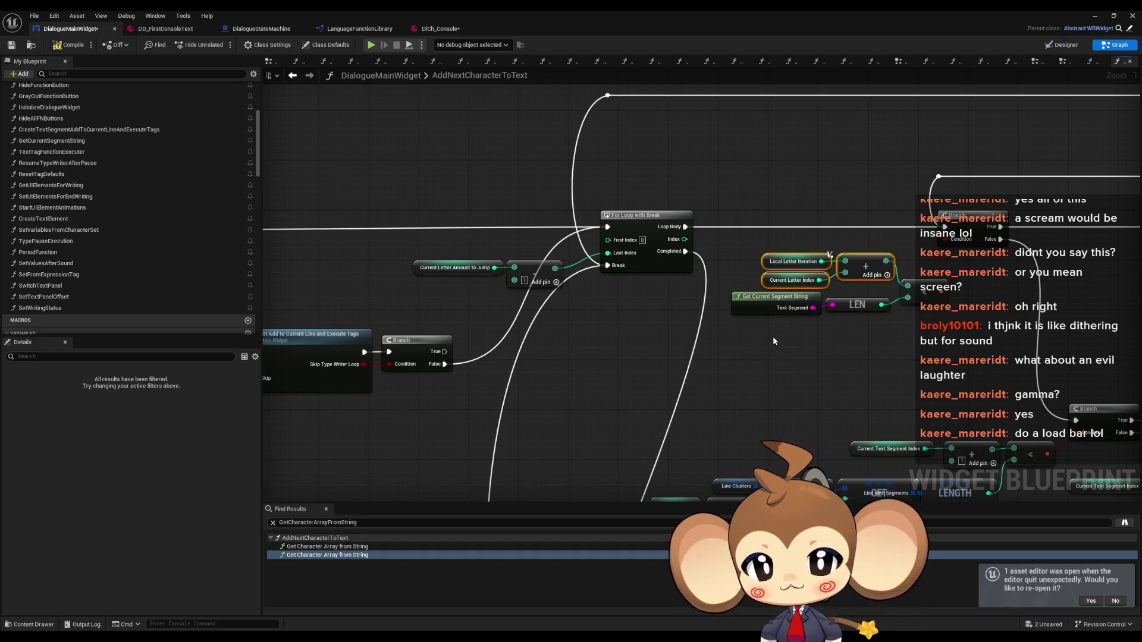
left_click_drag(775, 340, 605, 342)
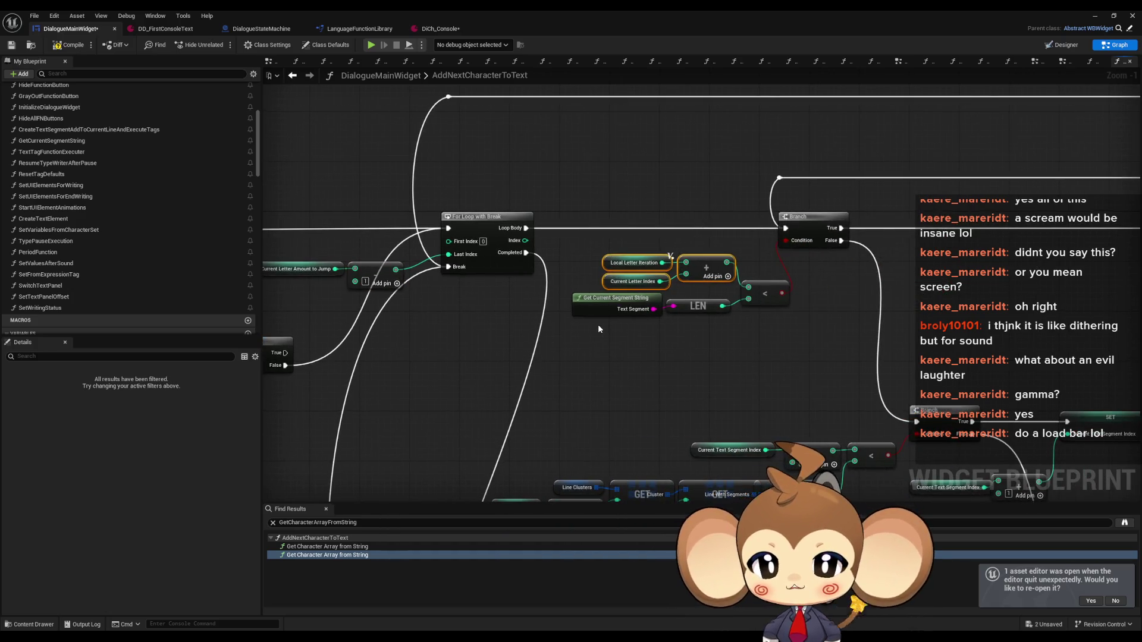
scroll(598, 323, "down", 4)
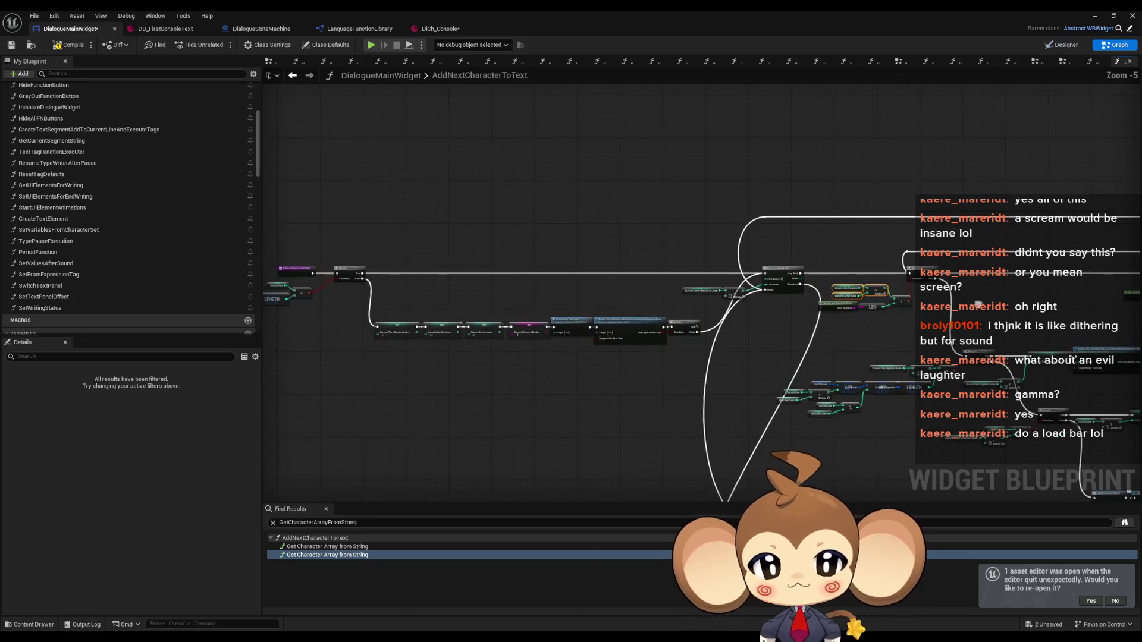
scroll(849, 235, "up", 4)
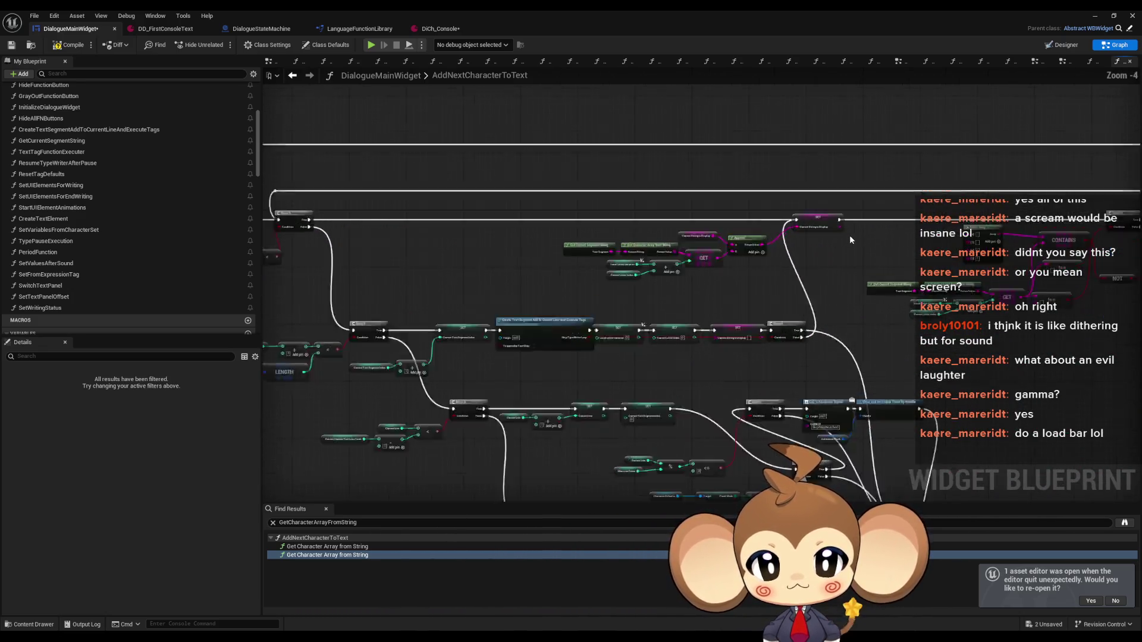
scroll(336, 302, "down", 4)
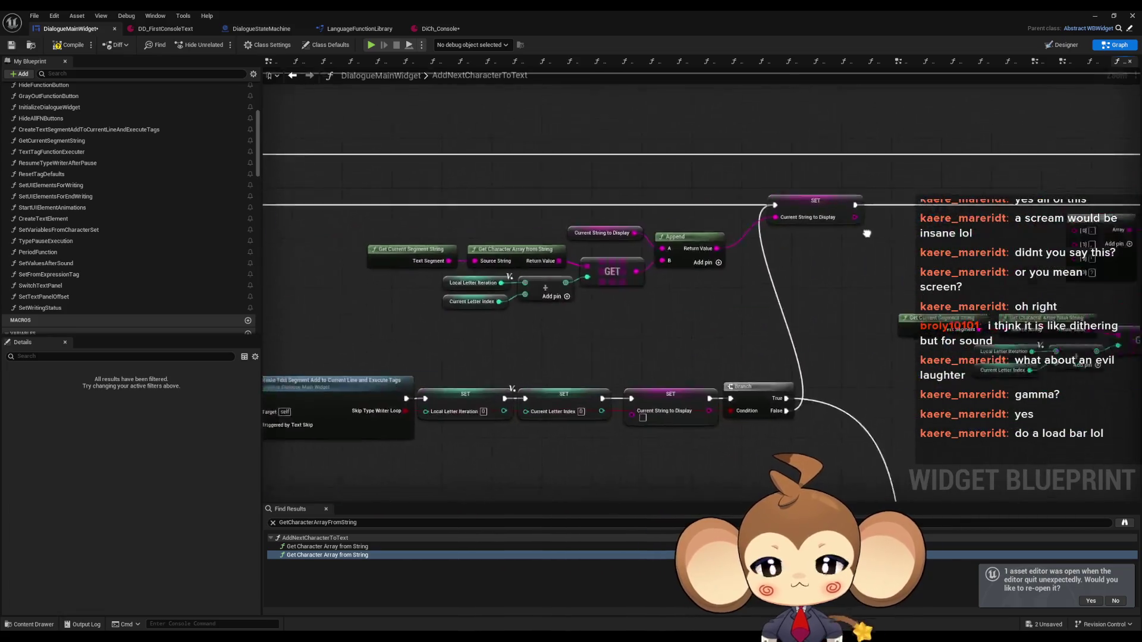
left_click_drag(335, 302, 484, 311)
Save DialogueMainWidget and go back to the top Content folder in the level editor.
key("ctrl+s")
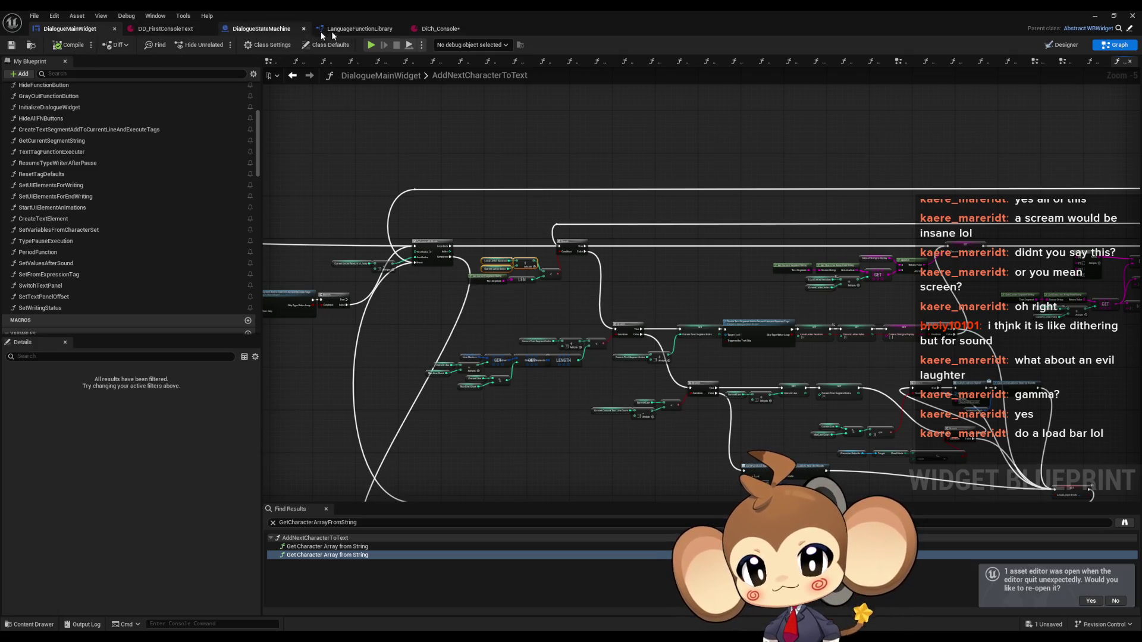
double_click(348, 9)
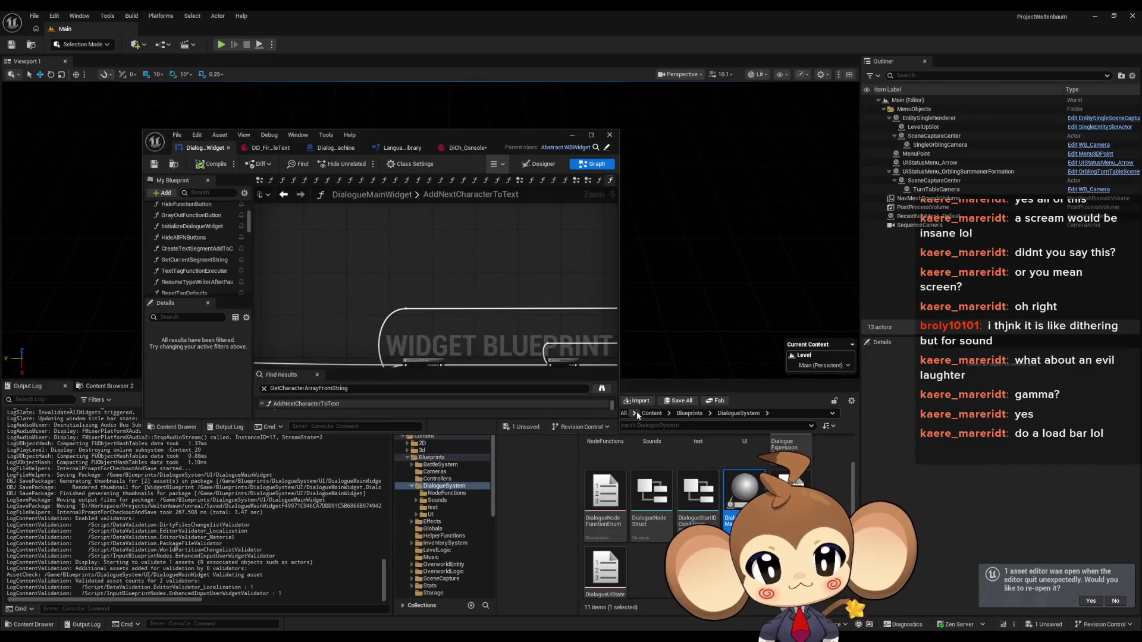
left_click(651, 413)
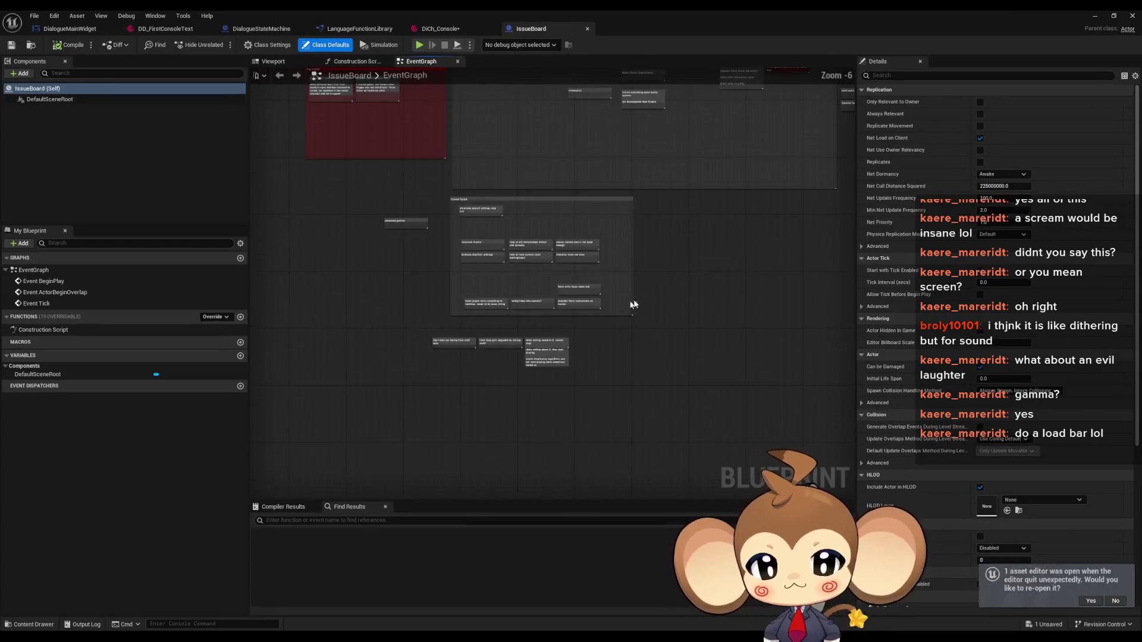
Add a comment reading 'warning when tag at end. tries to read empty string chain'.
type("cwarni")
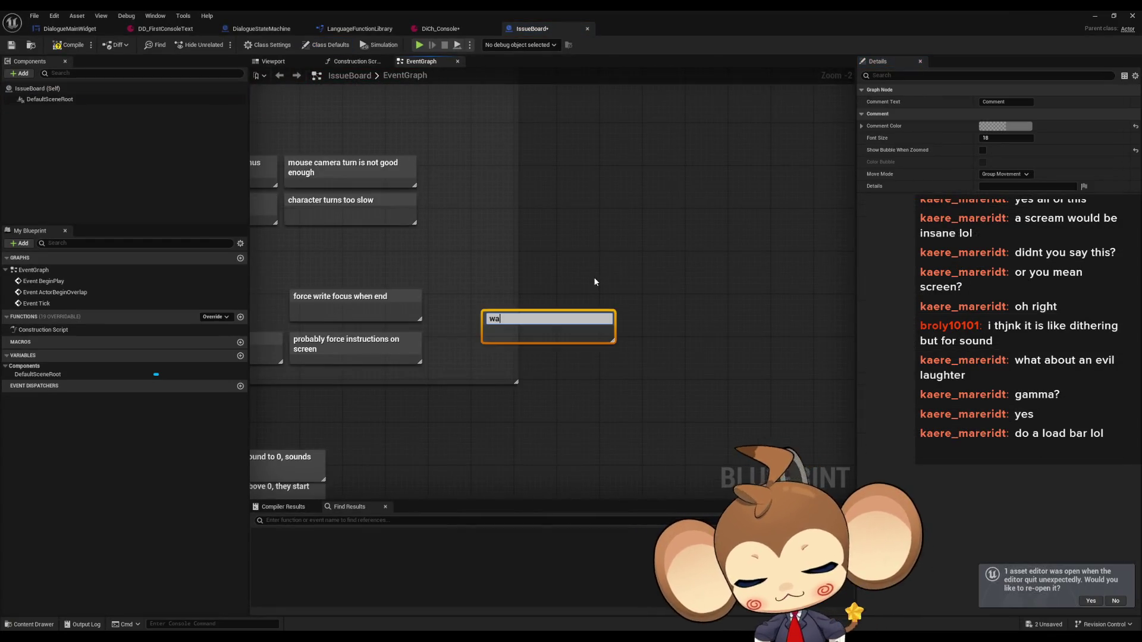
type("ng wh")
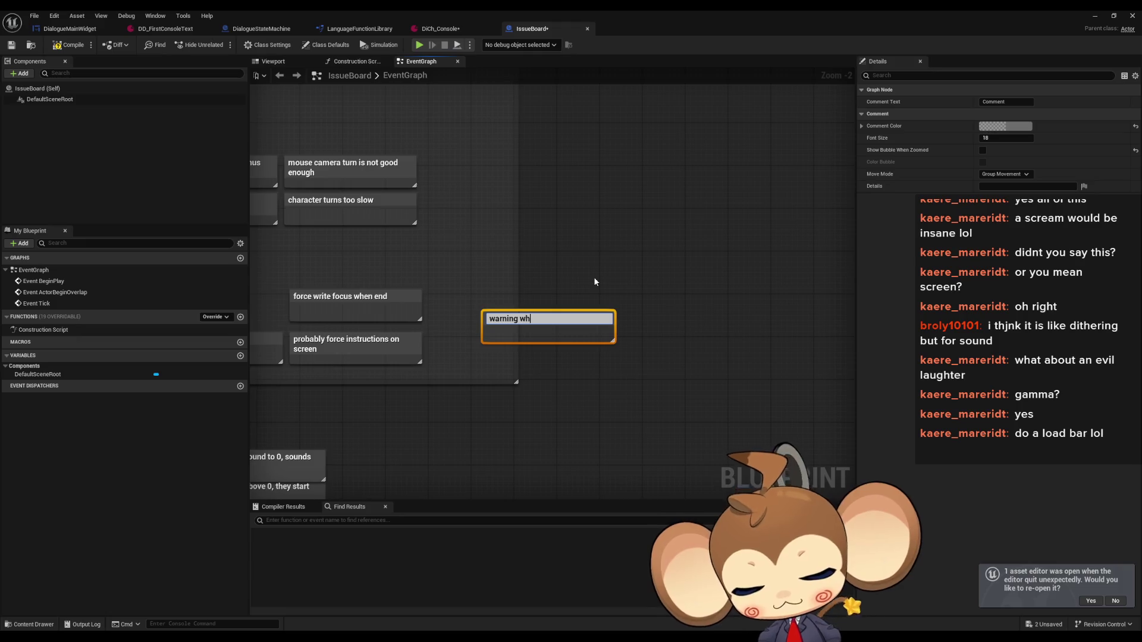
type("en tag at end.")
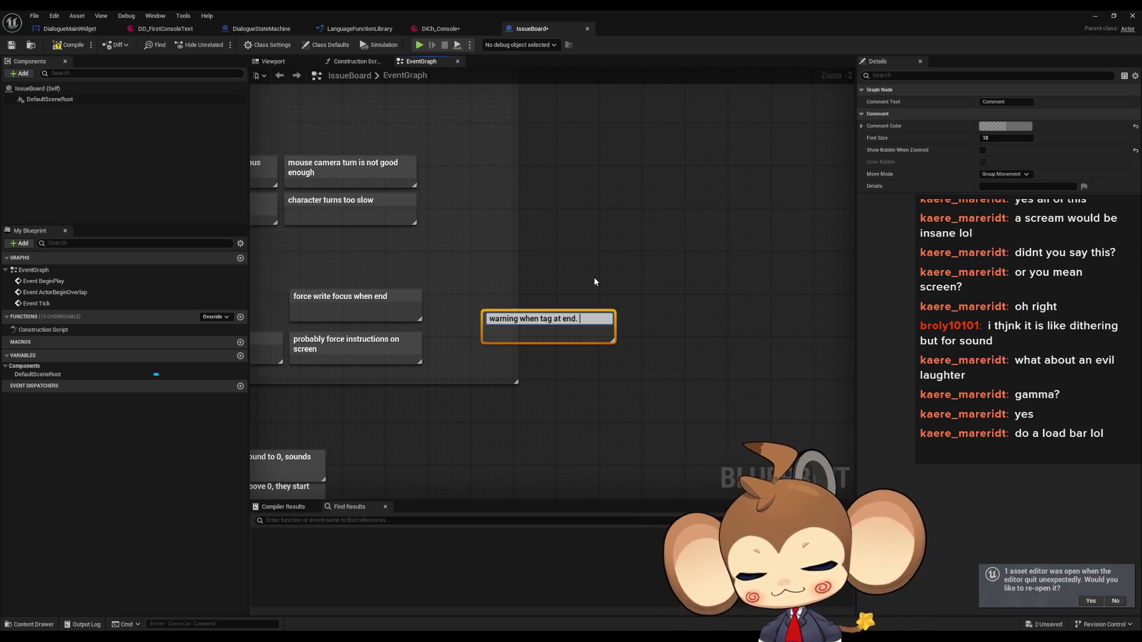
type("tries t")
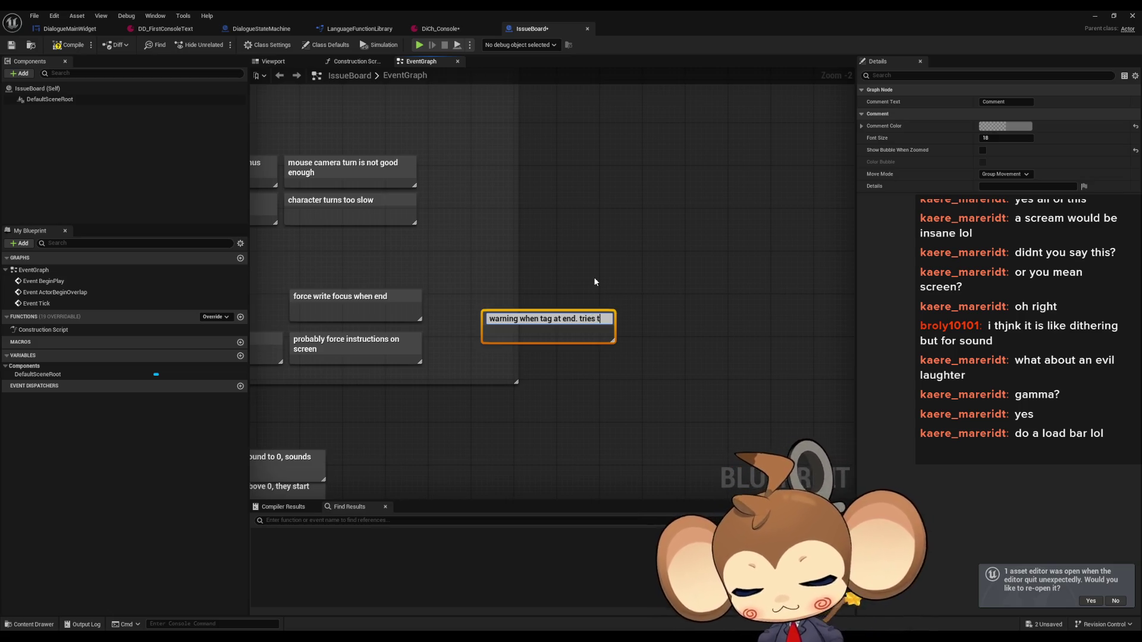
type("o read empt")
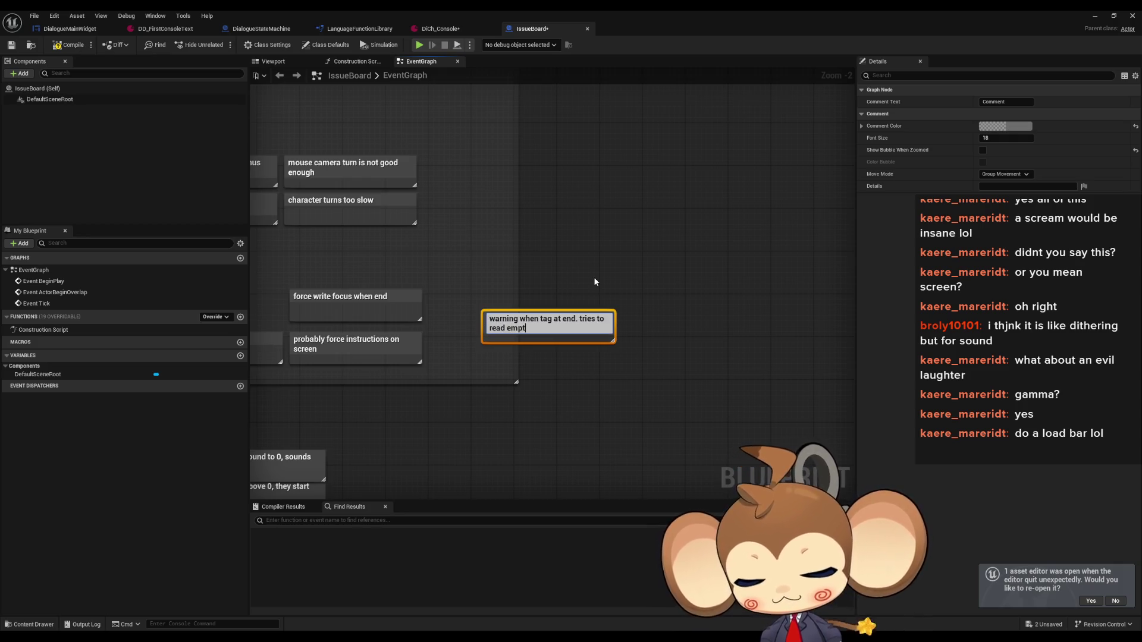
type("y str")
type("hain")
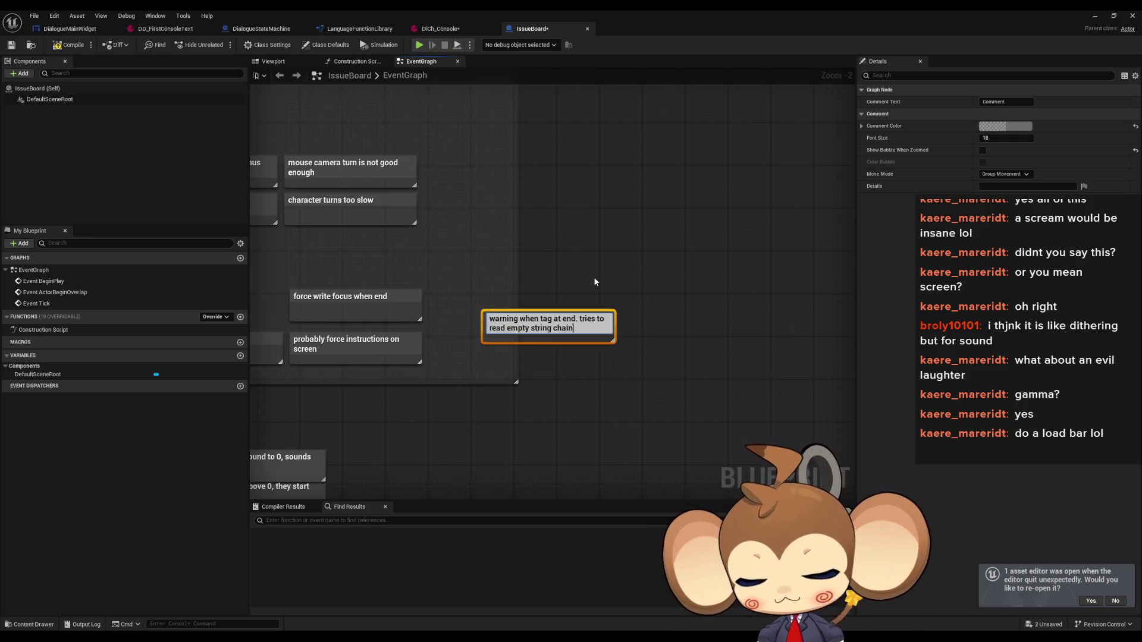
key("Return")
Save the IssueBoard blueprint and return to the DialogueMainWidget graph.
left_click(631, 266)
key("ctrl+s")
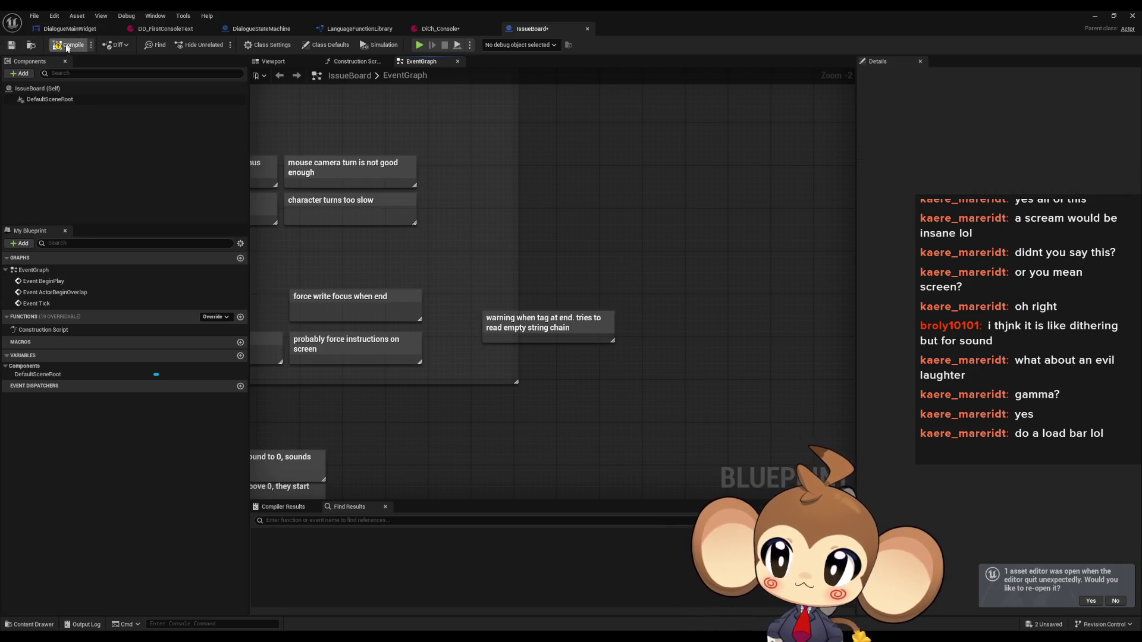
left_click(54, 31)
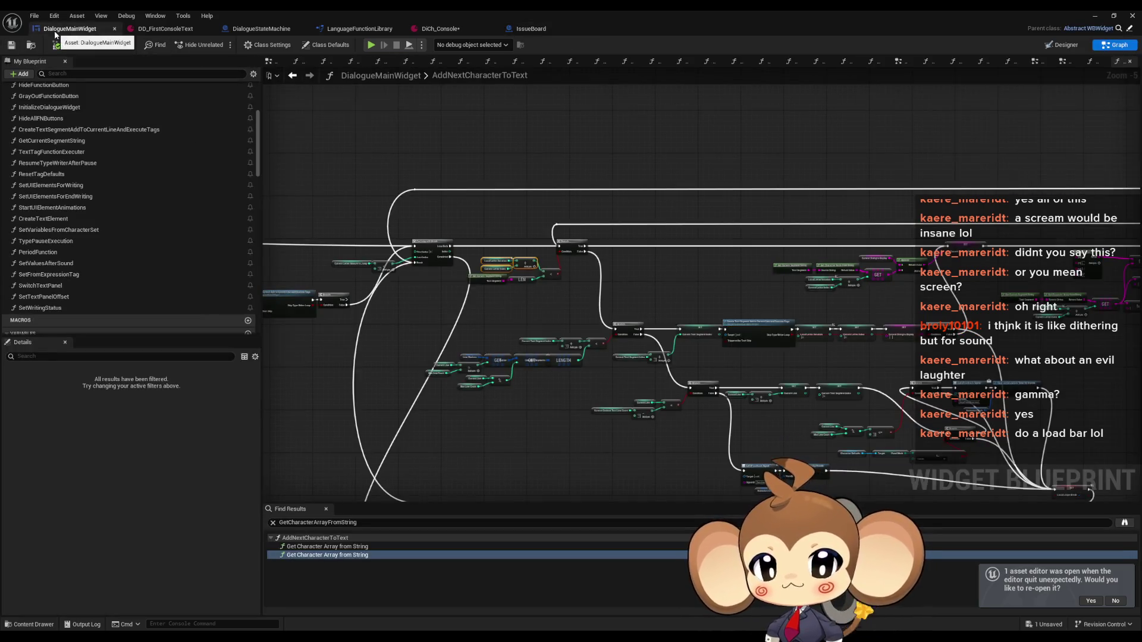
Glance at DD_FirstConsoleText, close its editor, and launch Play in Editor on the Main level.
left_click(174, 31)
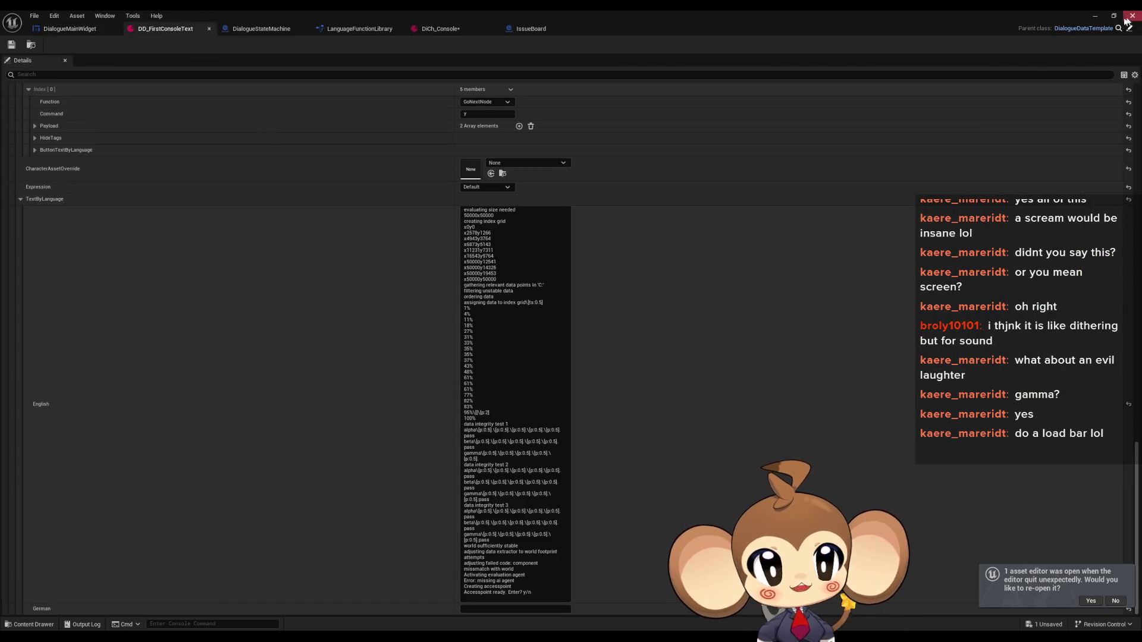
left_click(1094, 15)
left_click(222, 44)
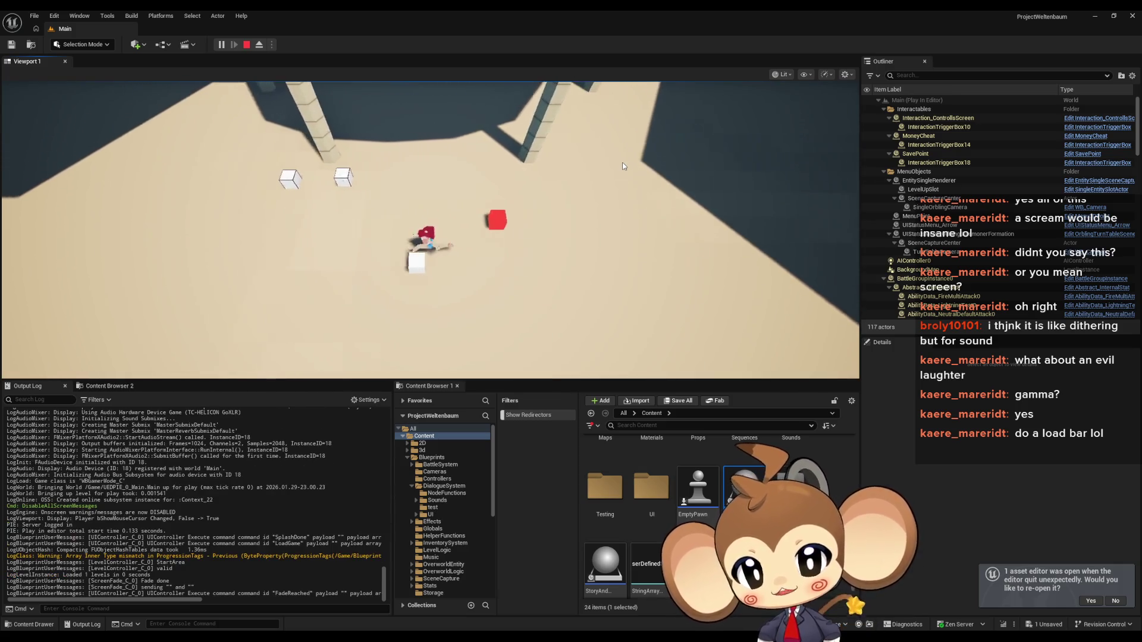
Run the boot log full-screen, answering yes to the NDA and y to create the world, then stop.
key("F11")
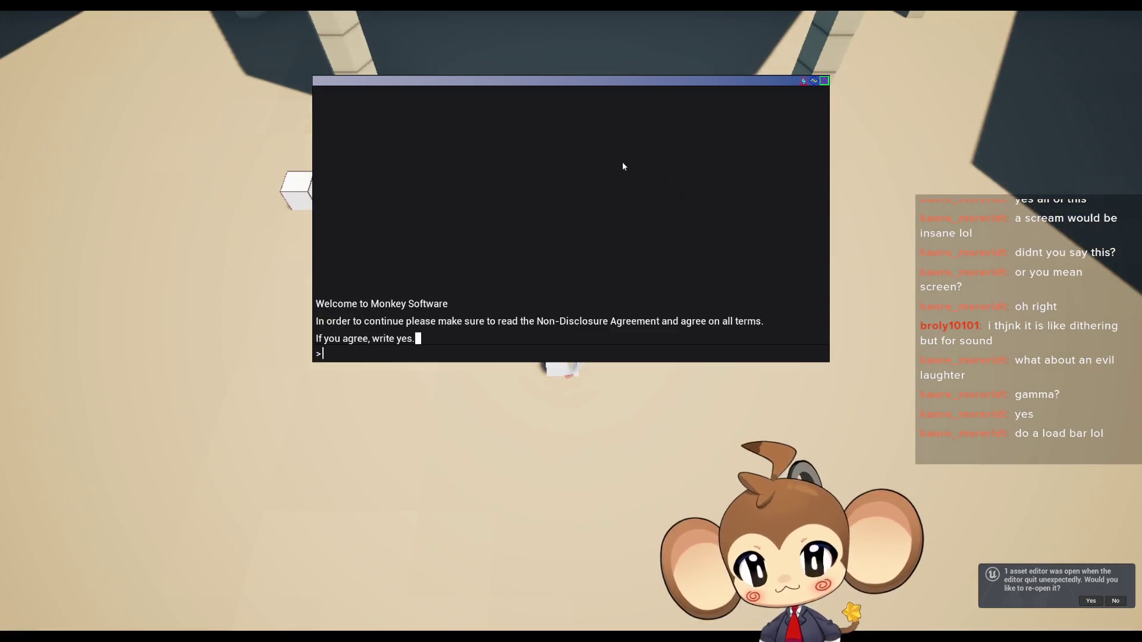
type("ye")
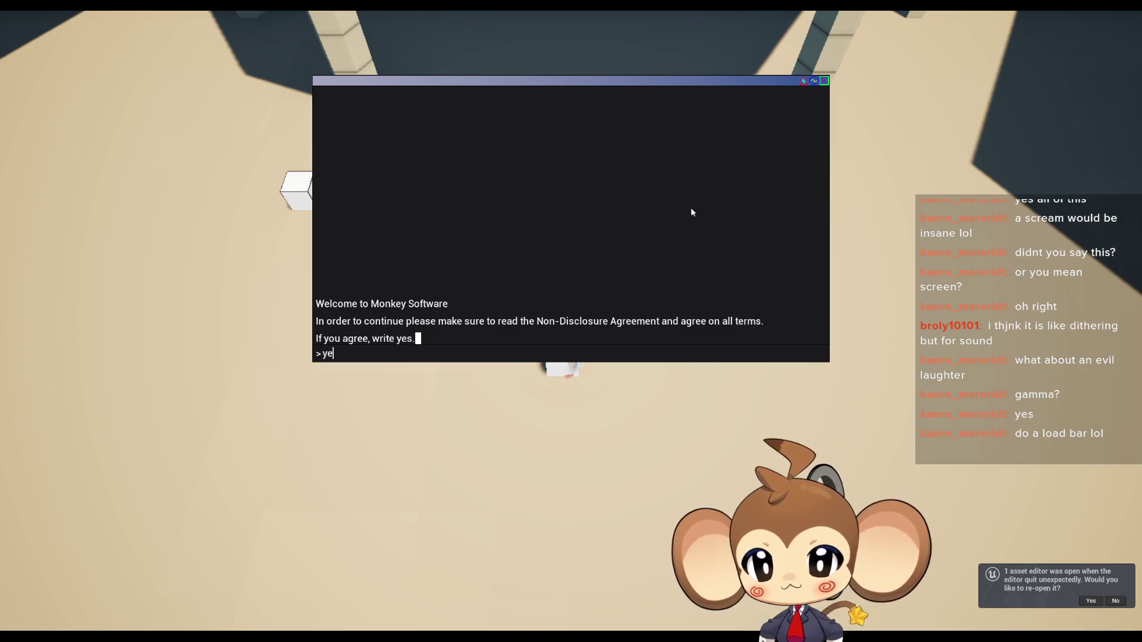
type("s")
key("Return")
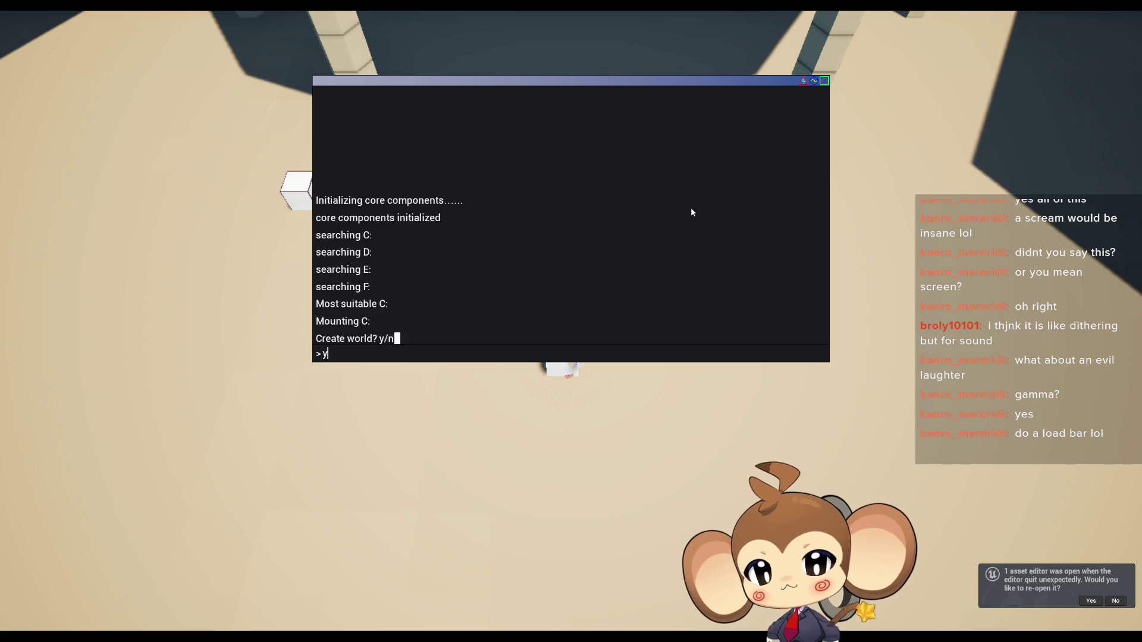
key("Return")
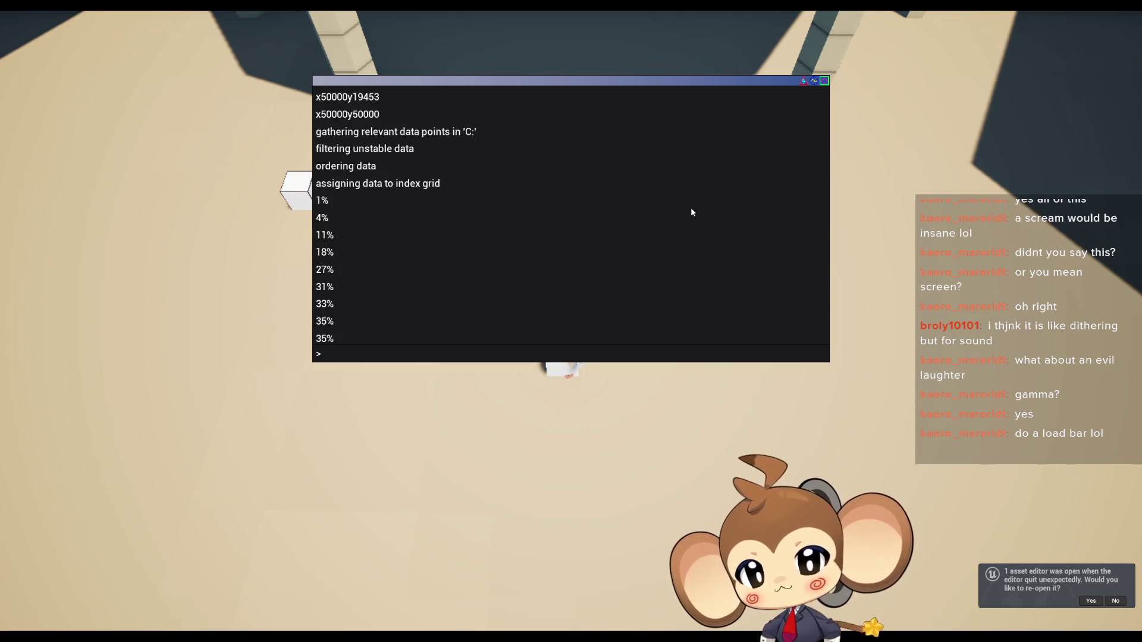
key("F11")
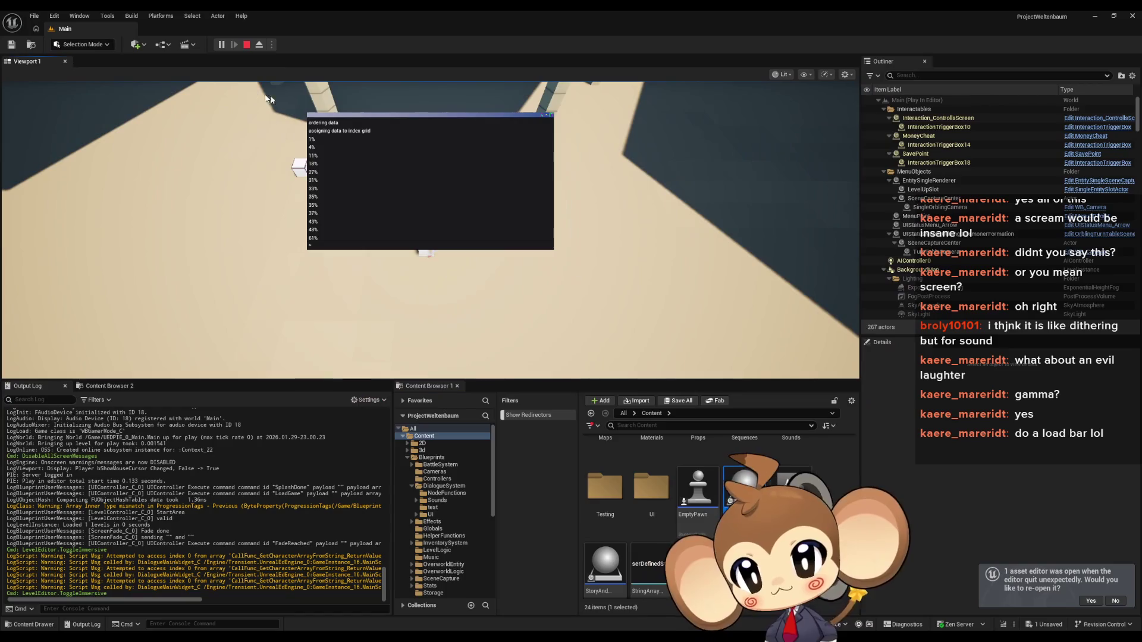
left_click(247, 46)
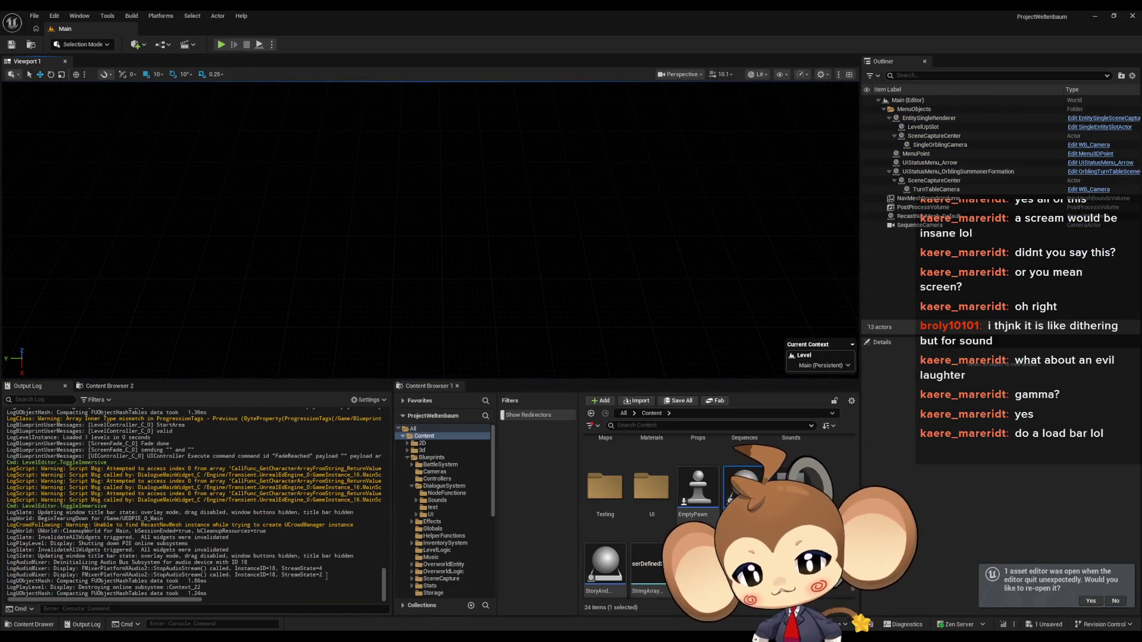
Bring DD_FirstConsoleText to the front and place the cursor in its English TextByLanguage box.
mouse_move(480, 629)
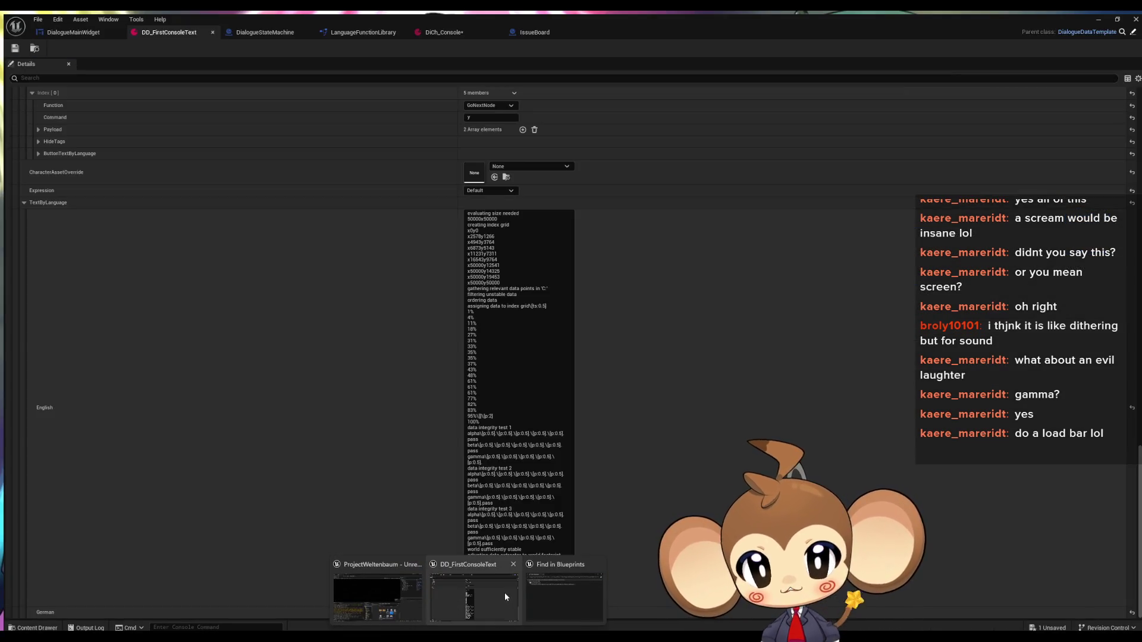
left_click(504, 592)
scroll(516, 321, "up", 3)
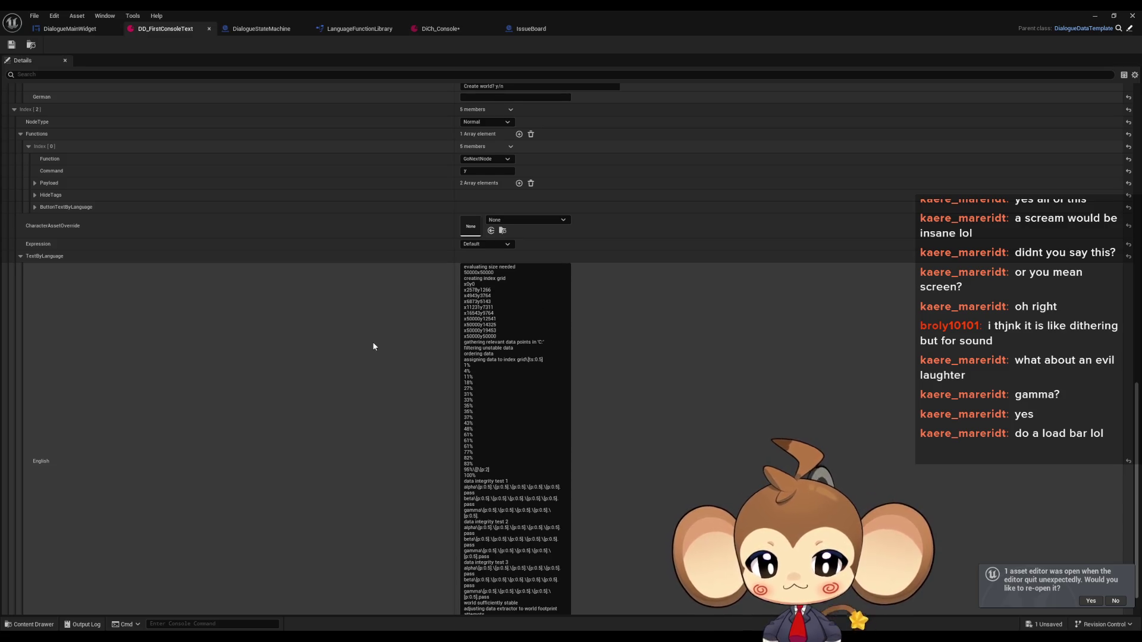
scroll(373, 342, "down", 4)
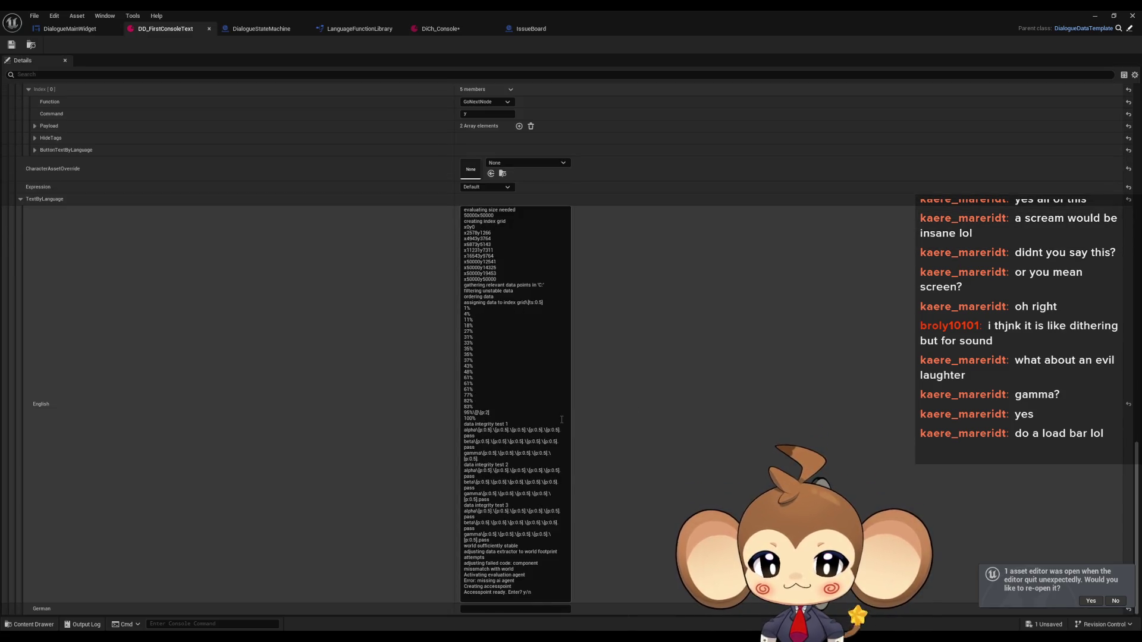
left_click(554, 299)
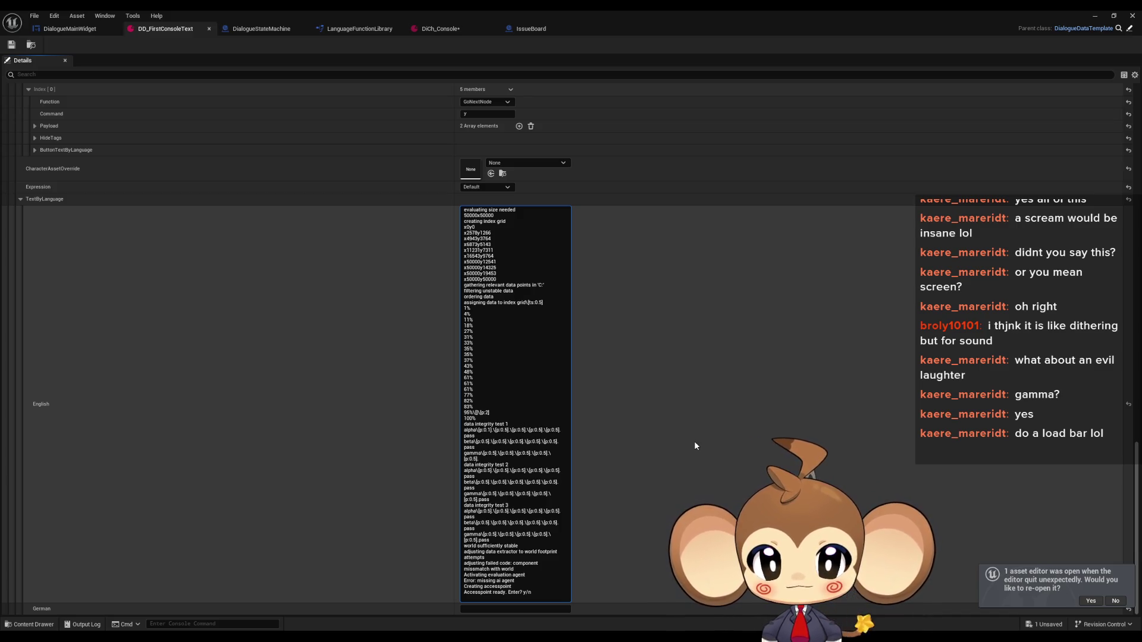
Replace the alpha line's 0.5 pauses with four [p:0.1] pause segments.
key("ctrl+shift+Left")
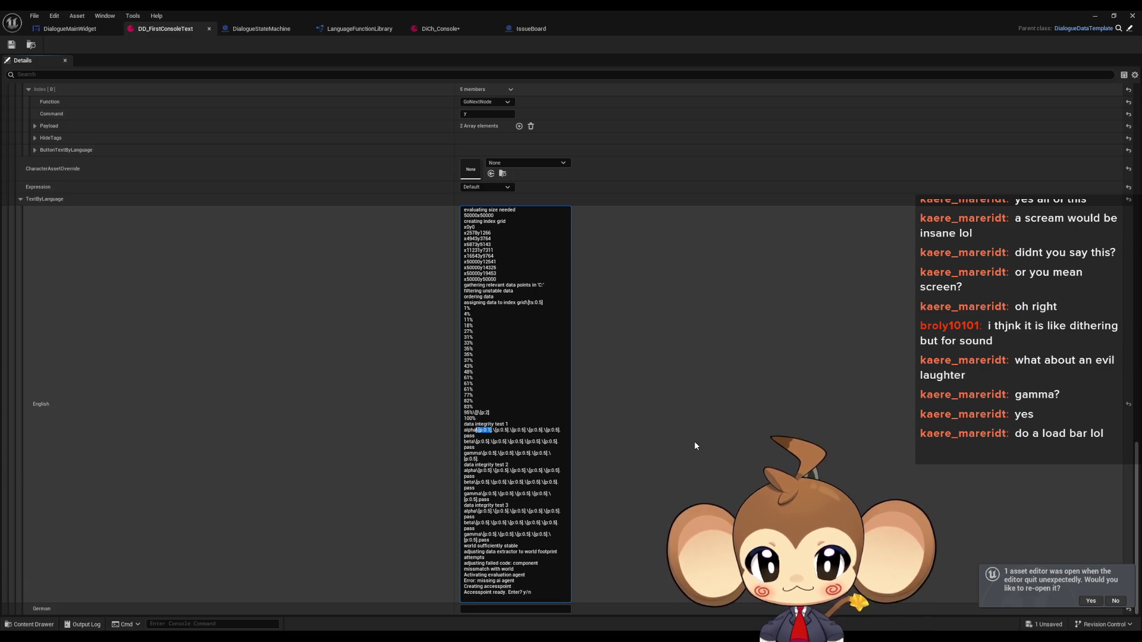
key("Right")
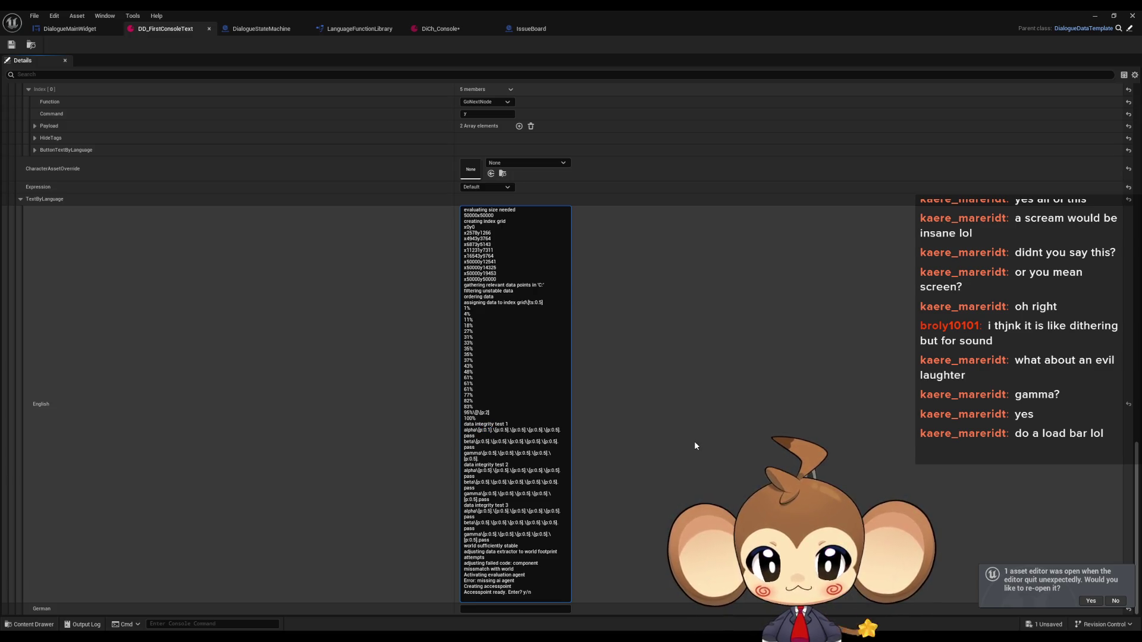
key("shift+Left")
key("shift+Left")
key("shift+Left")
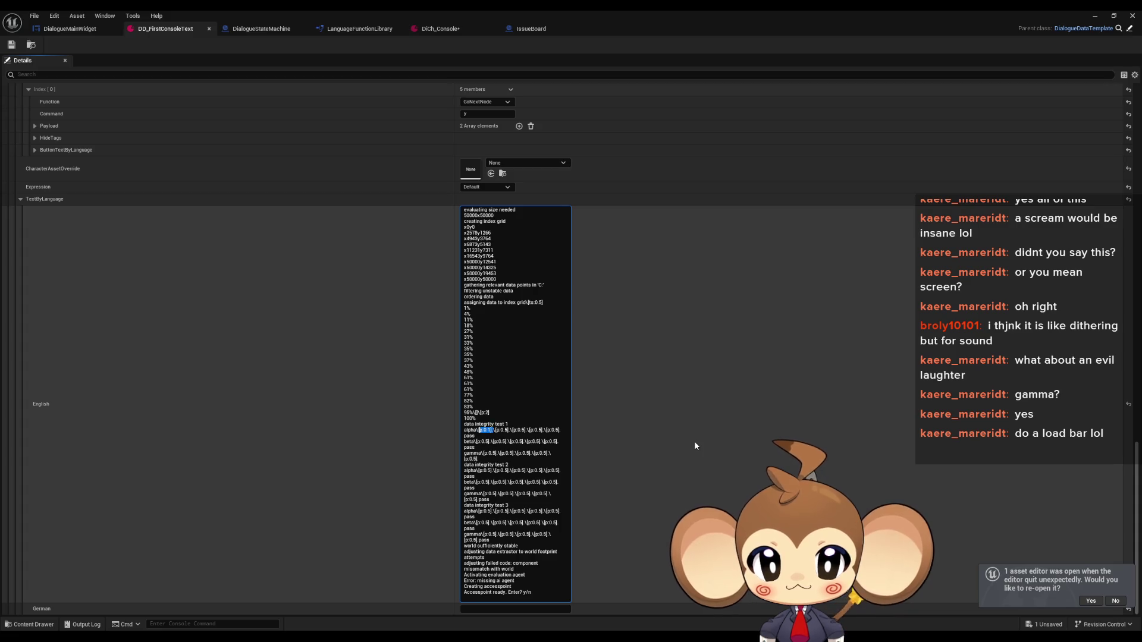
key("Right")
key("Delete")
key("Delete")
key("Delete")
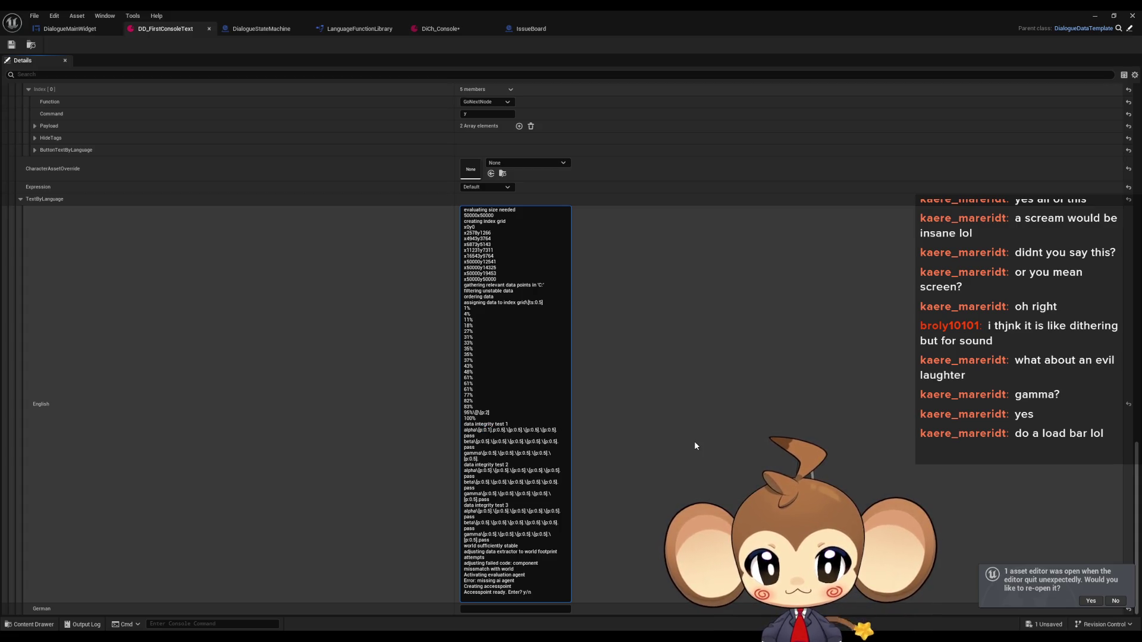
key("Delete")
key("Delete")
key("Delete")
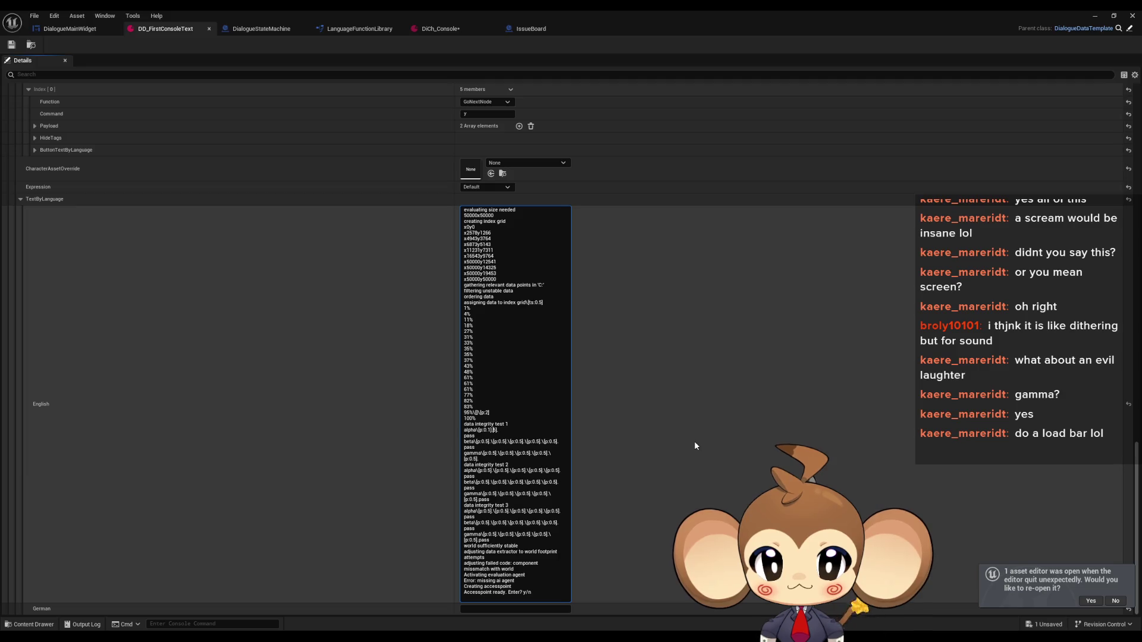
type(".\\[p:0.1].\\[p:0.1].\\[p:0.1].\\[p:0.1].")
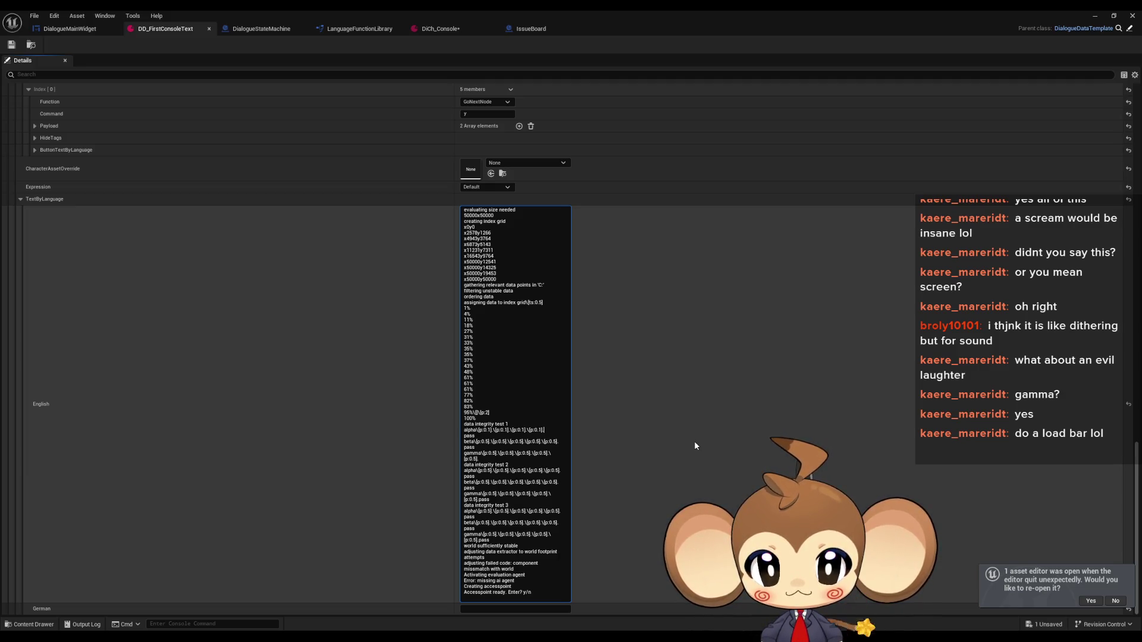
key("shift+Left")
key("shift+Left")
key("shift+Left")
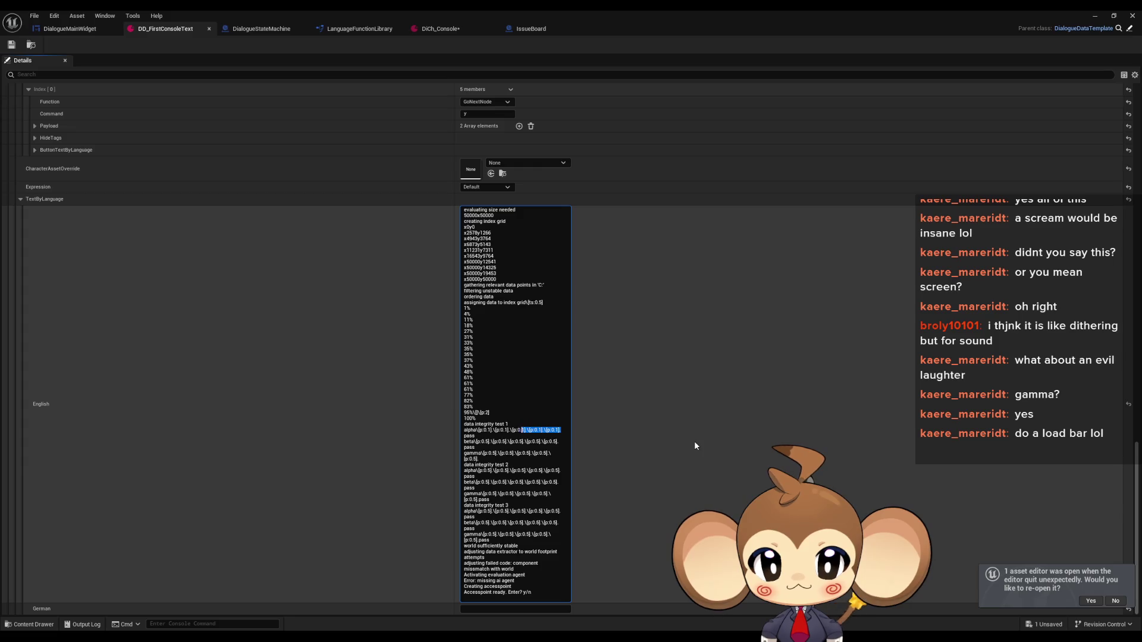
Paste the same 0.1 pauses onto the beta and gamma lines, then select test 2's pause lines.
key("Down")
key("Down")
key("Down")
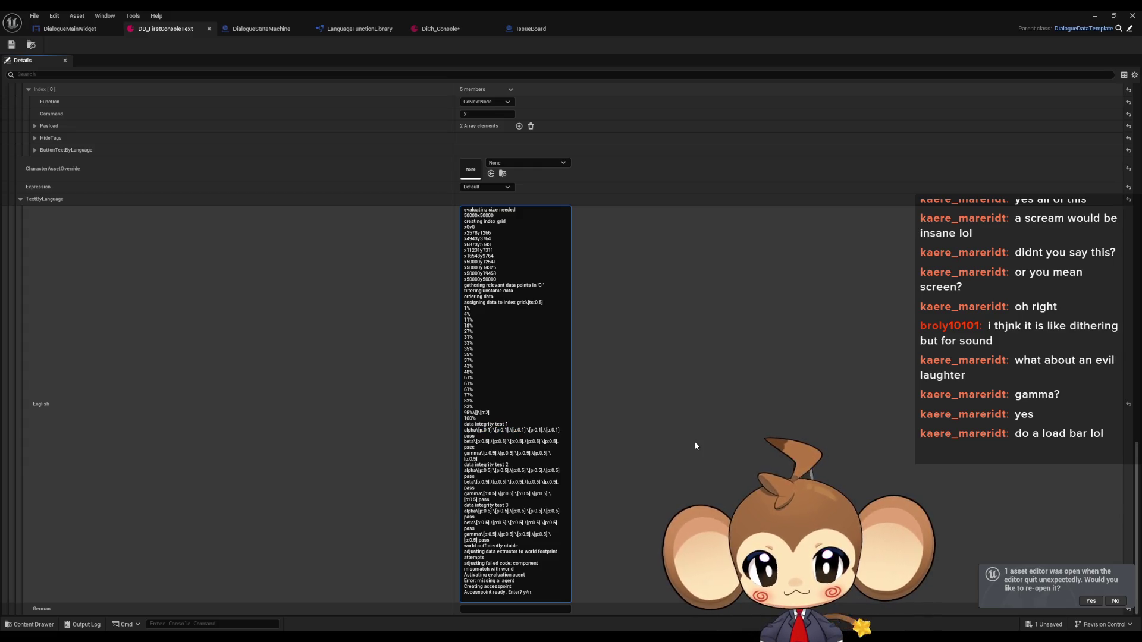
key("Up")
key("shift+Right")
key("shift+Right")
key("shift+Right")
key("shift+Right")
key("shift+Right")
key("shift+Right")
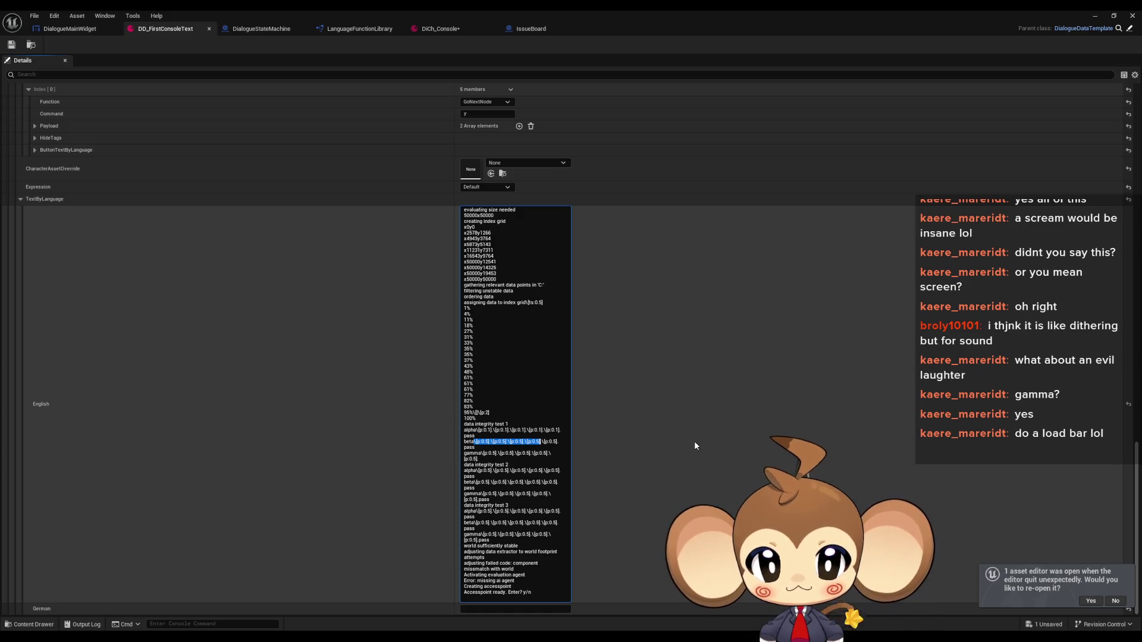
key("shift+Right")
key("shift+Right")
key("shift+Right")
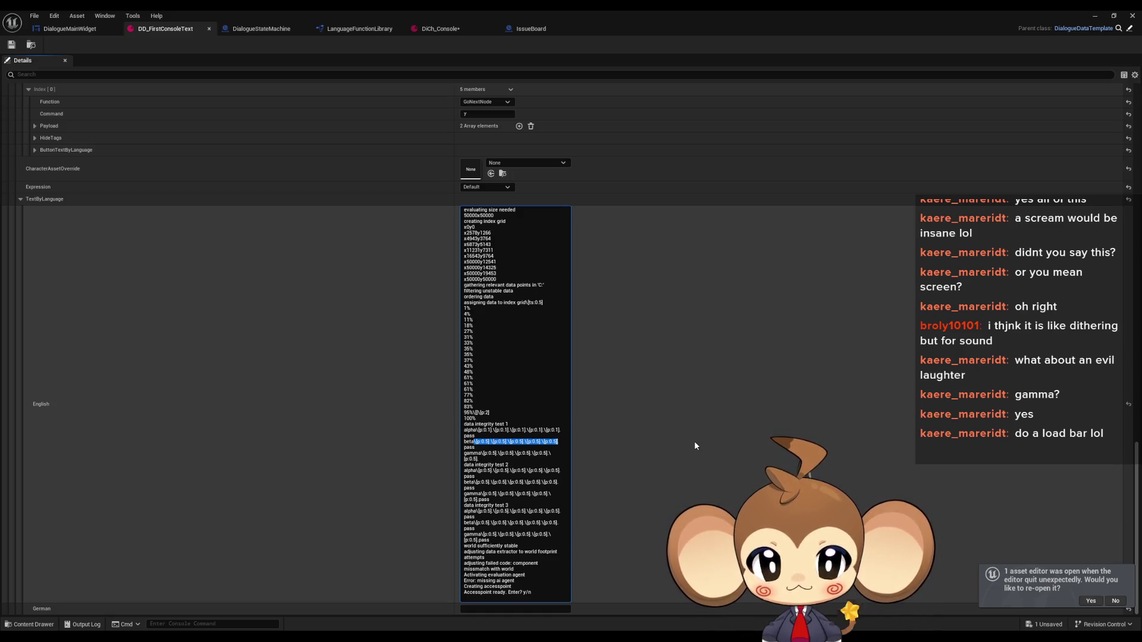
type("\\[p:0.1].\\[p:0.1].\\[p:0.1].\\[p:0.1].\\[p:0.1]")
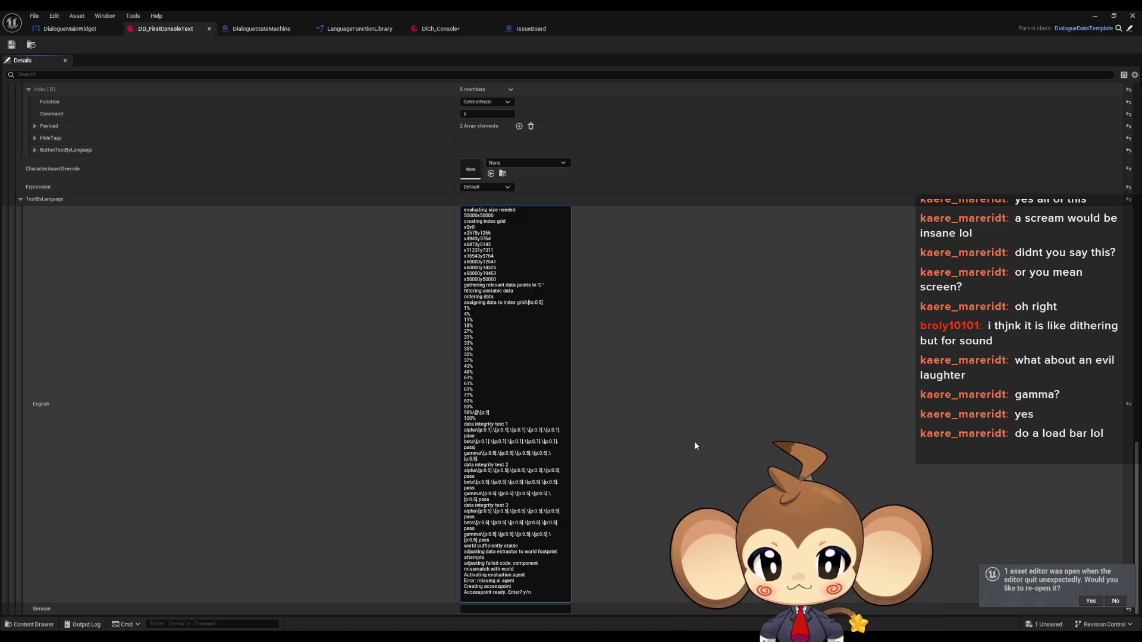
left_click_drag(483, 454, 479, 459)
key("ctrl+v")
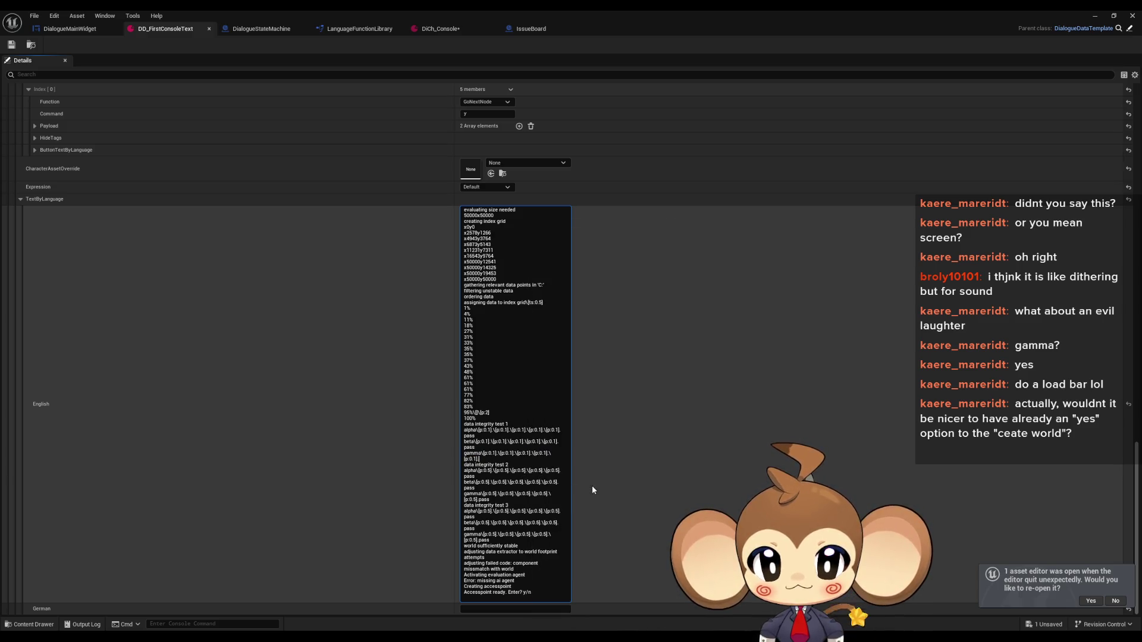
mouse_move(478, 459)
left_mouse_down()
mouse_move(455, 431)
mouse_move(435, 436)
left_mouse_up()
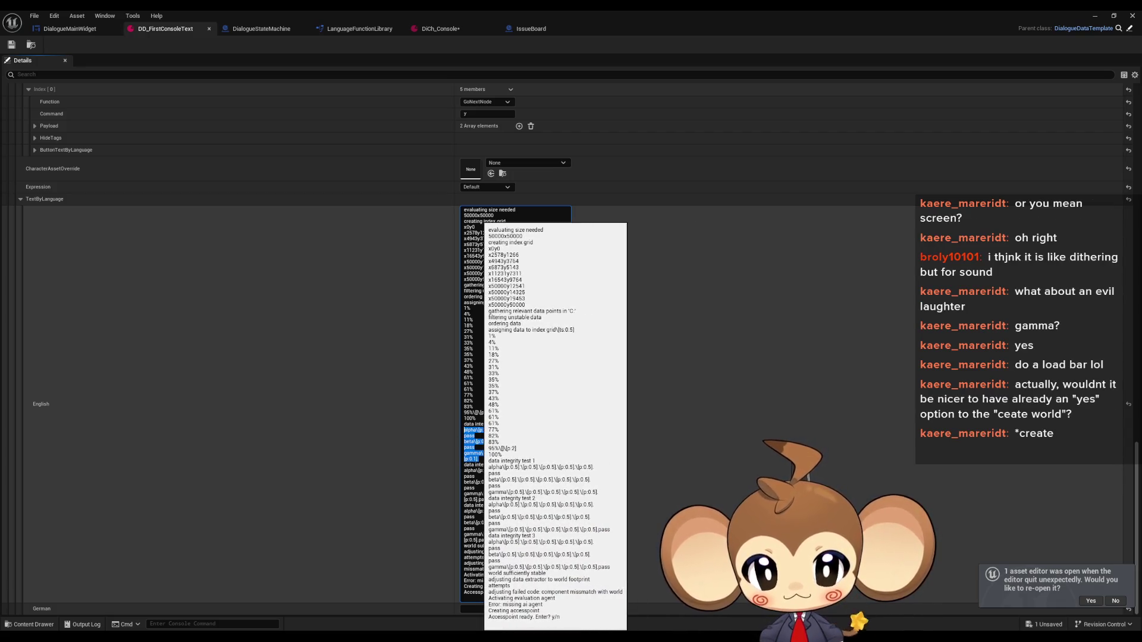
left_click_drag(464, 470, 476, 500)
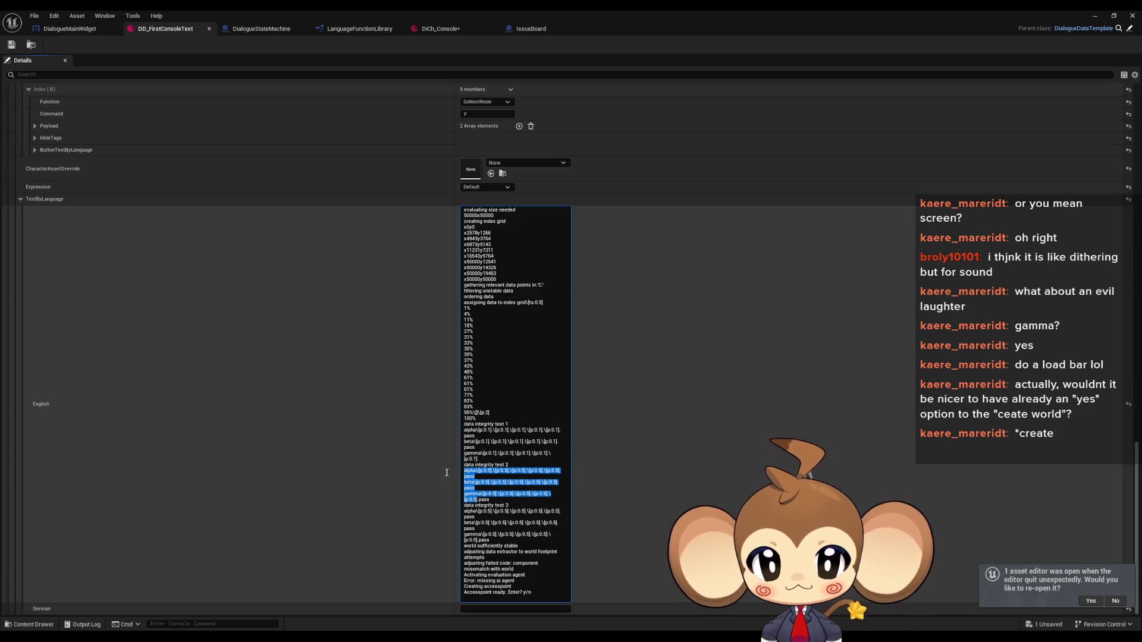
Delete test 2's old alpha/beta/gamma lines and the stray dot, then paste the 0.1-pause lines.
key("BackSpace")
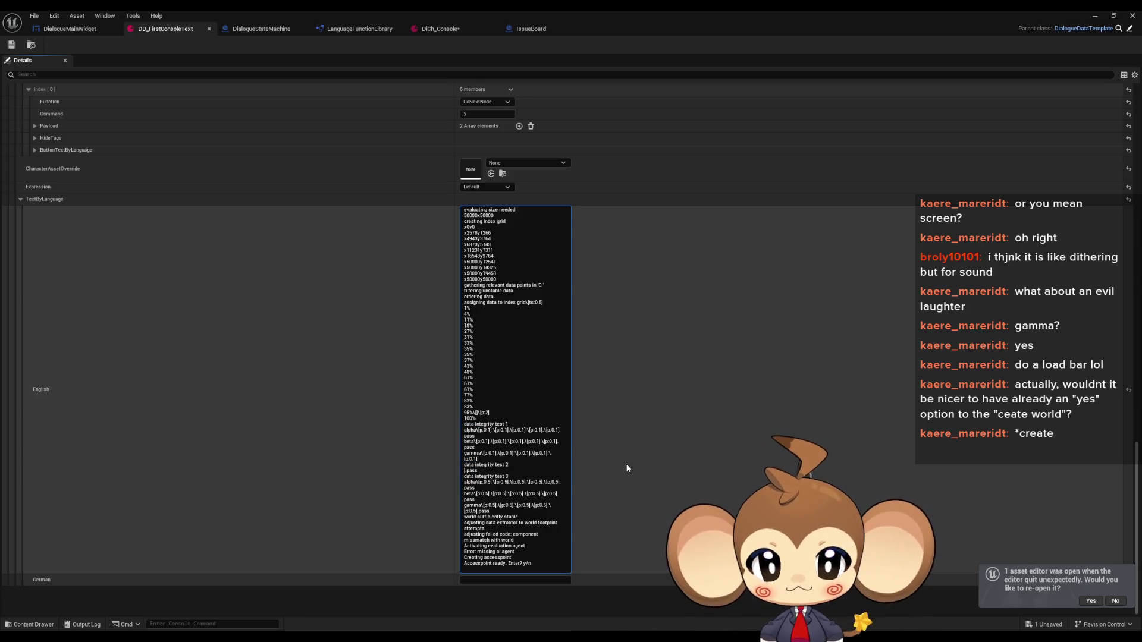
key("Delete")
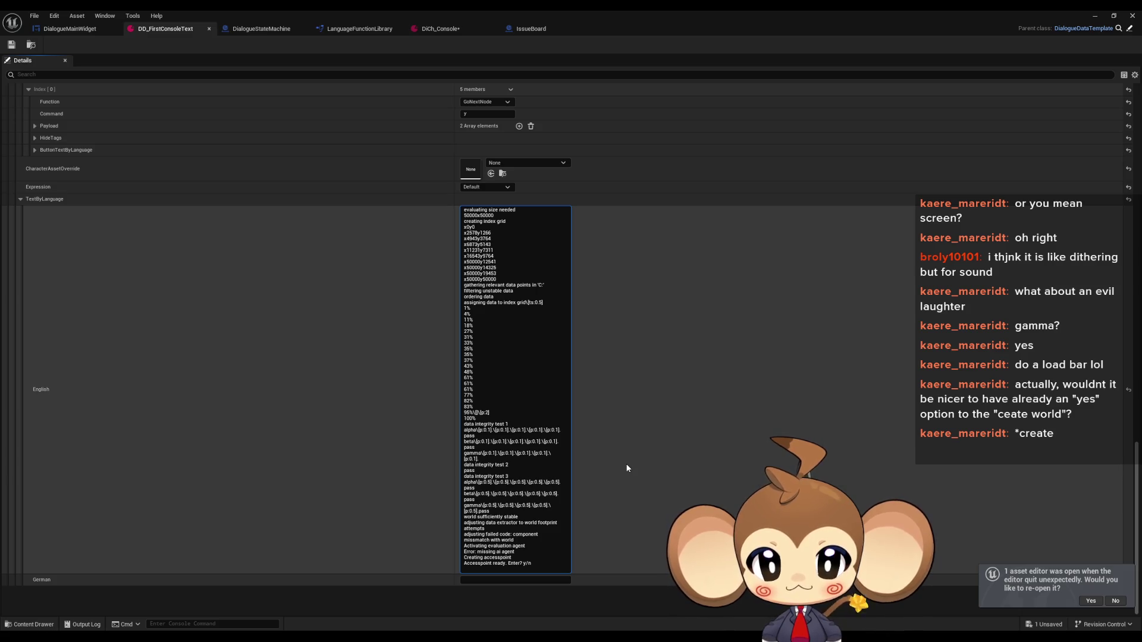
key("ctrl+v")
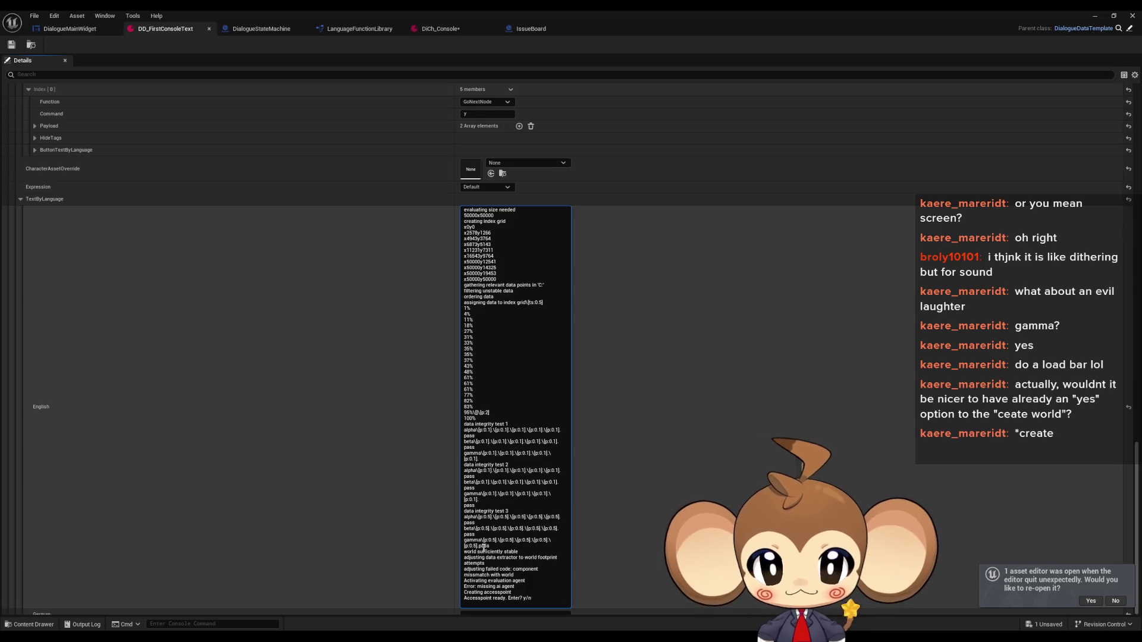
Replace test 3's alpha–gamma lines with the 0.1-pause lines and close the asset editor.
left_click_drag(486, 546, 438, 517)
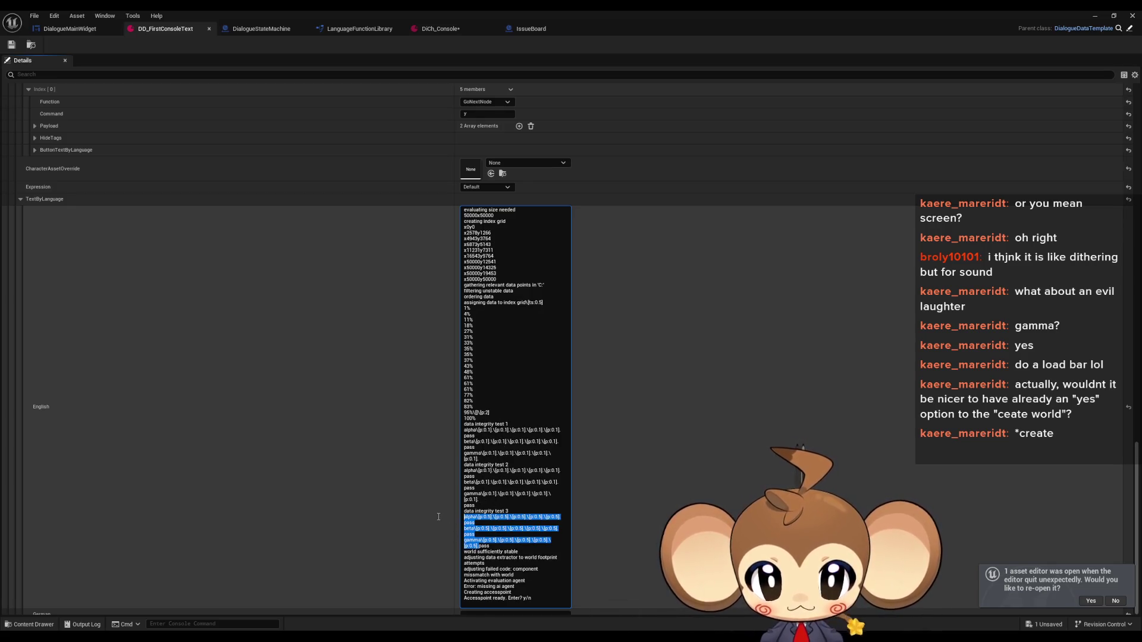
key("BackSpace")
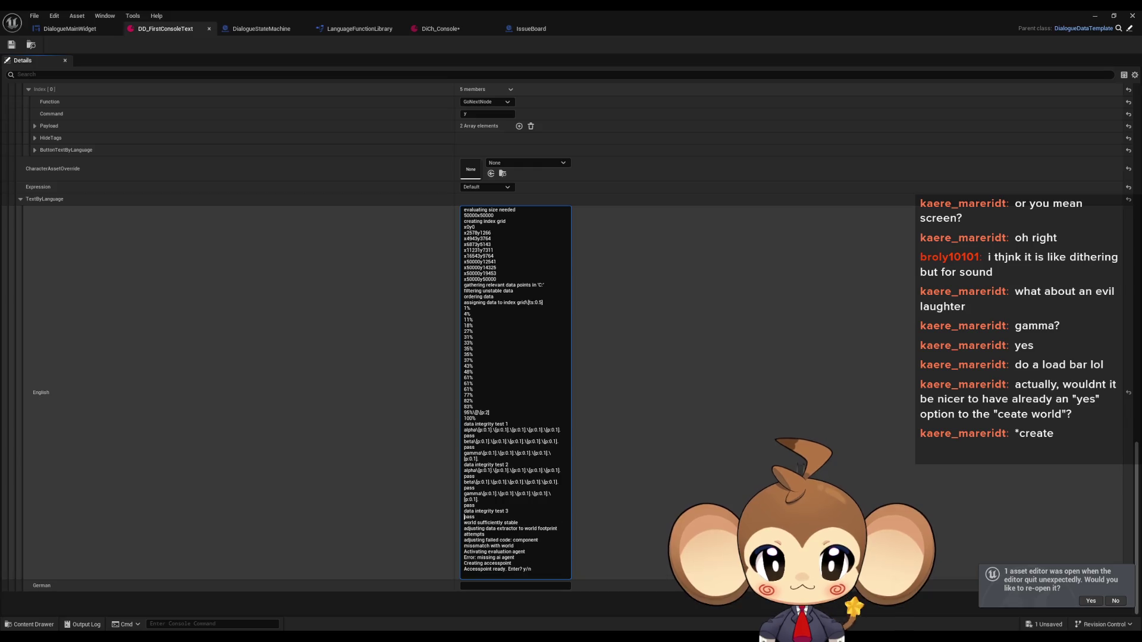
key("ctrl+v")
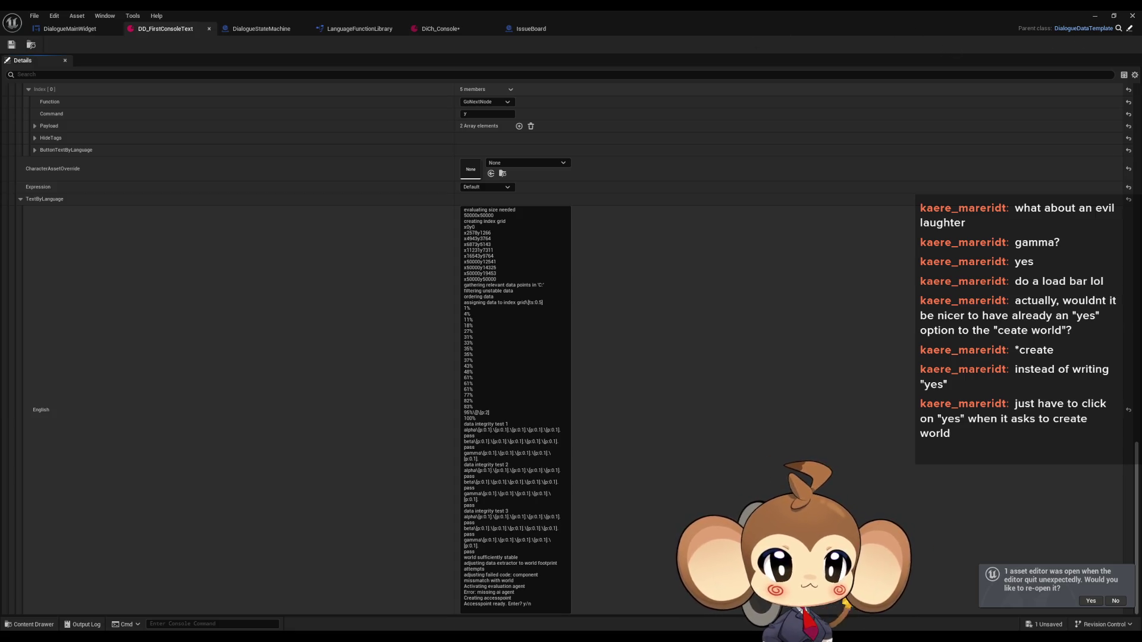
left_click(1094, 16)
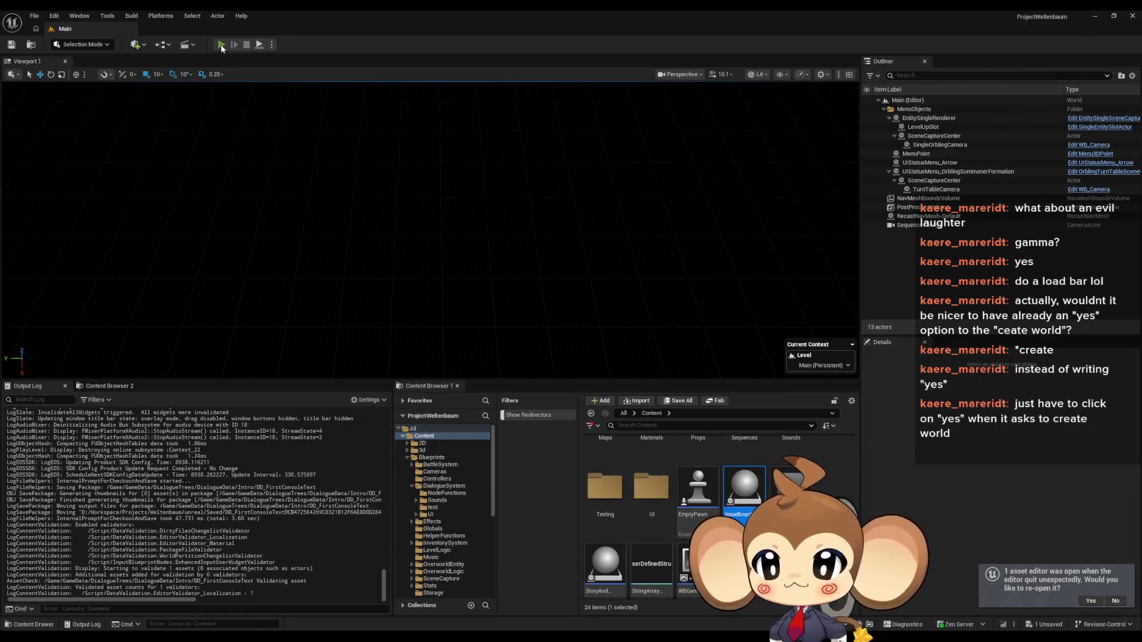
Play-test full-screen, agree to the terms and create the world, reaching 'Accesspoint ready', then exit.
left_click(220, 44)
left_click(113, 328)
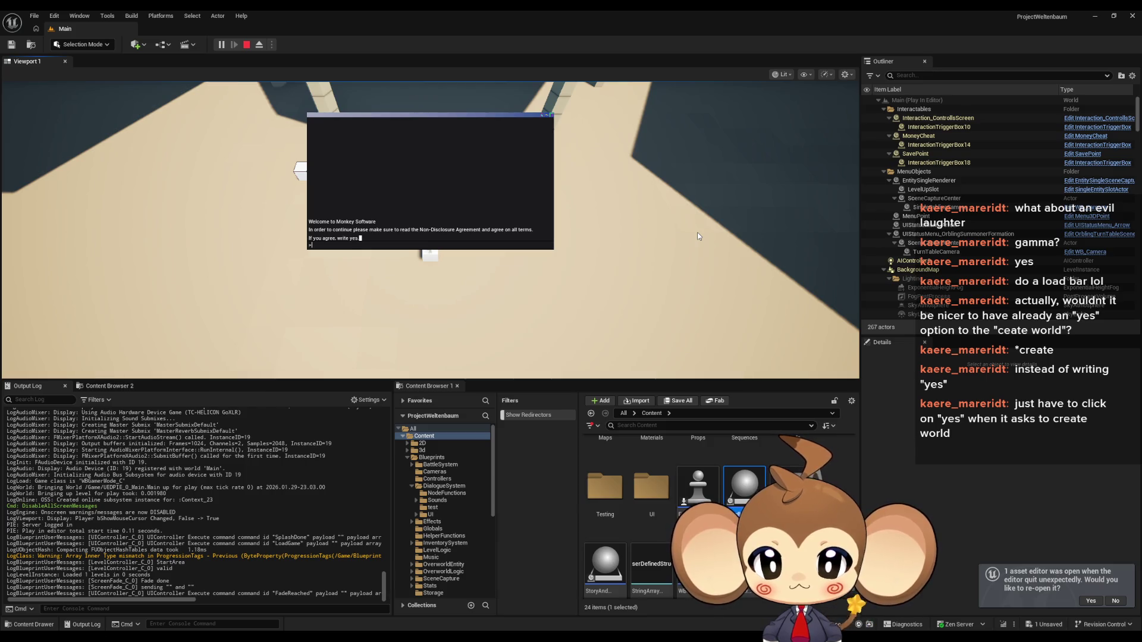
key("Return")
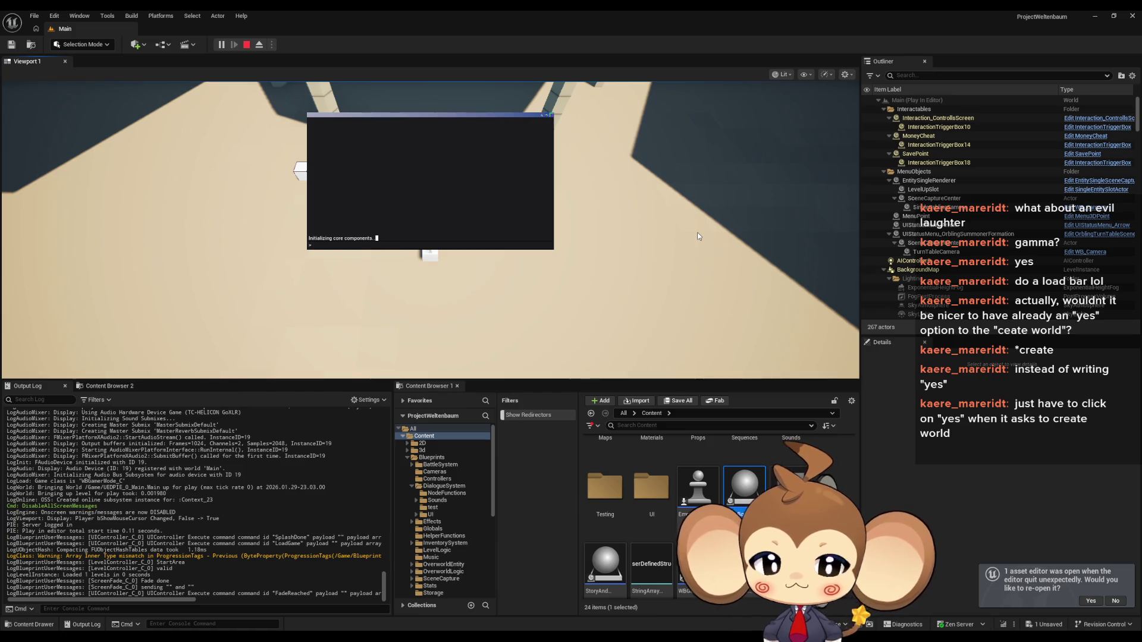
key("F11")
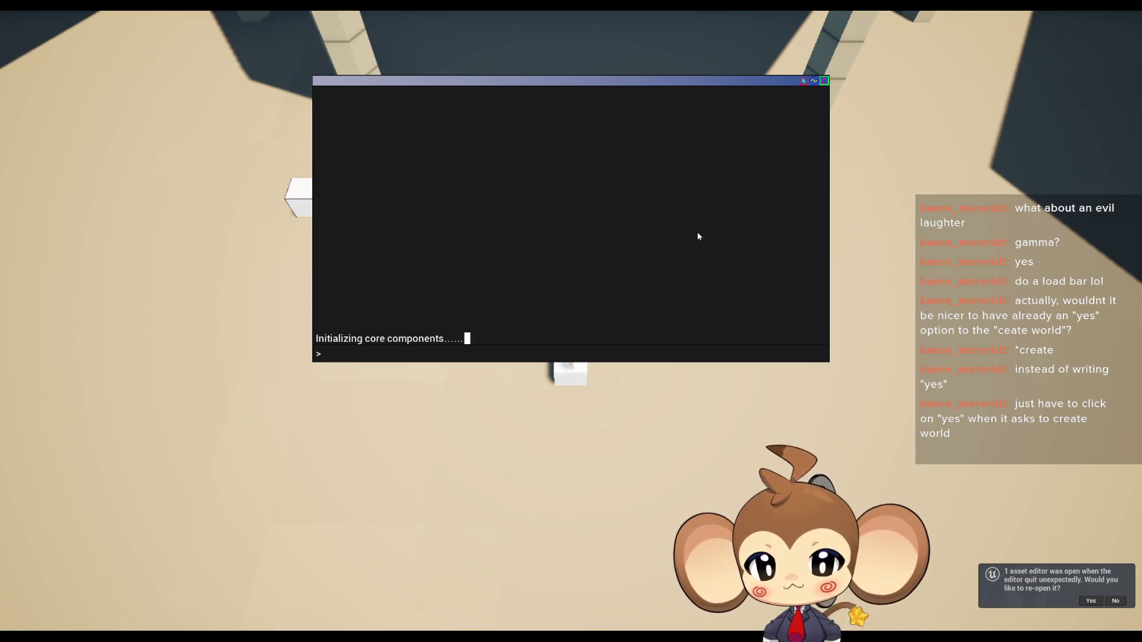
type("y")
key("Return")
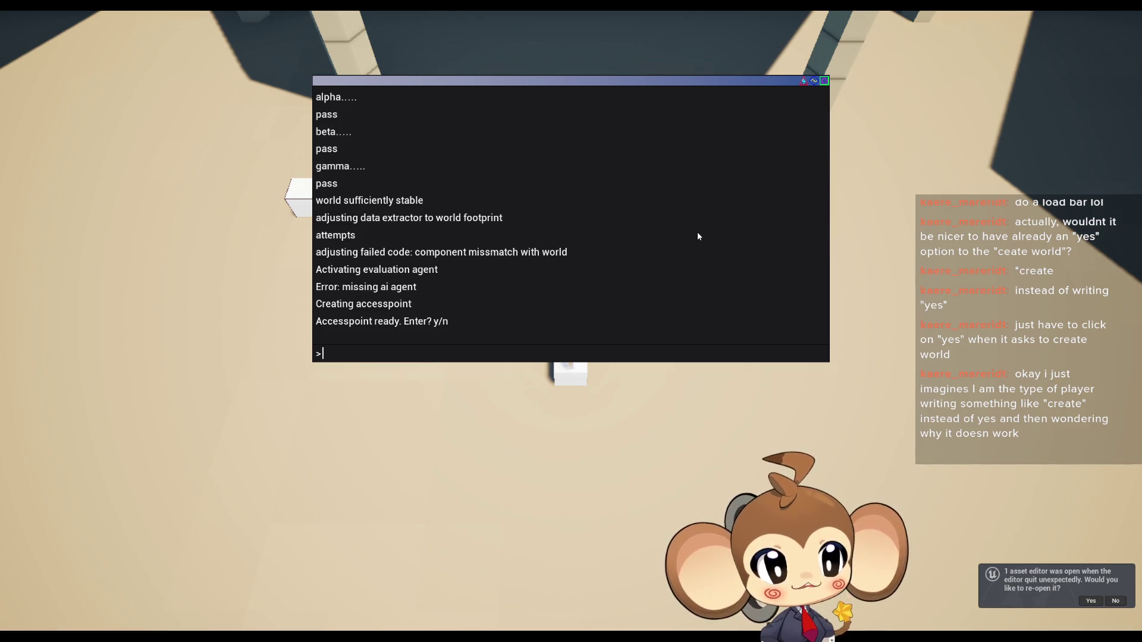
key("Escape")
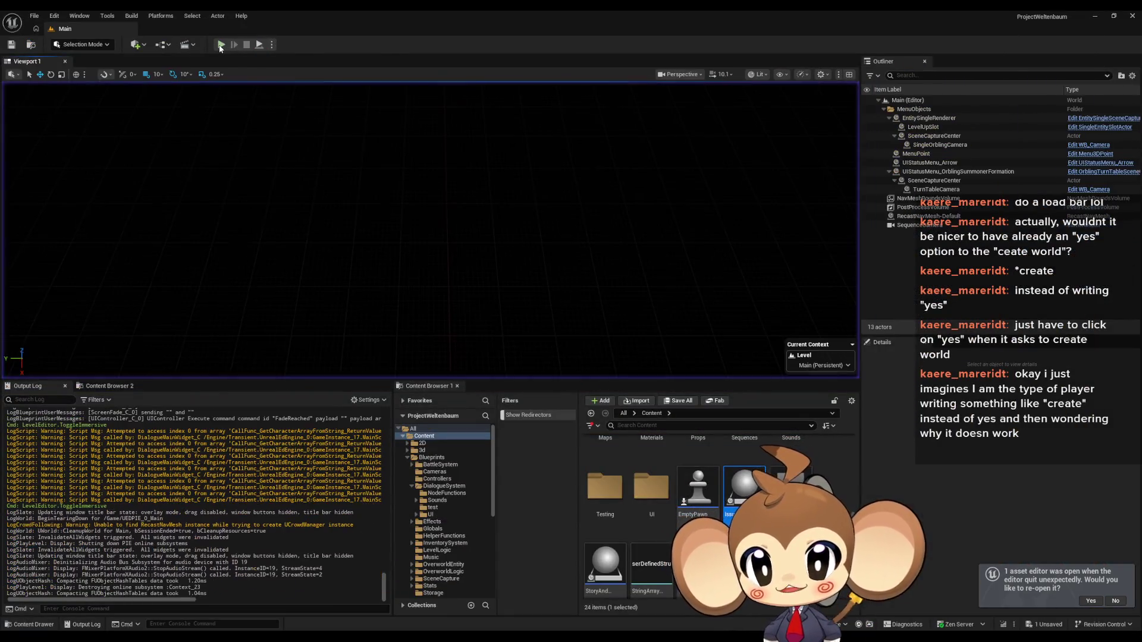
Start a new full-screen play session and answer yes at the console's NDA prompt.
left_click(220, 45)
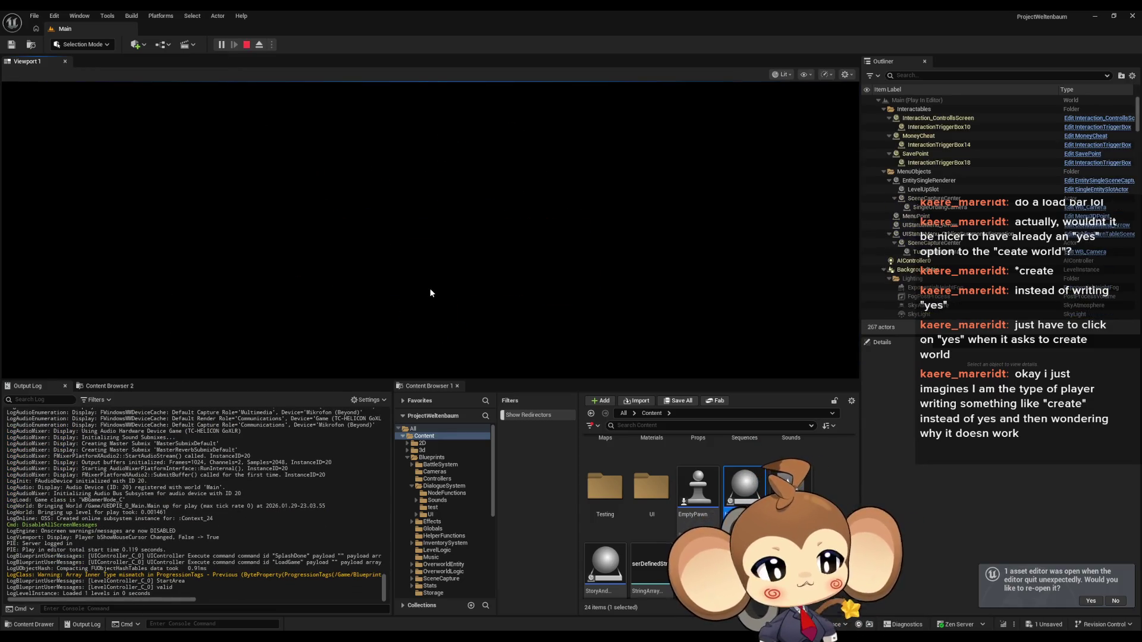
key("F11")
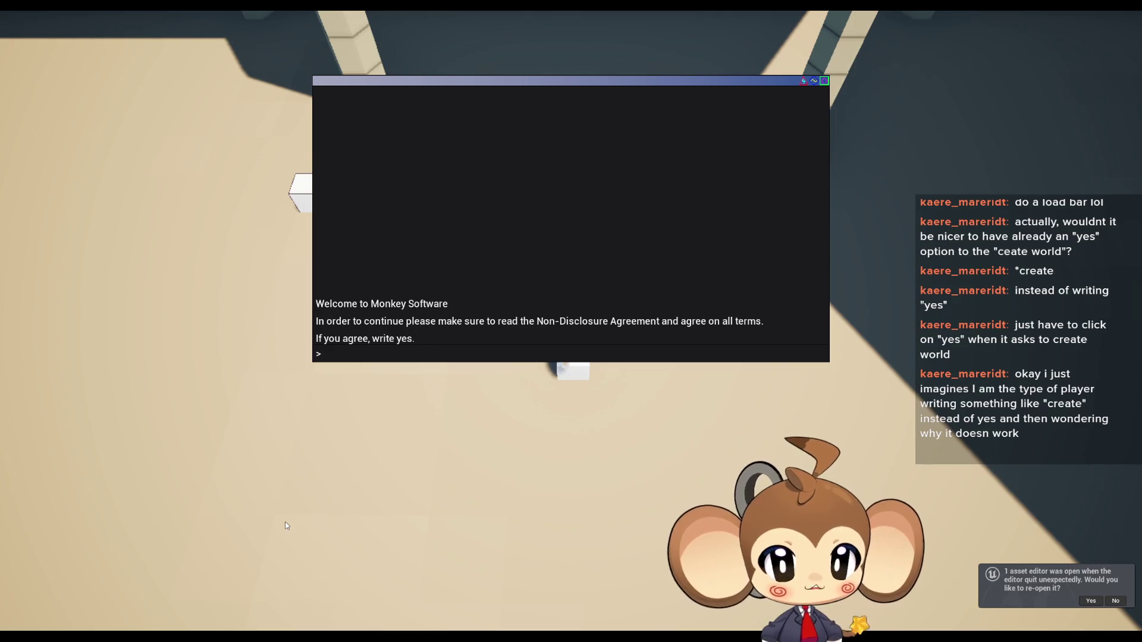
type("create")
key("Return")
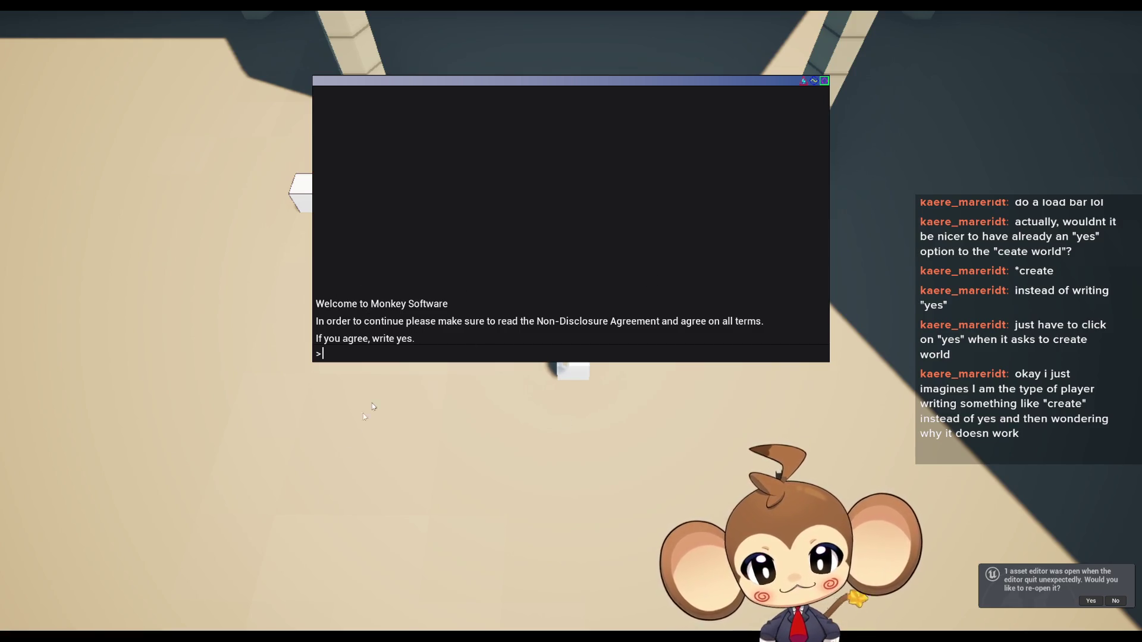
type("yes")
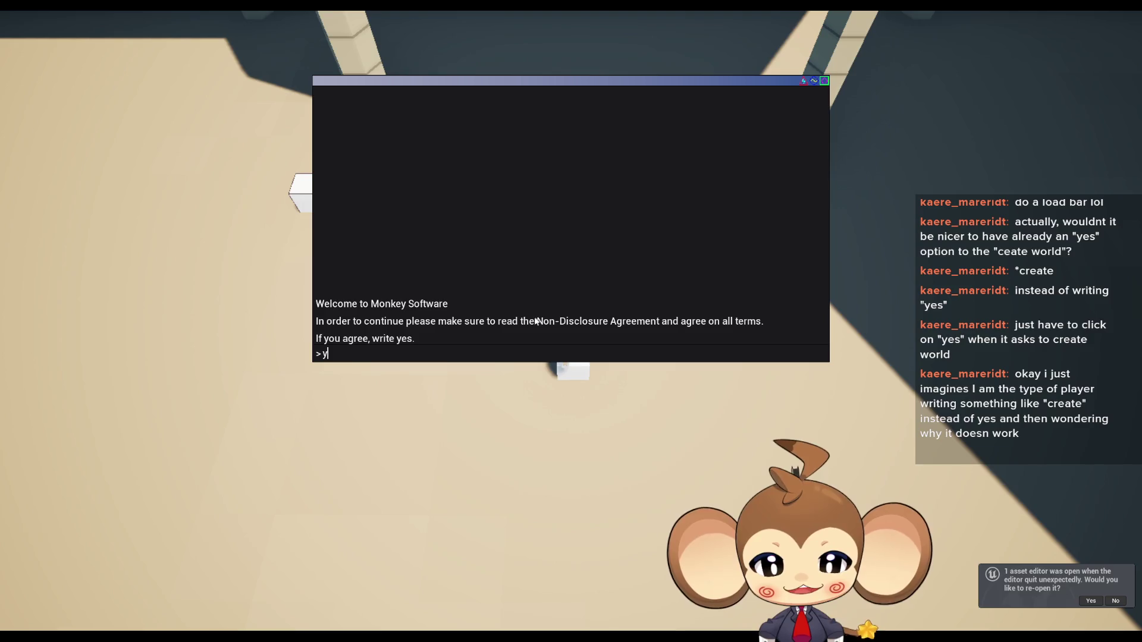
key("Return")
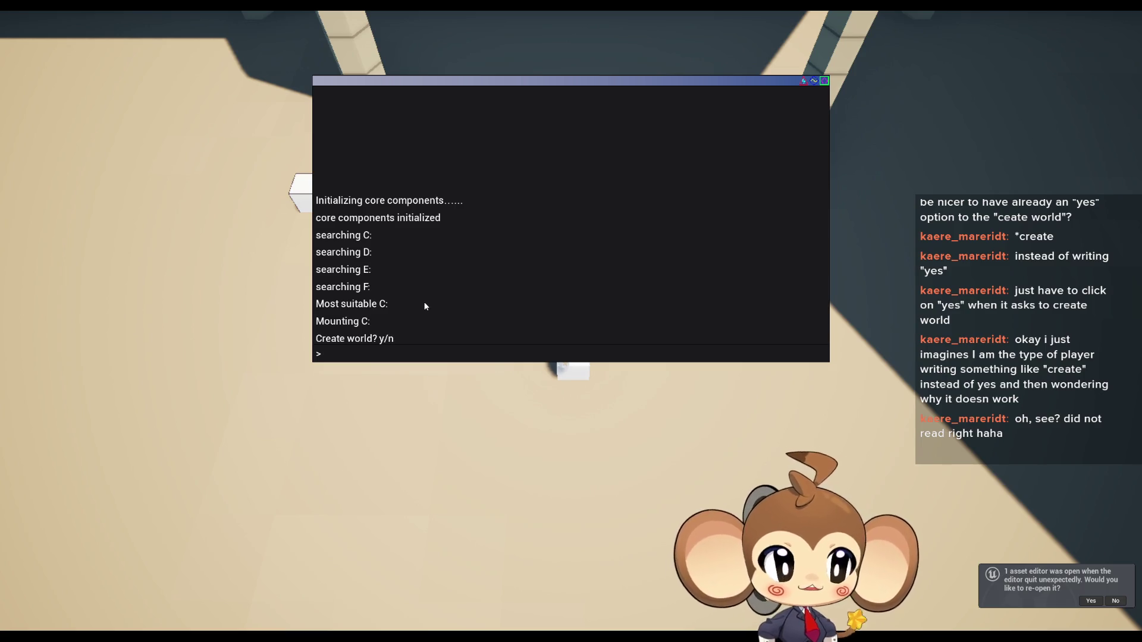
Answer 'y' to world creation, let the log reach 'Accesspoint ready. Enter? y/n', then stop the play test.
type("kjjdg")
key("Return")
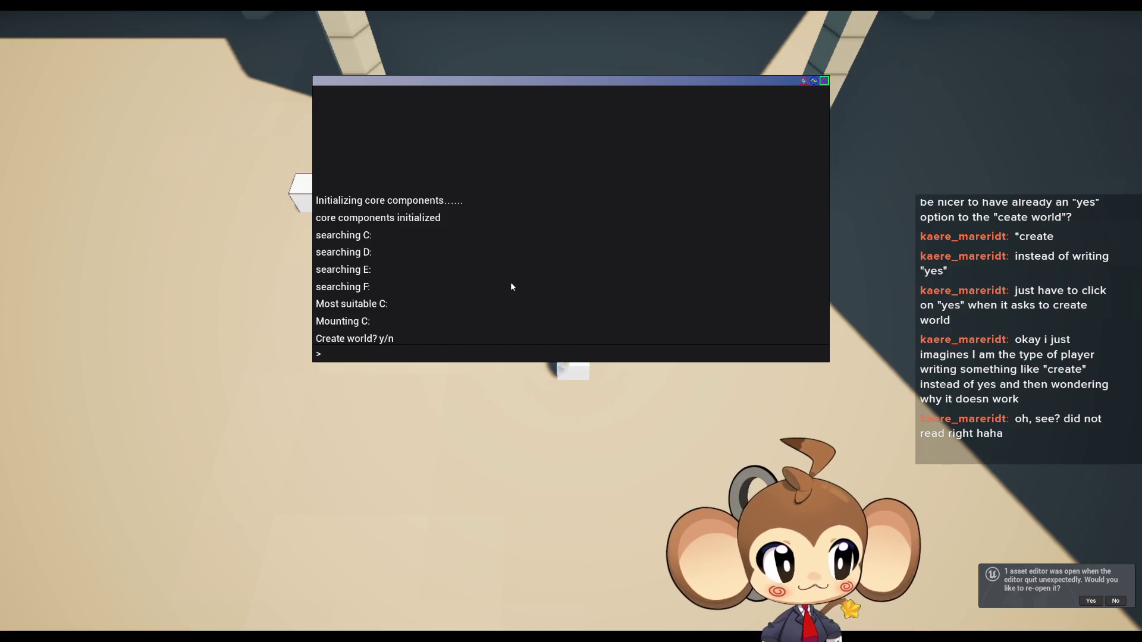
type("y")
key("Return")
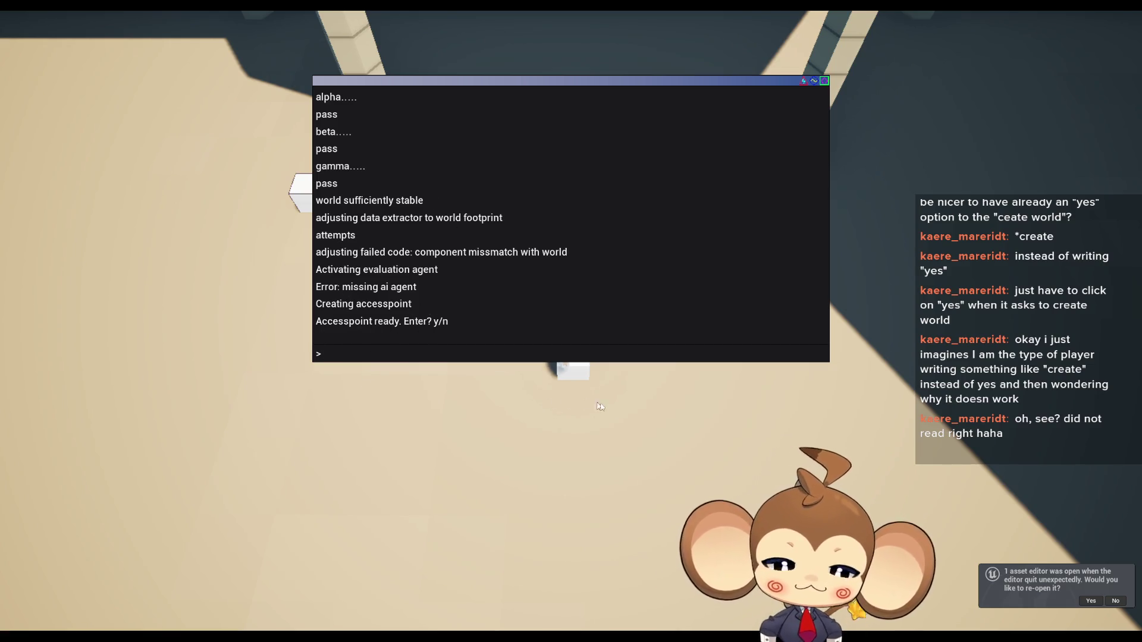
key("F11")
key("Escape")
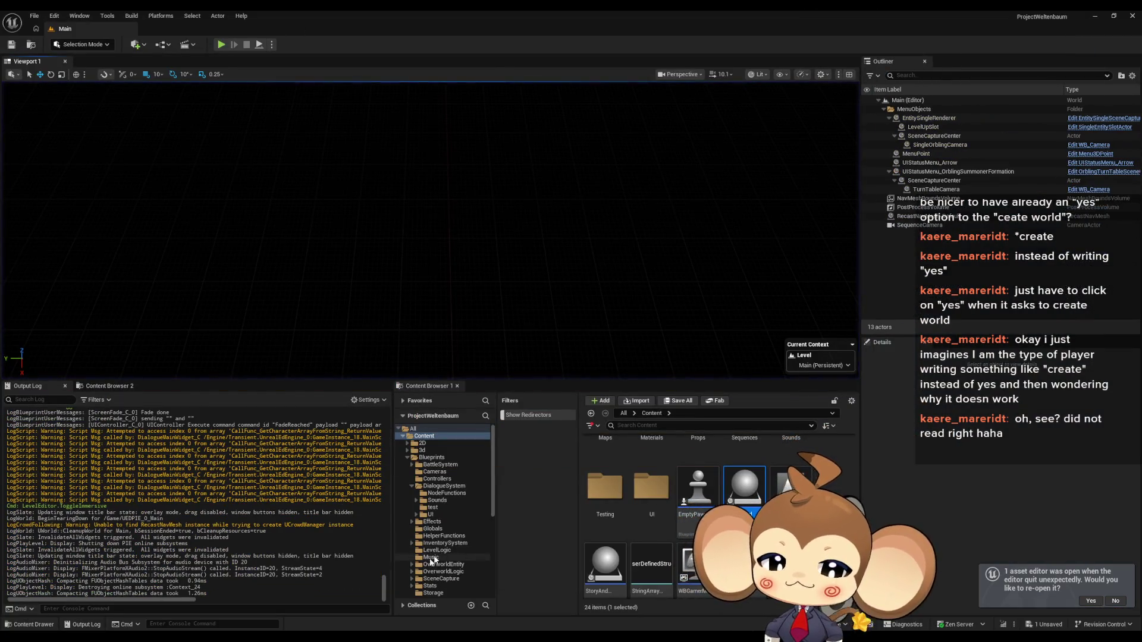
In DD_FirstConsoleText's English text, add the line 'executing pattern a.' after the world footprint line.
left_click(508, 601)
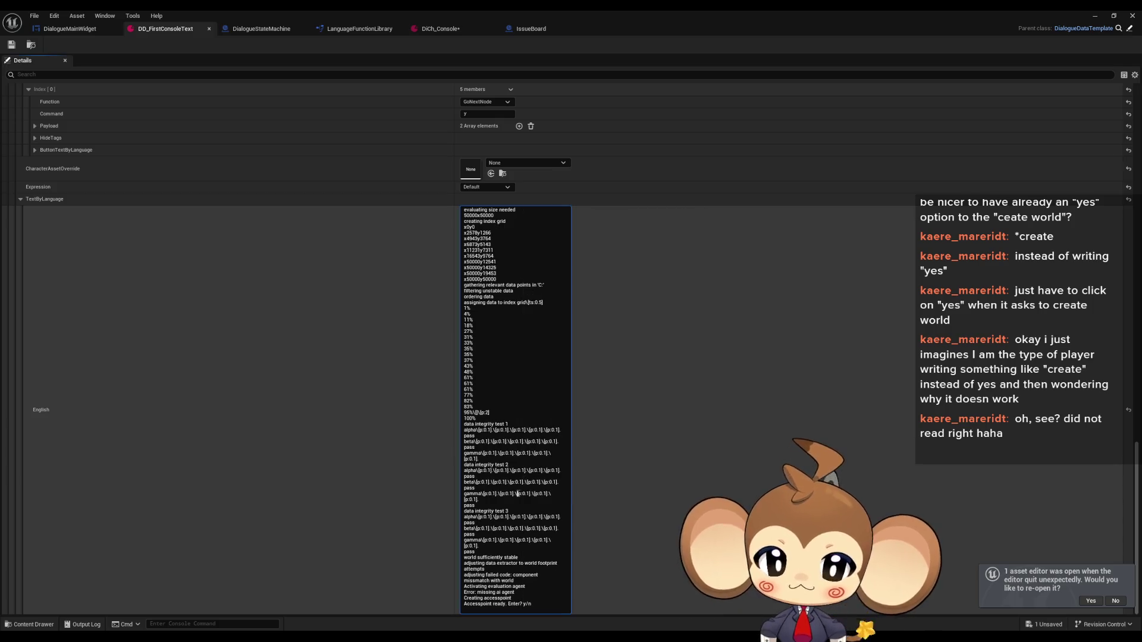
left_click(547, 559)
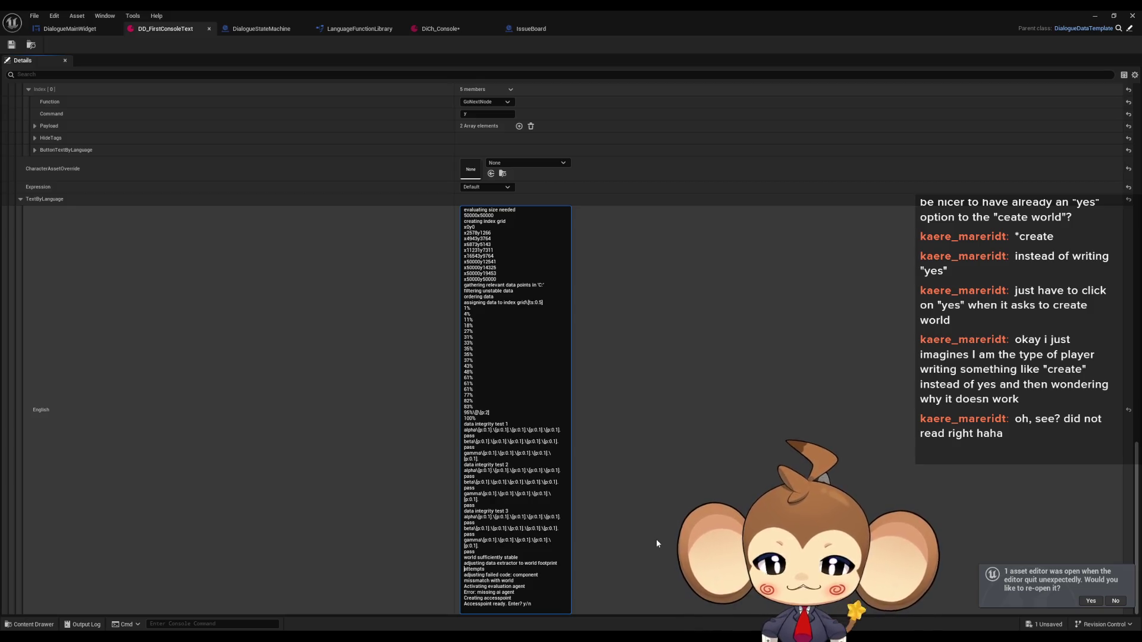
key("shift+Return")
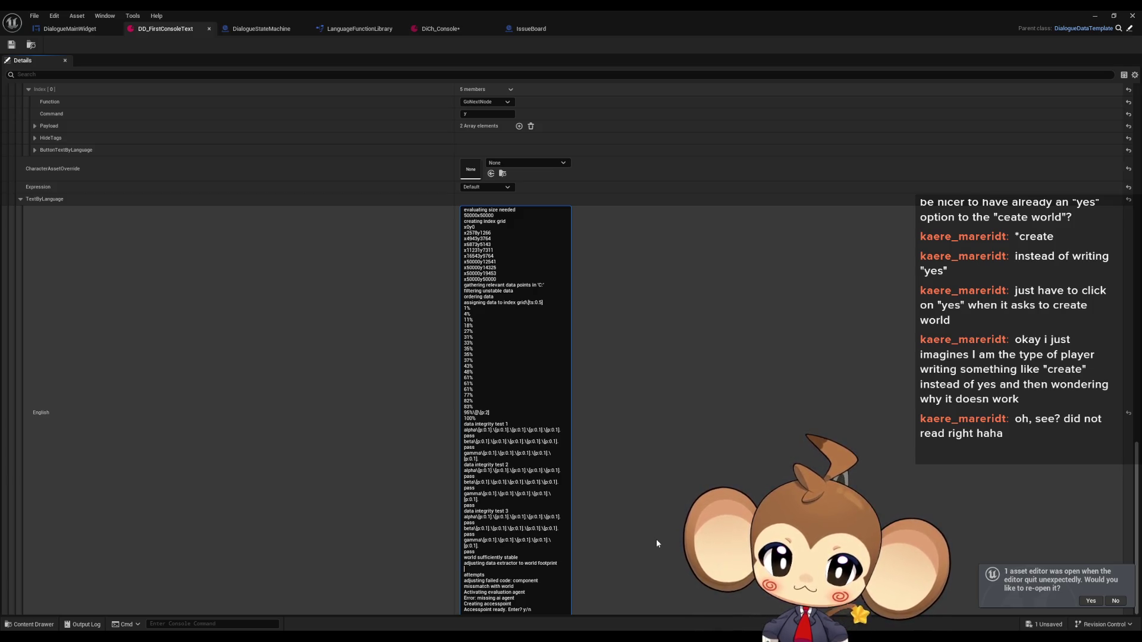
type("ex")
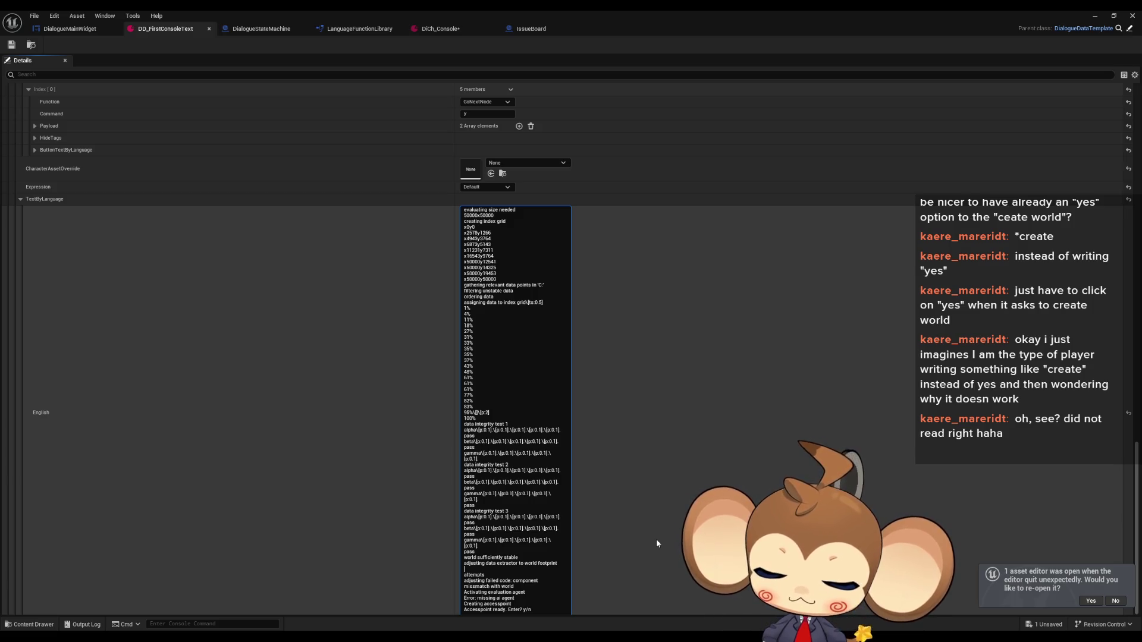
type("ecuting ")
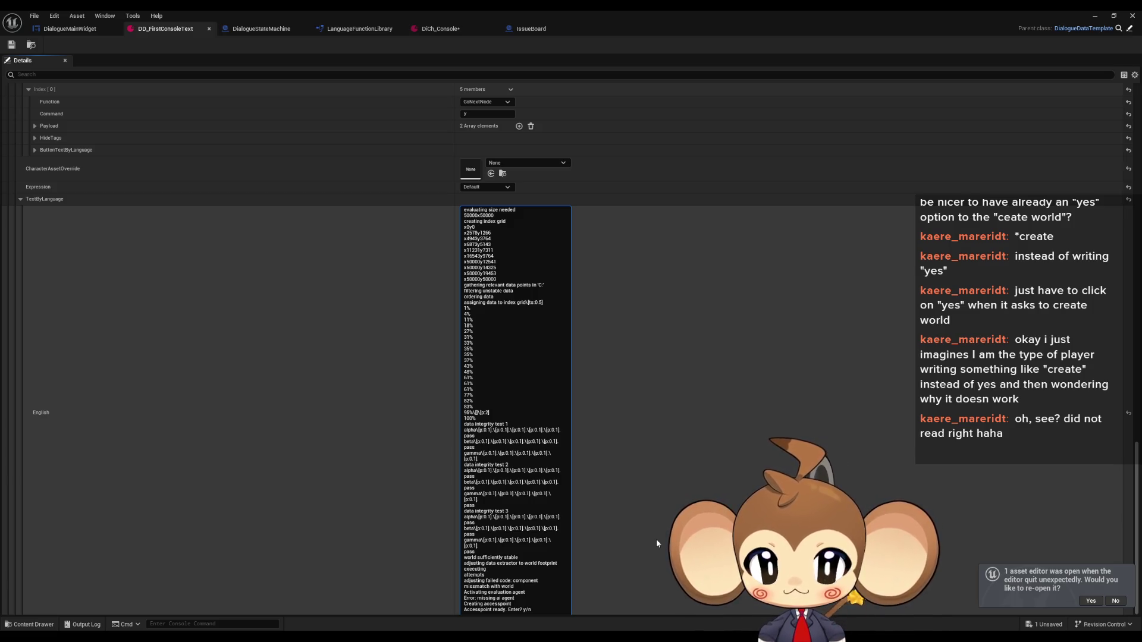
type("patter")
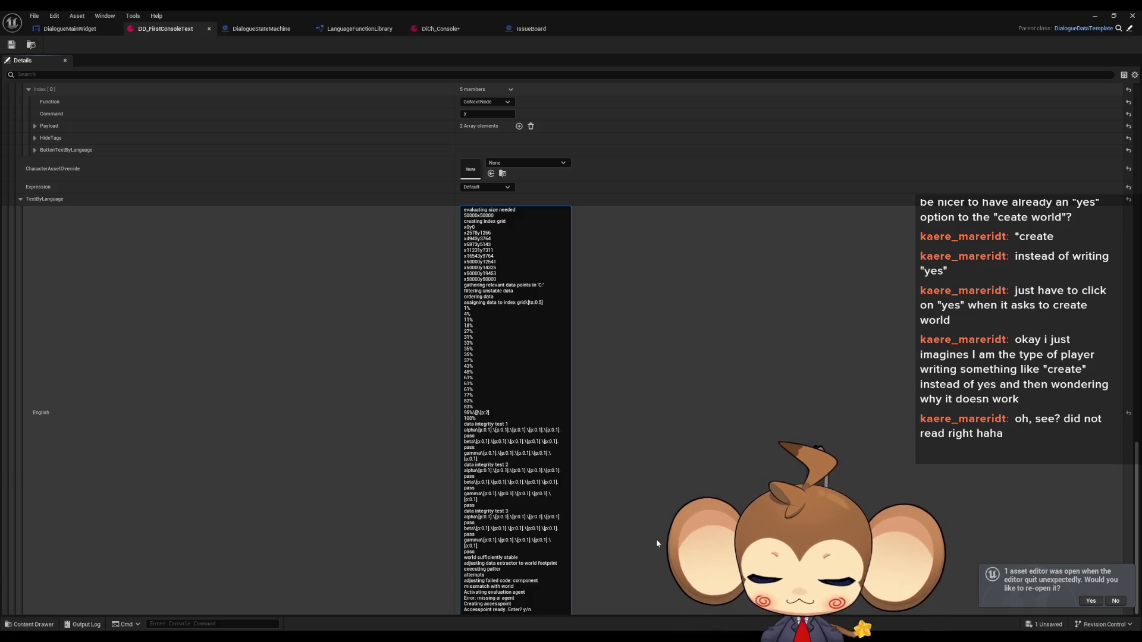
type("n")
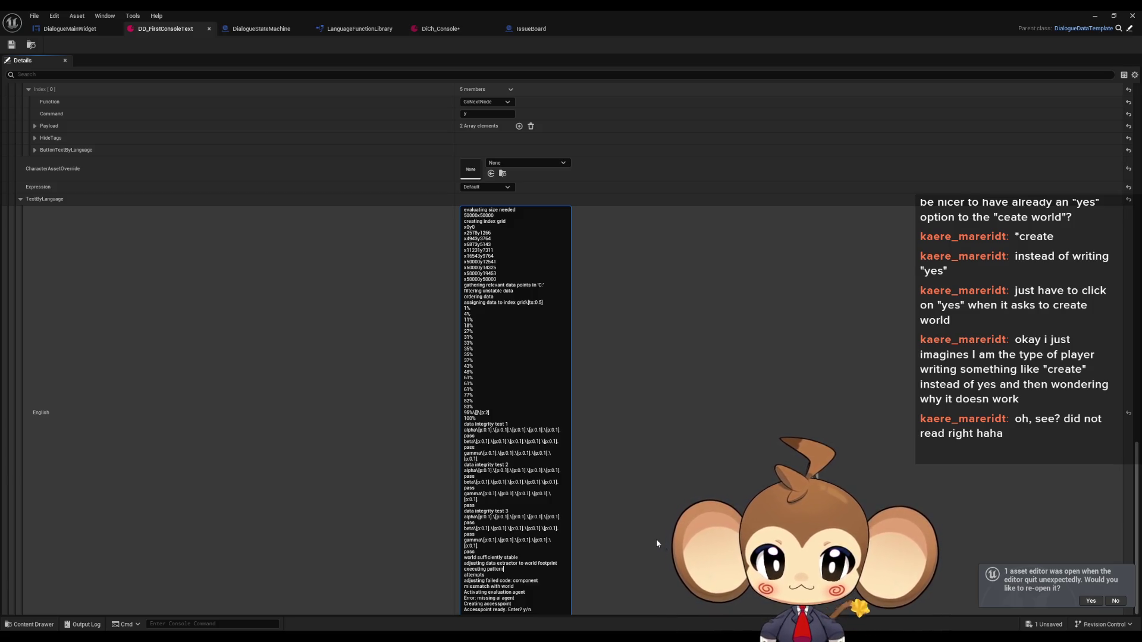
type(" a")
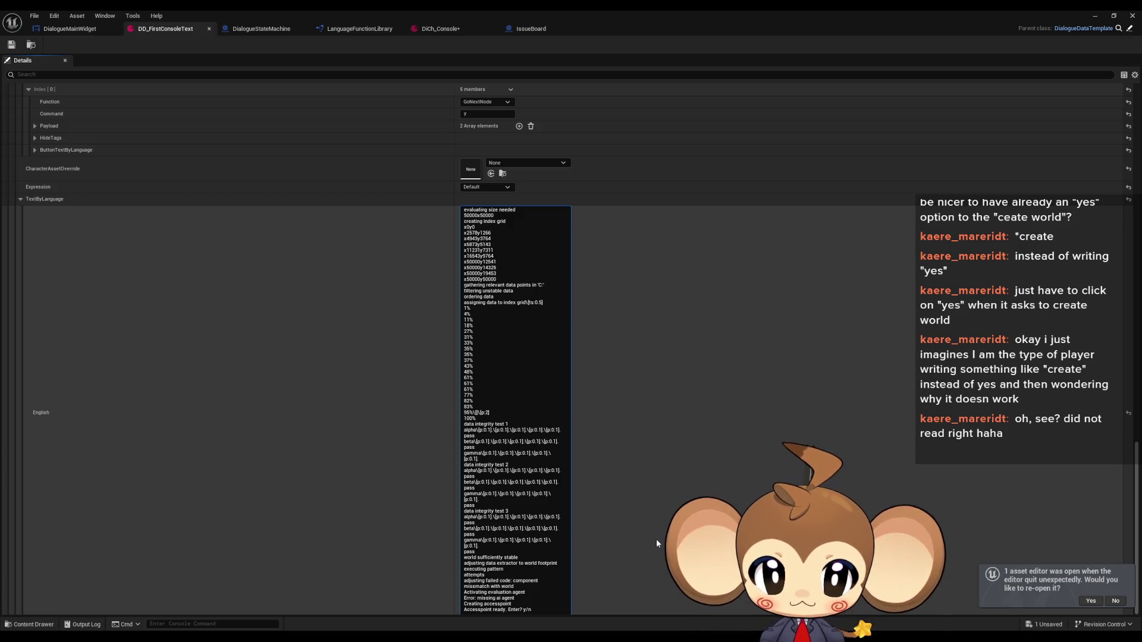
type(".")
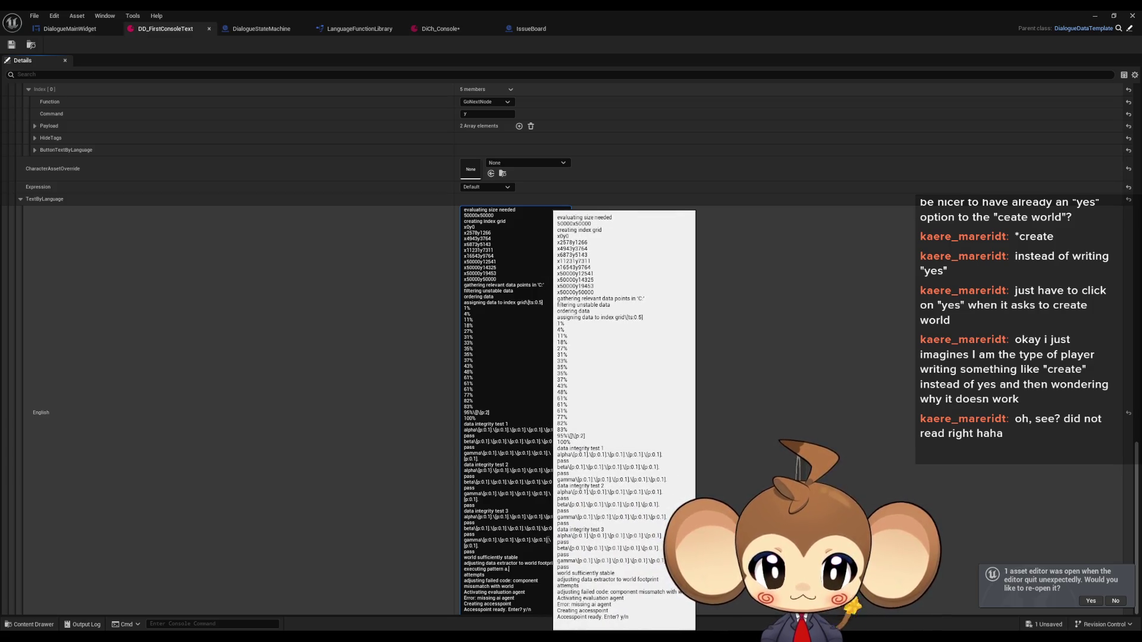
Append a run of [p:0.5] pause tags after 'executing pattern a.'.
double_click(538, 541)
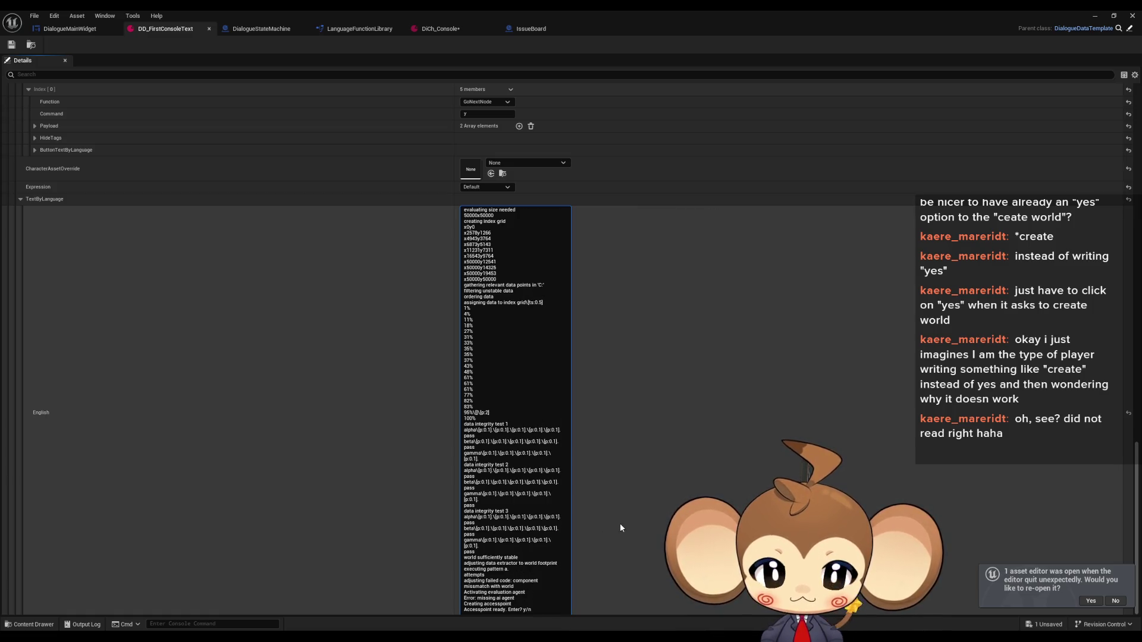
type("\\[p:0.1]")
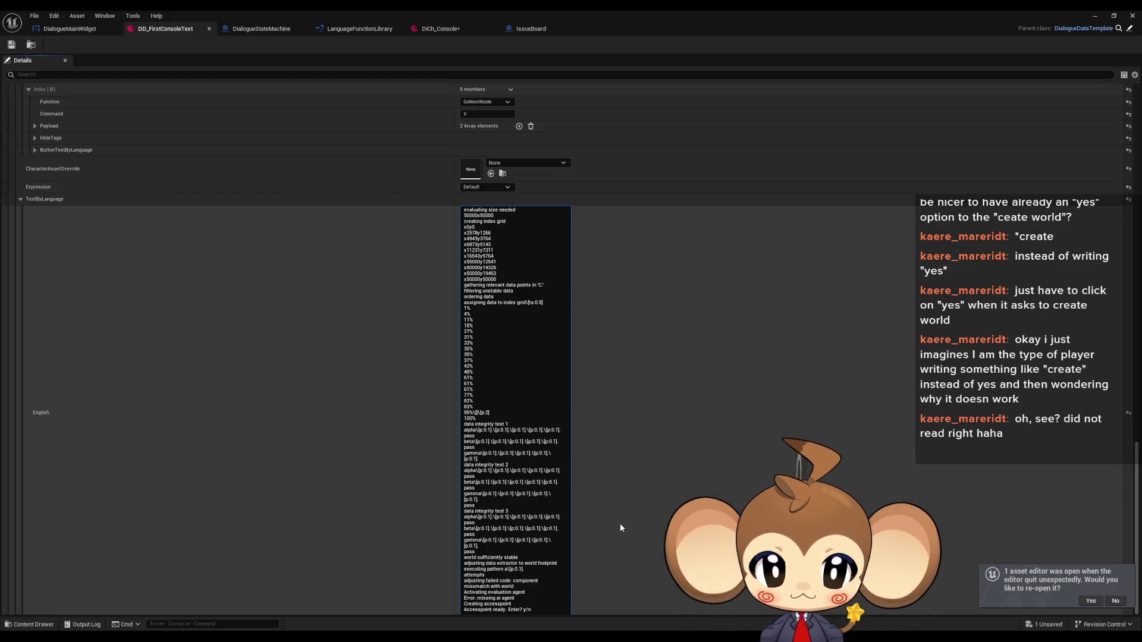
key("BackSpace")
key("BackSpace")
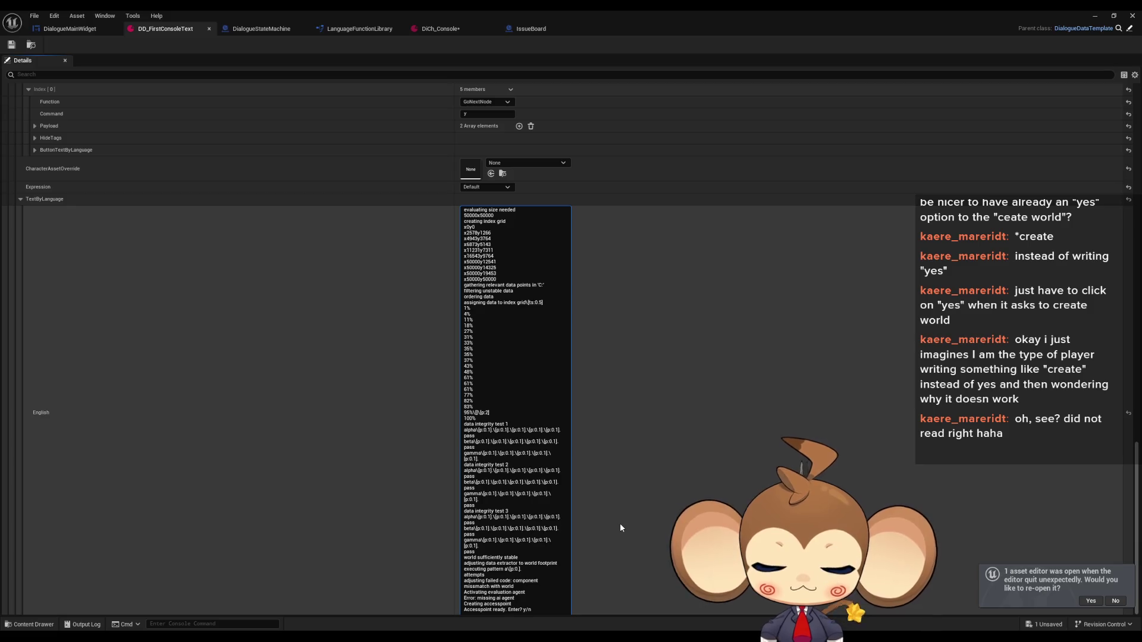
type("5].\\[p:0.5].")
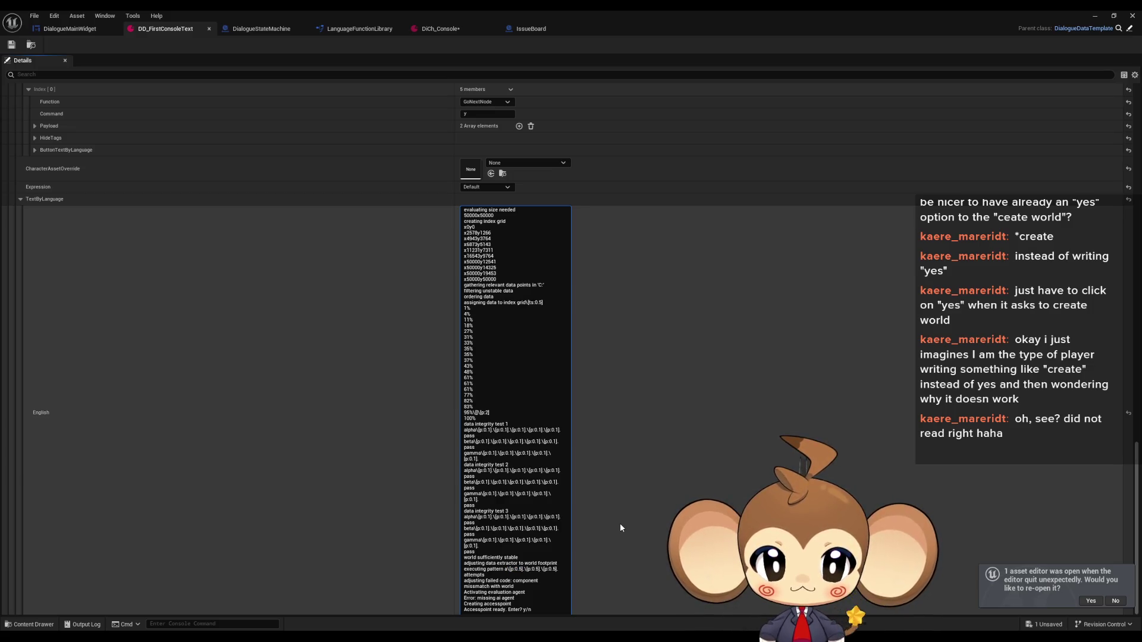
type("\\[p:0.5].\\[p:0.5].")
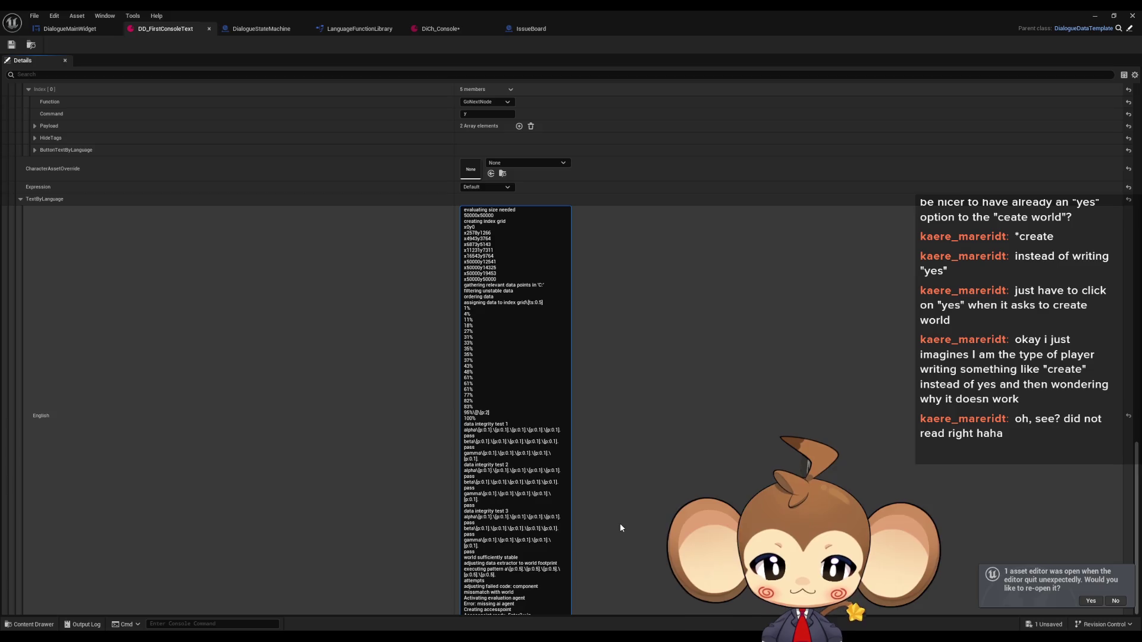
type("\\[p:0.5].")
Add 'error: execution failed unexpectedly' and 'trying pattern b' with a [p:0.1] pause.
key("shift+Return")
type("attemp")
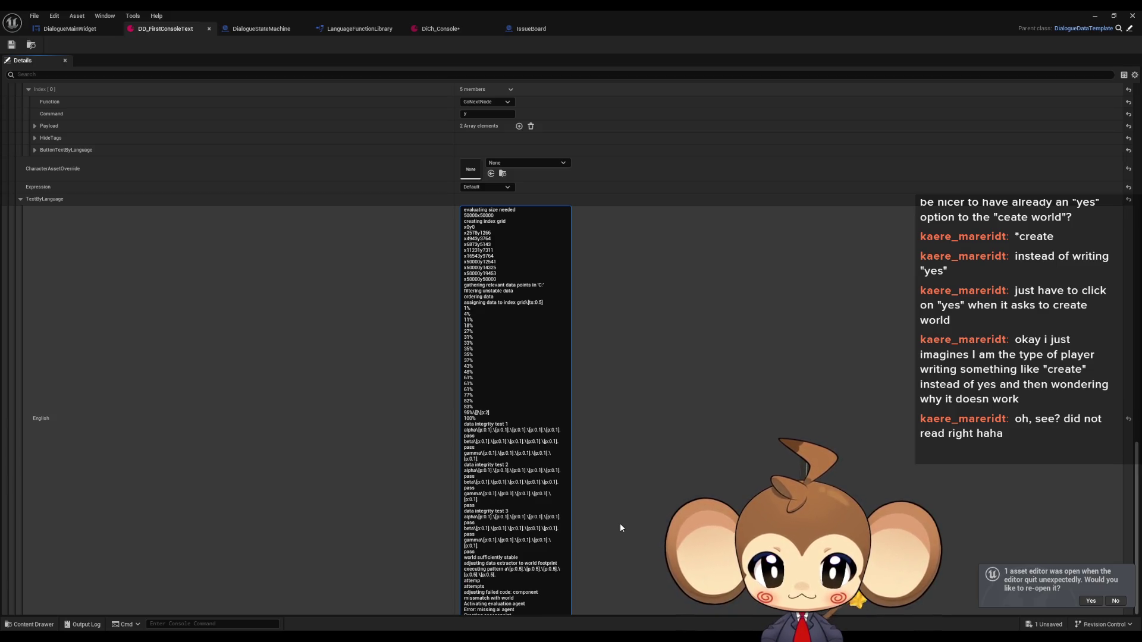
key("BackSpace")
key("BackSpace")
key("BackSpace")
type("exec")
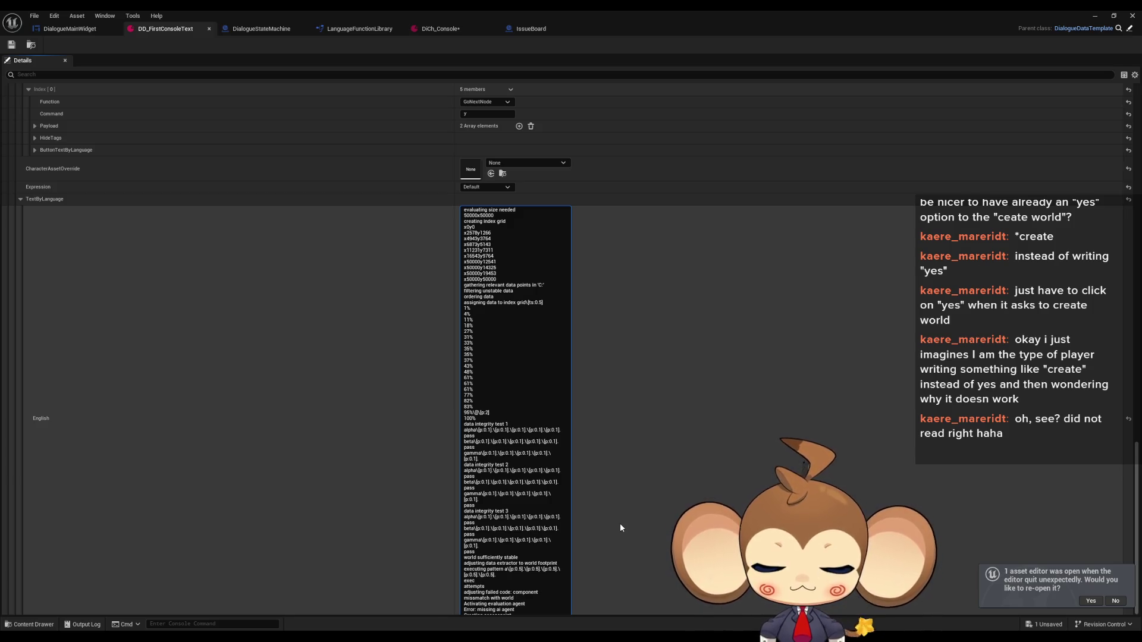
type("ution fail")
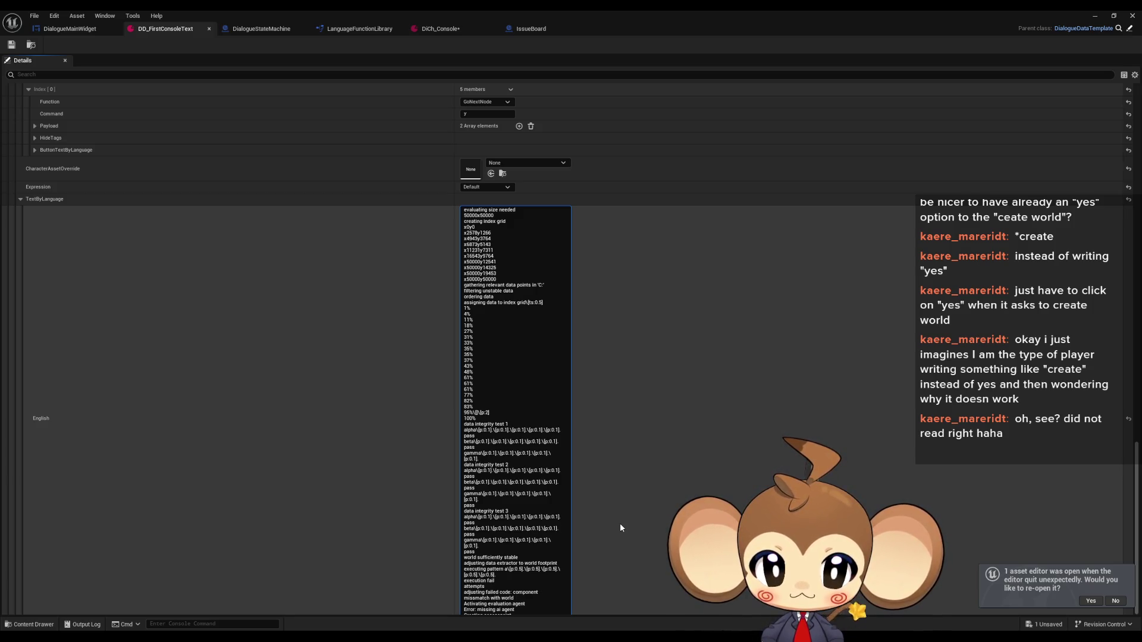
key("ctrl+BackSpace")
key("ctrl+BackSpace")
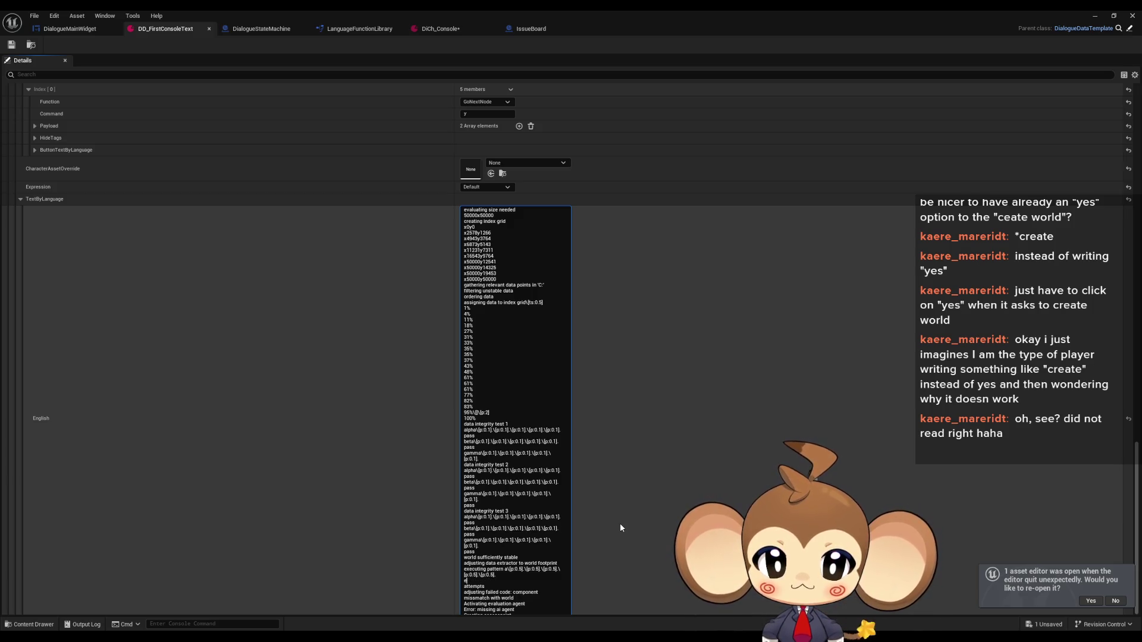
type("err")
type("or")
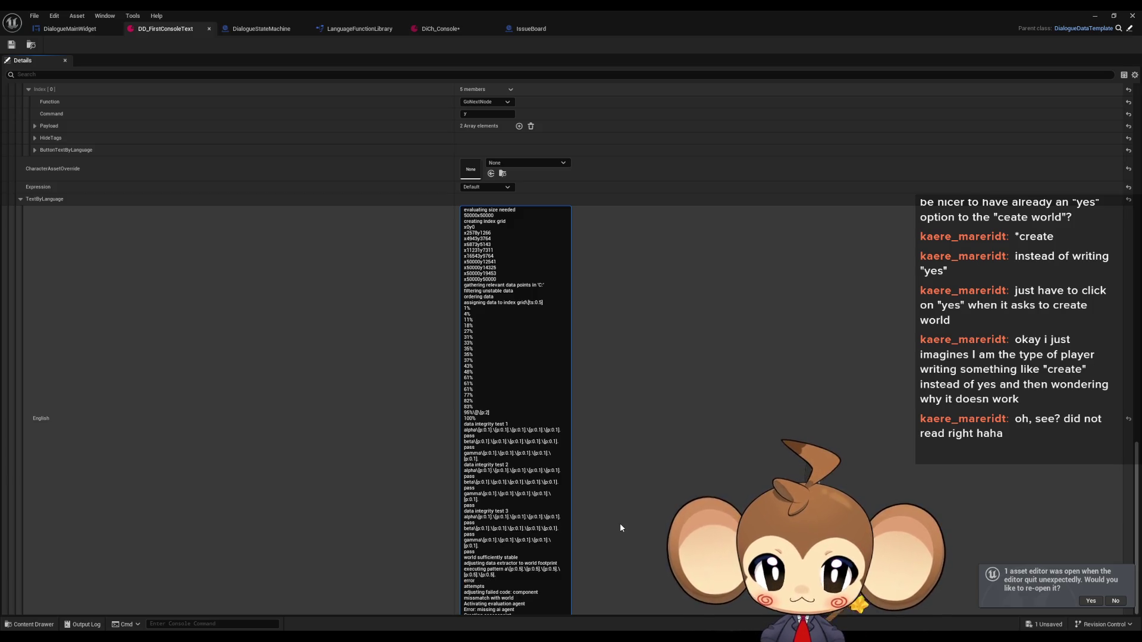
type(": exec")
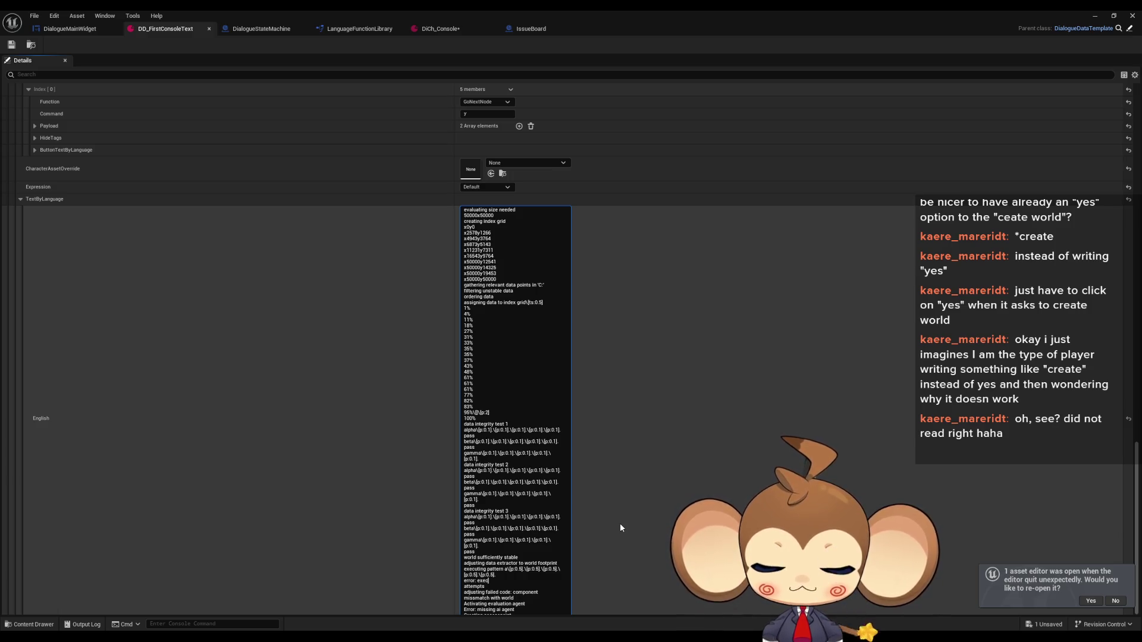
type("ution failed")
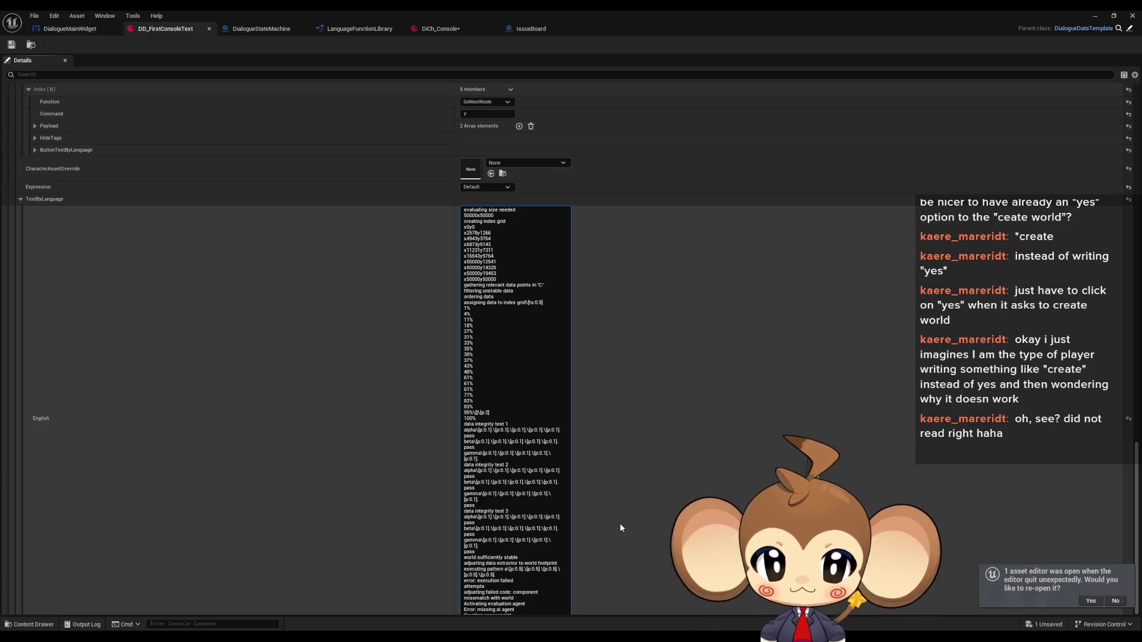
type(" unexp")
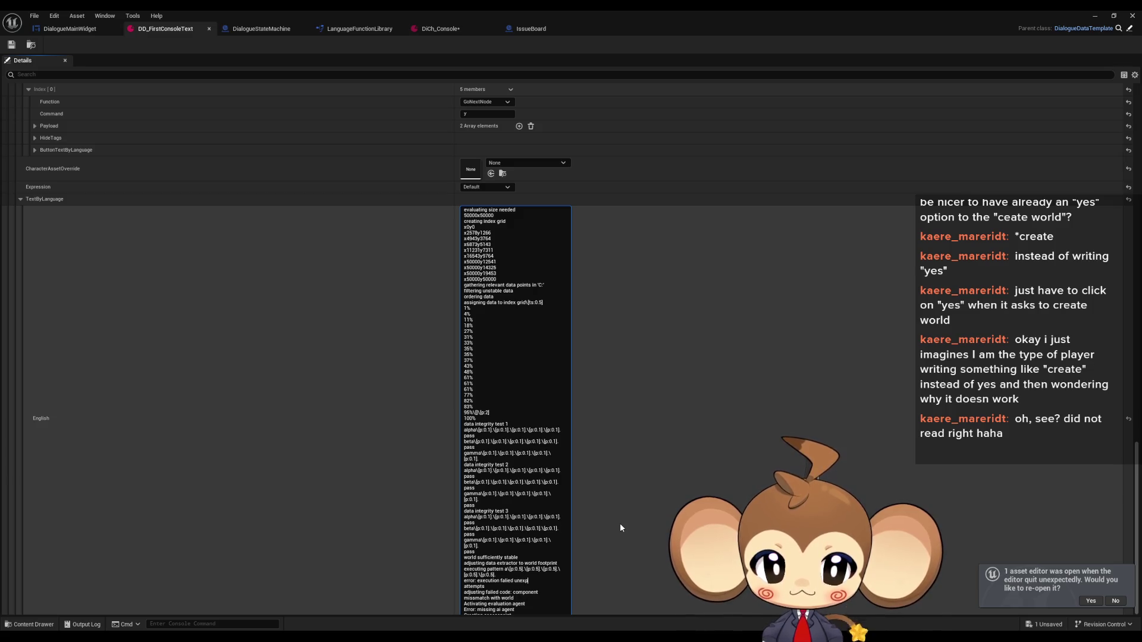
type("ectedly")
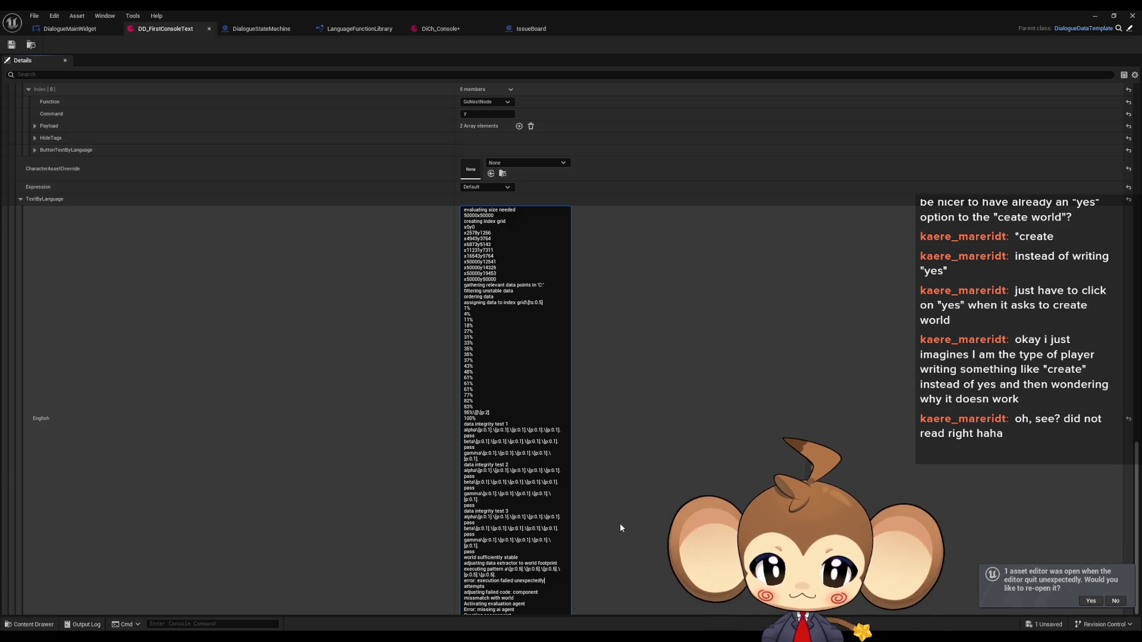
type(" try")
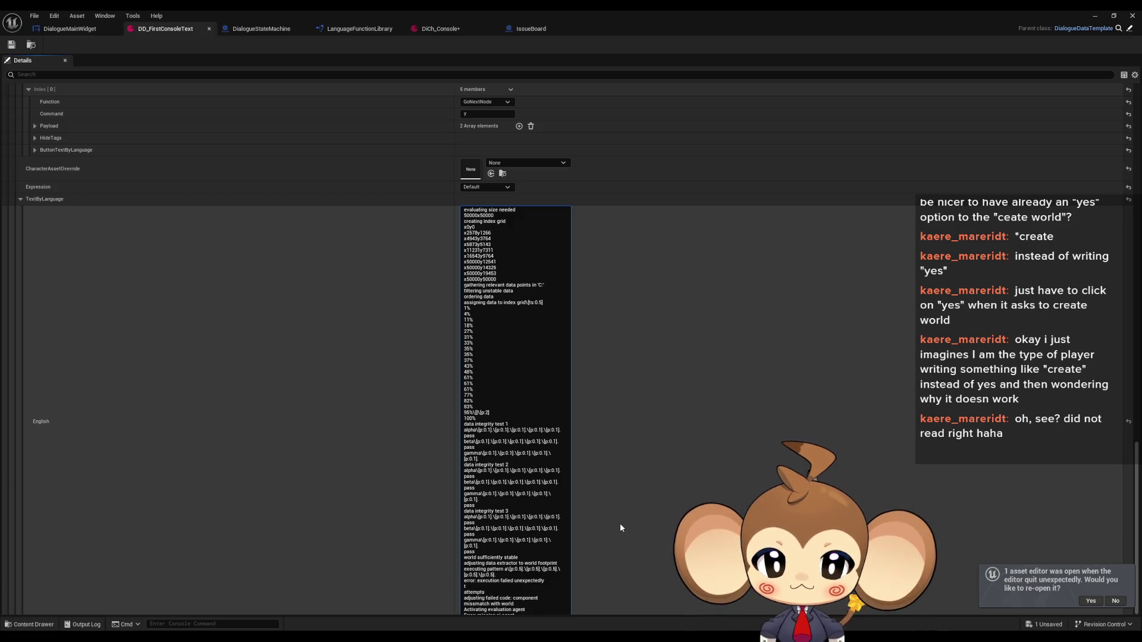
type("ing")
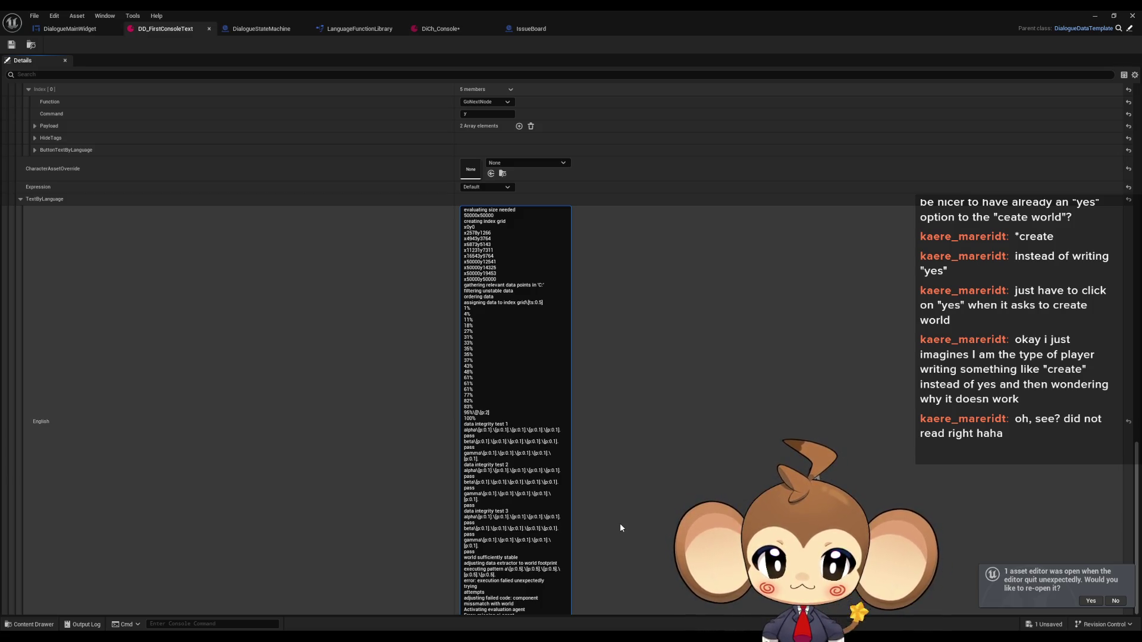
type("pattern b\\[p:0.5")
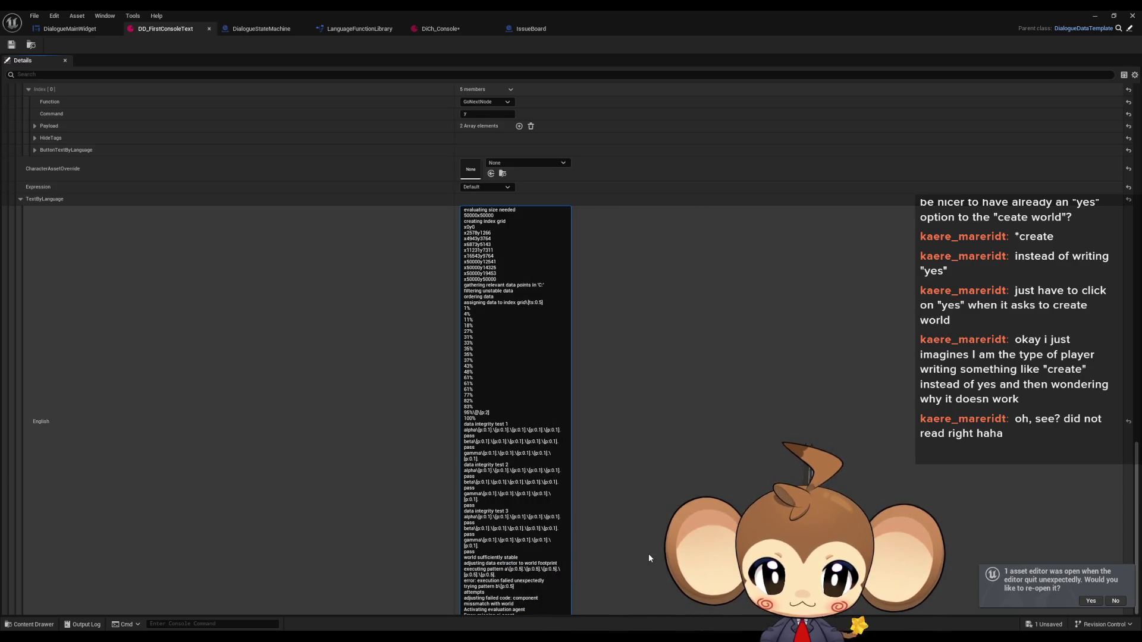
key("BackSpace")
key("BackSpace")
type("1]")
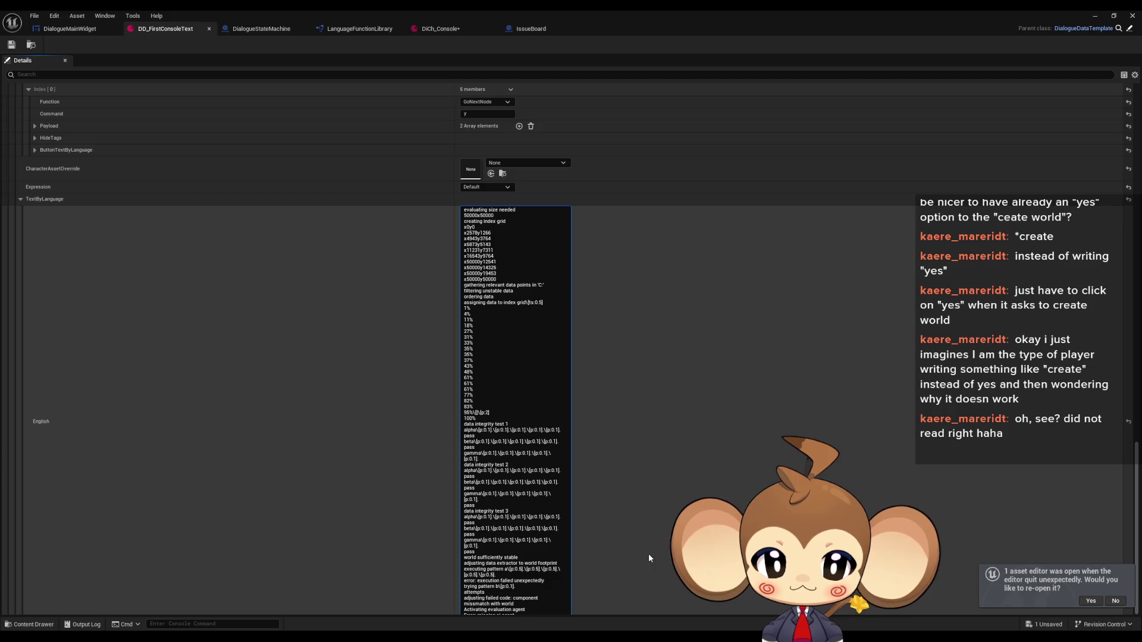
Extend the pattern b line with several more [p:0.1] pause tags.
key("shift+Left")
key("shift+Left")
key("shift+Left")
key("ctrl+c")
key("Right")
type(".\\")
key("ctrl+v")
type(".")
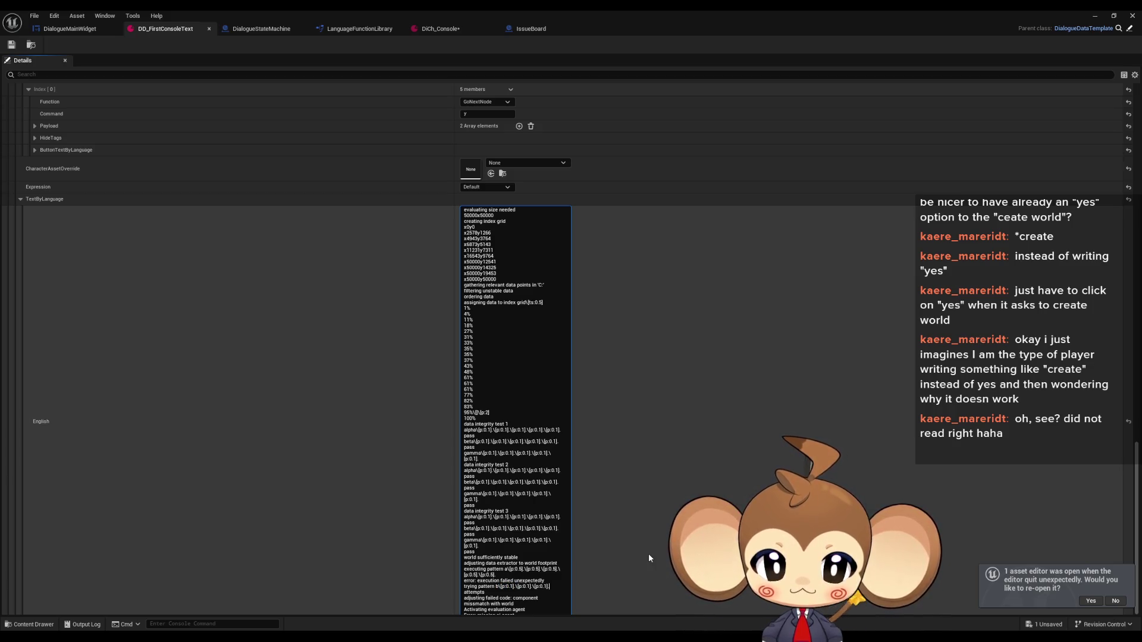
type("\\[p:0.1].\\[p:0.1].\\[p:0.1].")
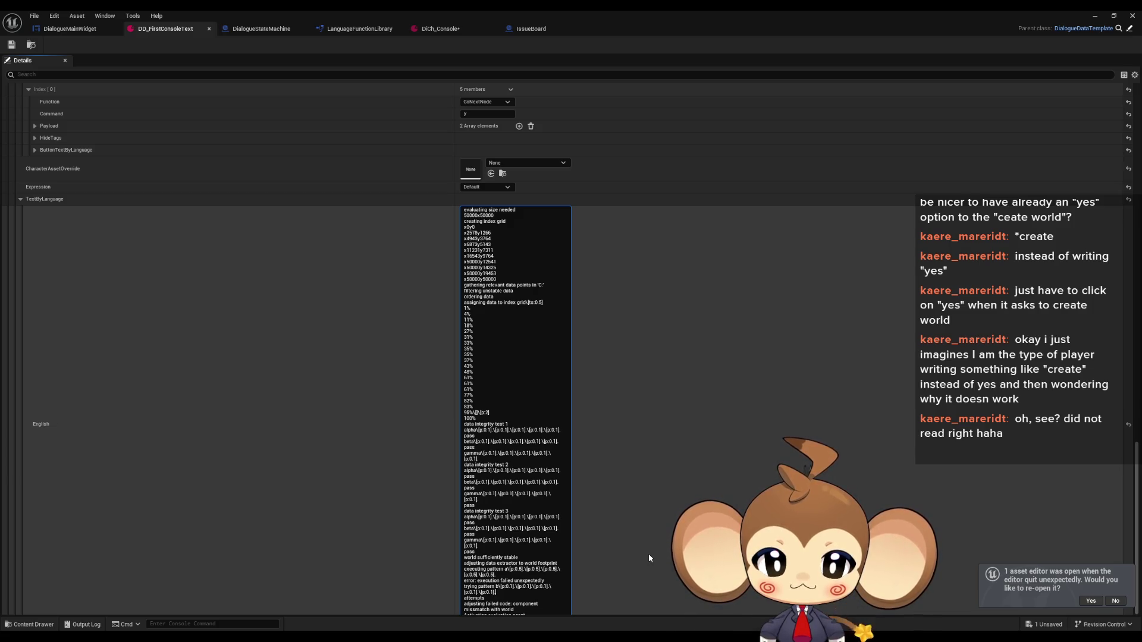
key("Return")
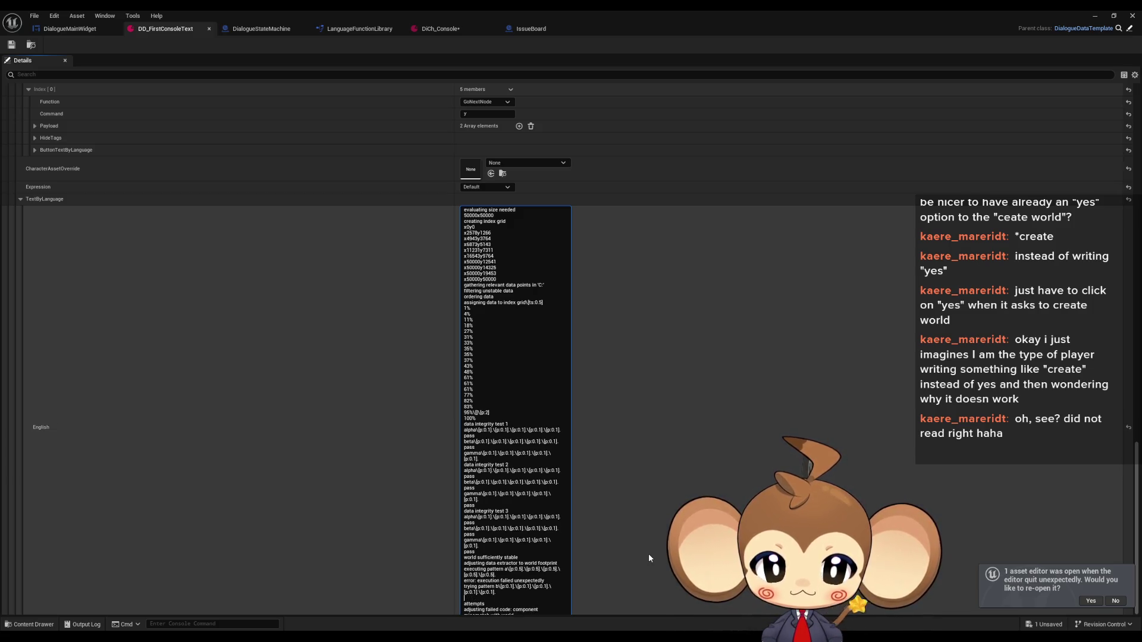
Duplicate the 'error: execution failed unexpectedly' line and start an 'analizing' line below it.
left_click_drag(560, 578, 465, 581)
key("ctrl+c")
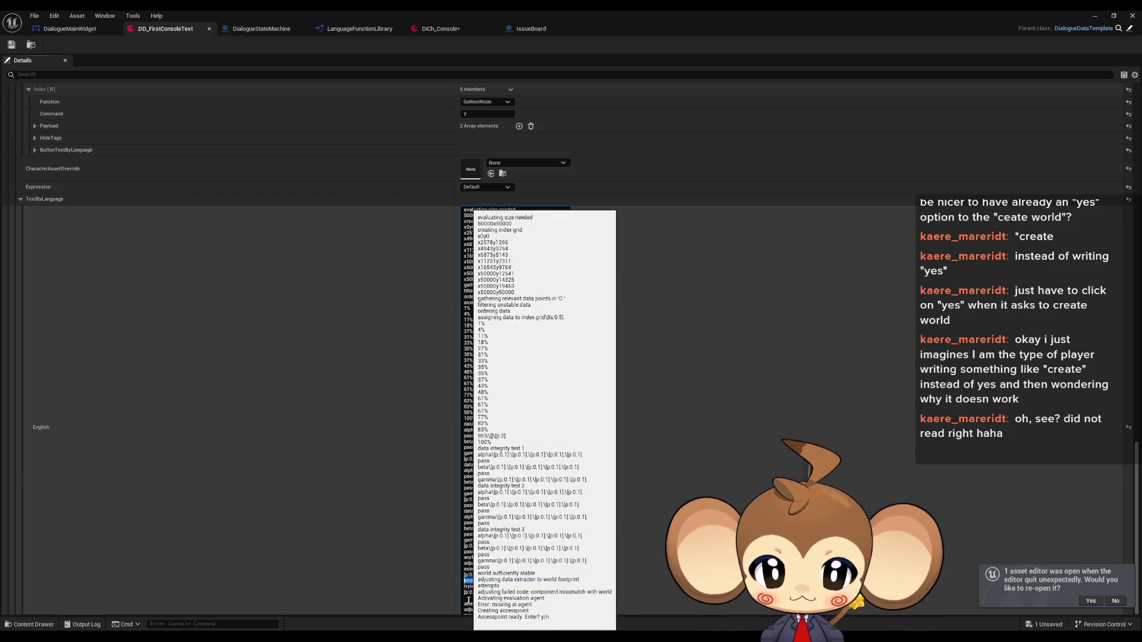
left_click(465, 599)
key("ctrl+v")
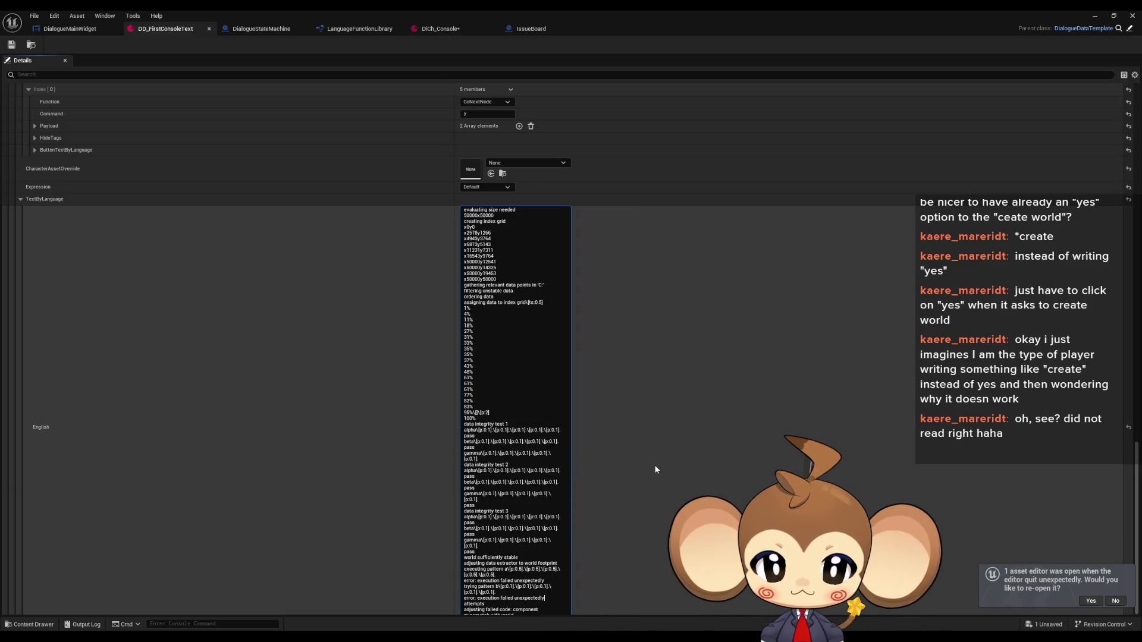
key("shift+Return")
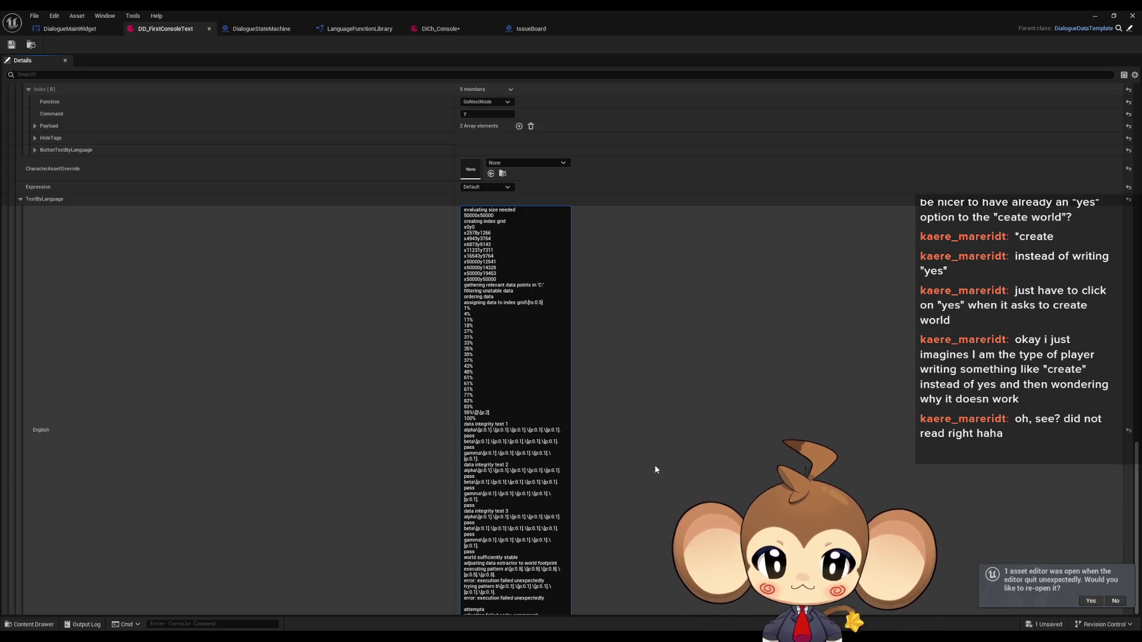
type("an")
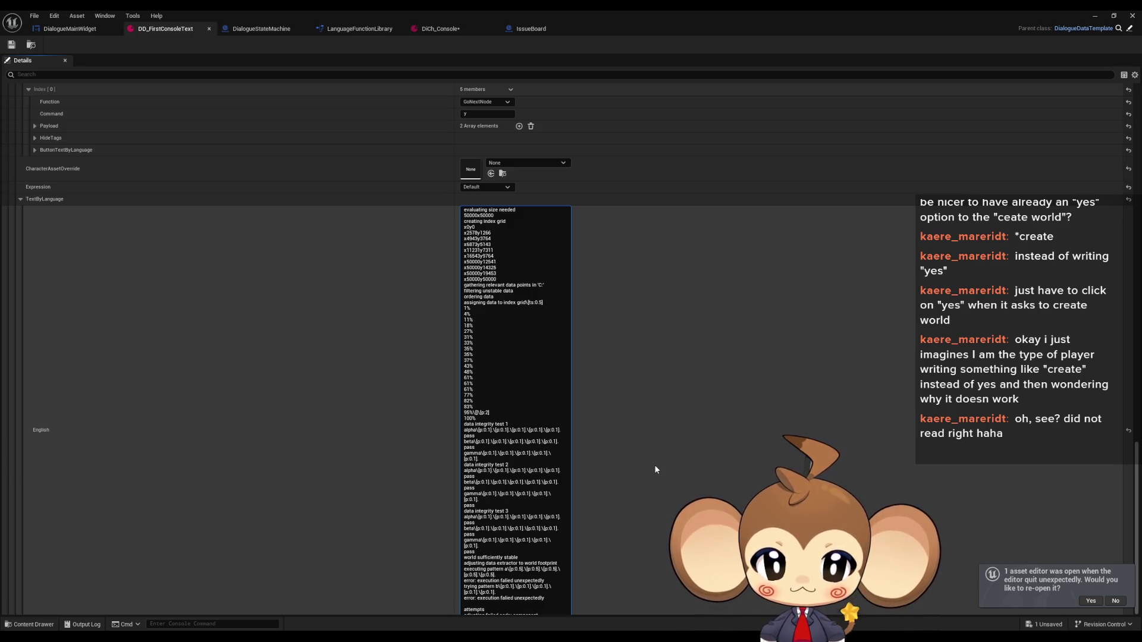
type("alizing")
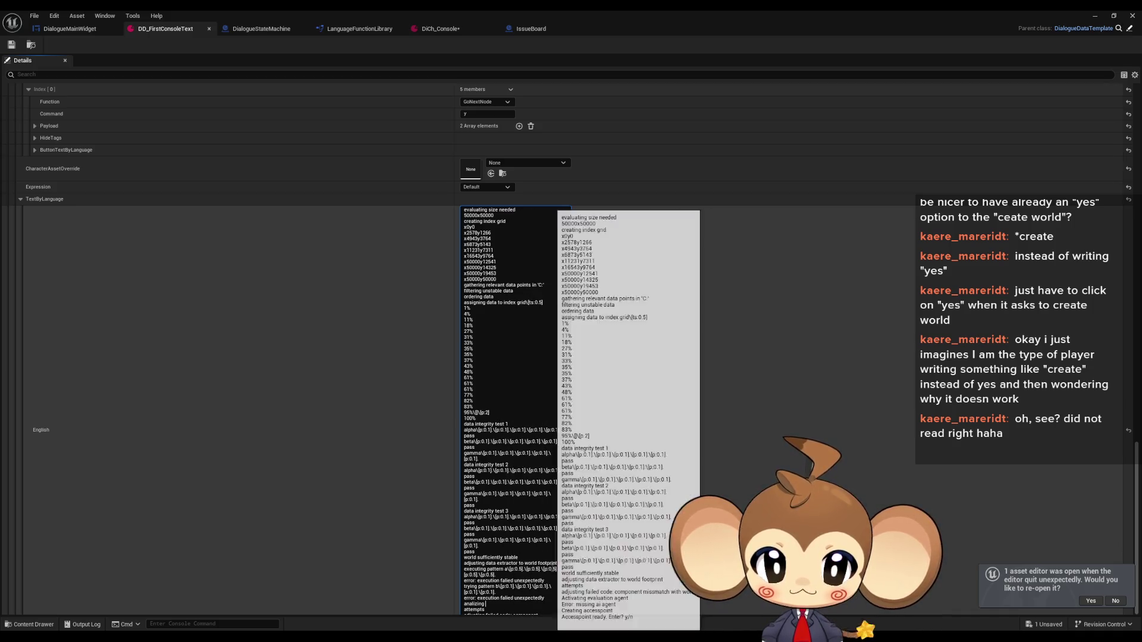
Replace 'footprint' with 'potential world accesspoint' and commit the boot log edits.
left_click(556, 564)
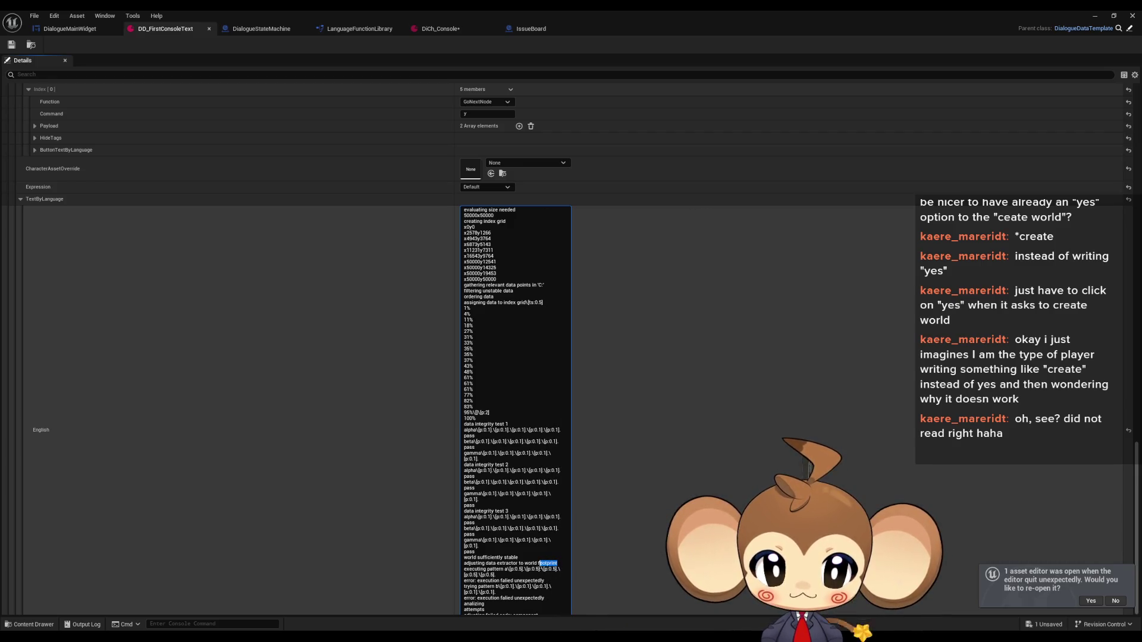
key("Escape")
type("potential")
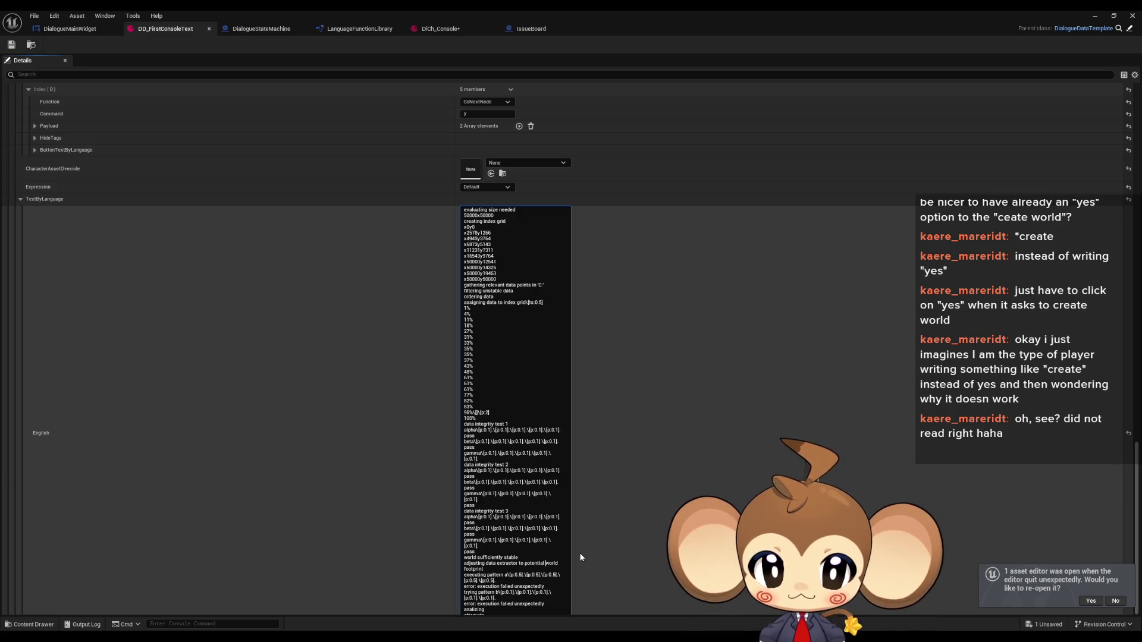
key("BackSpace")
key("BackSpace")
key("BackSpace")
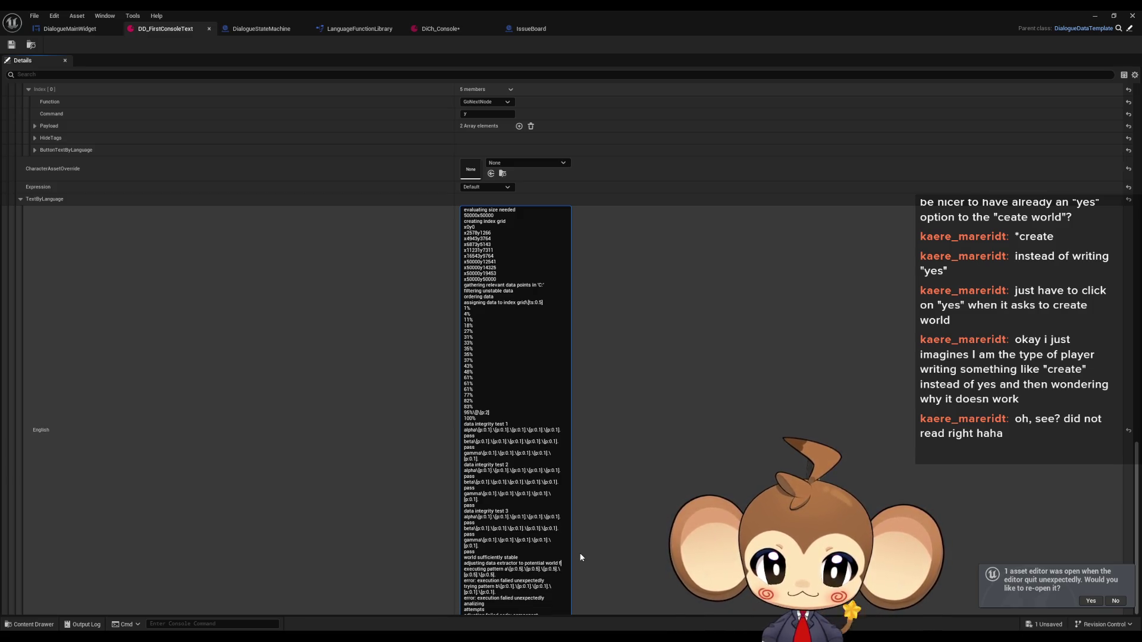
key("BackSpace")
type("accesspoint")
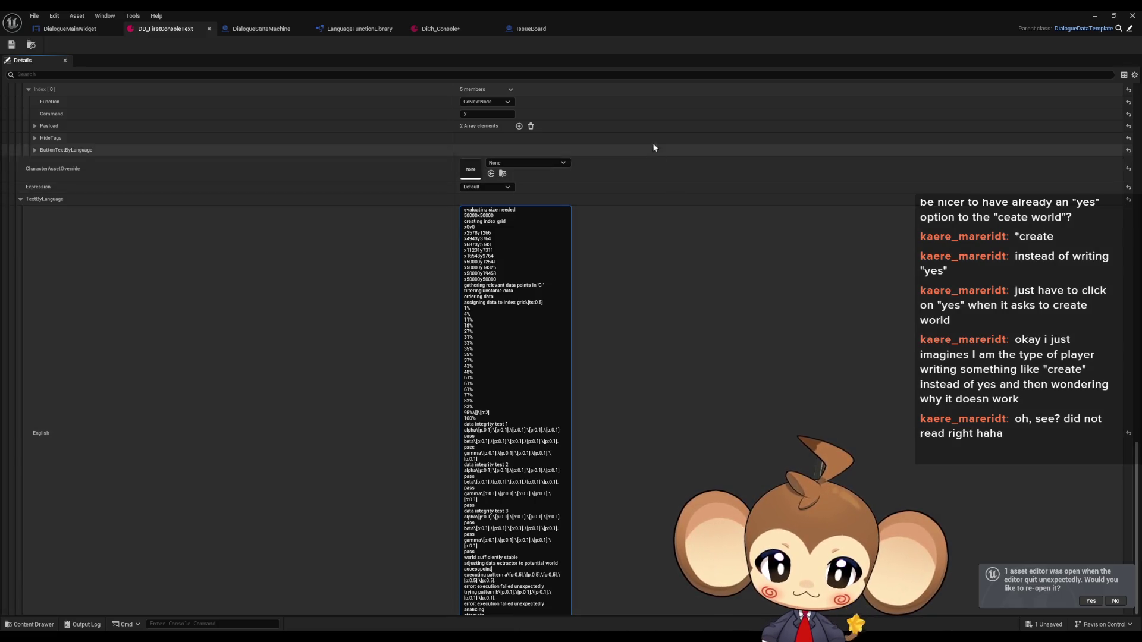
left_click_drag(488, 604, 493, 629)
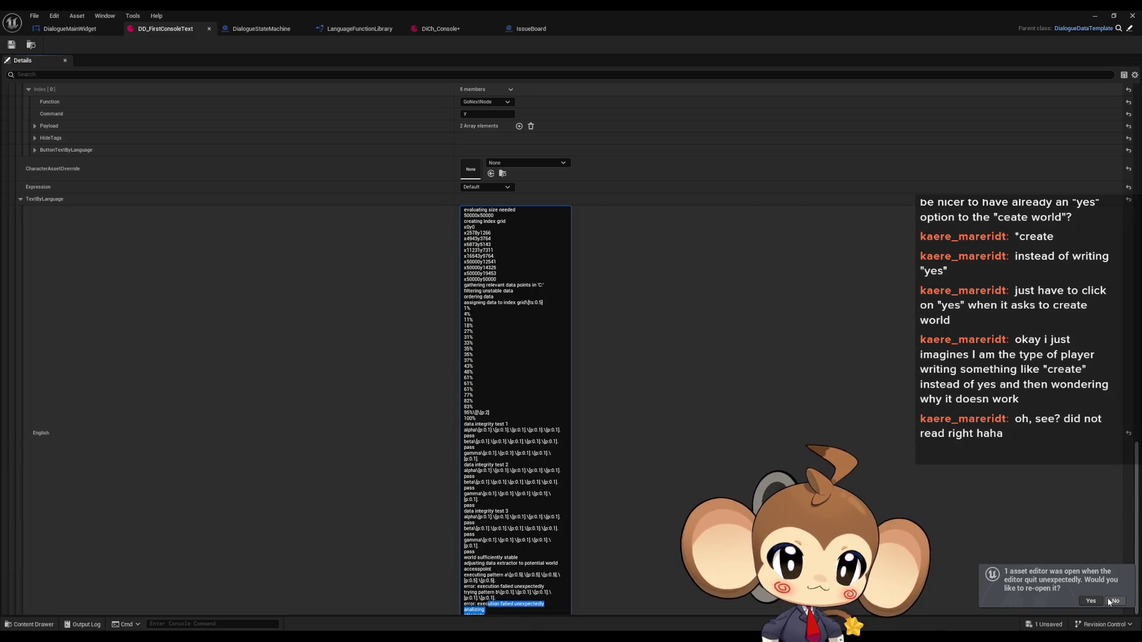
left_click(1092, 601)
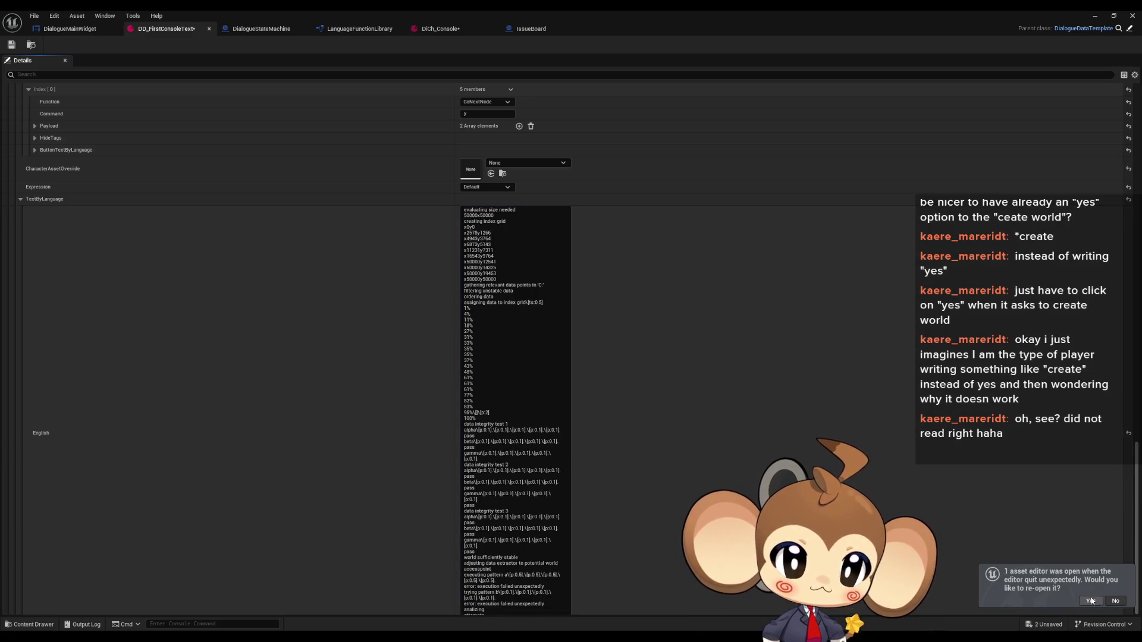
Complete the line as 'analizing error source in potential world accesspoint' followed by copied [p:0.1] pauses.
scroll(489, 610, "down", 3)
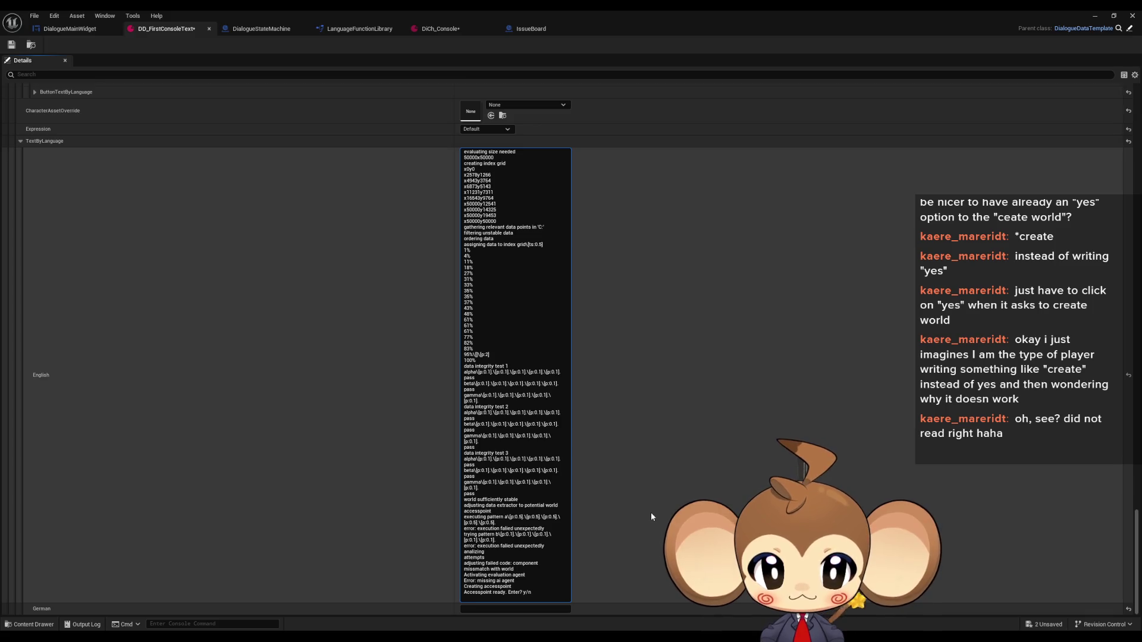
type("er")
type("ror sou")
type("rce")
type(" in p")
type("otential wo")
type("rld accessp")
type("oint ")
type("error: execution failed unexpectedly")
key("ctrl+z")
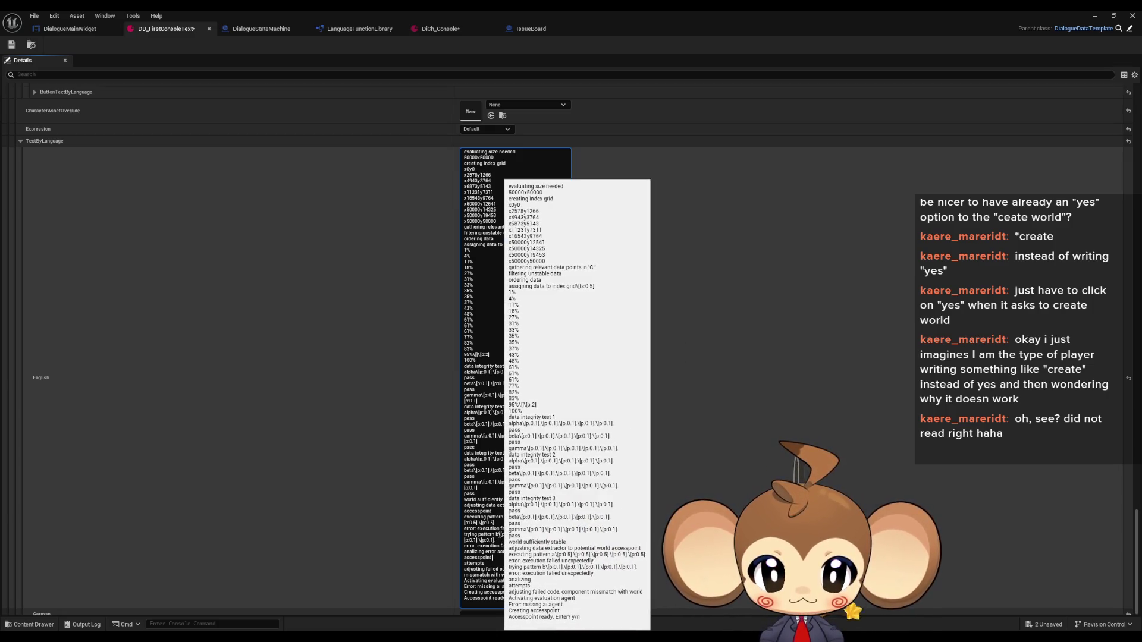
left_click_drag(498, 534, 496, 540)
key("ctrl+c")
left_click(503, 557)
key("ctrl+v")
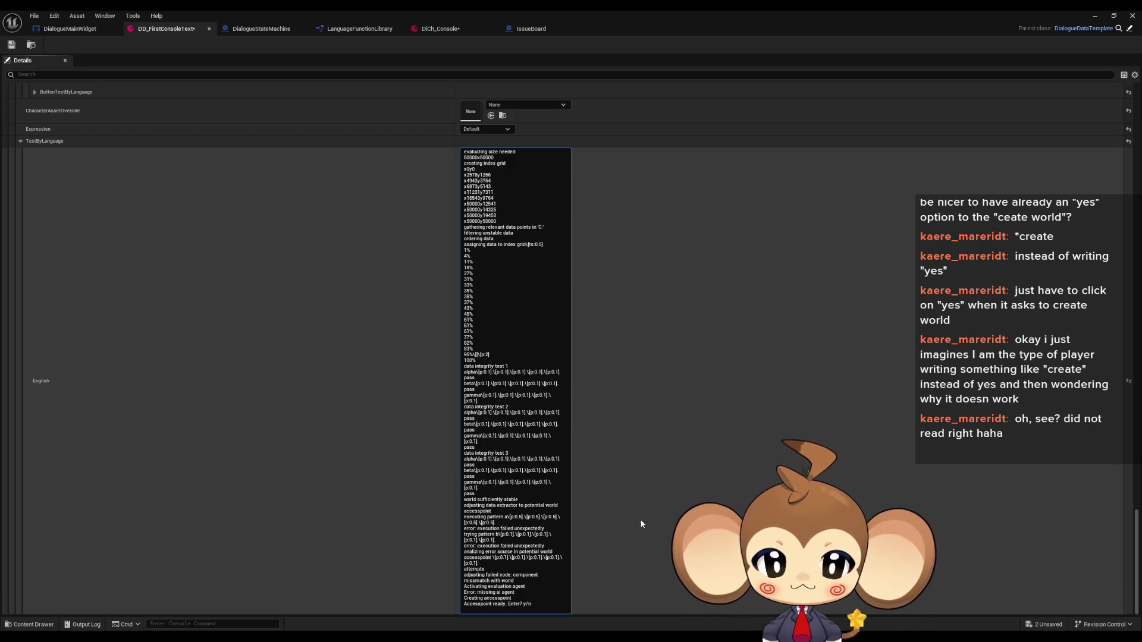
key("shift+Return")
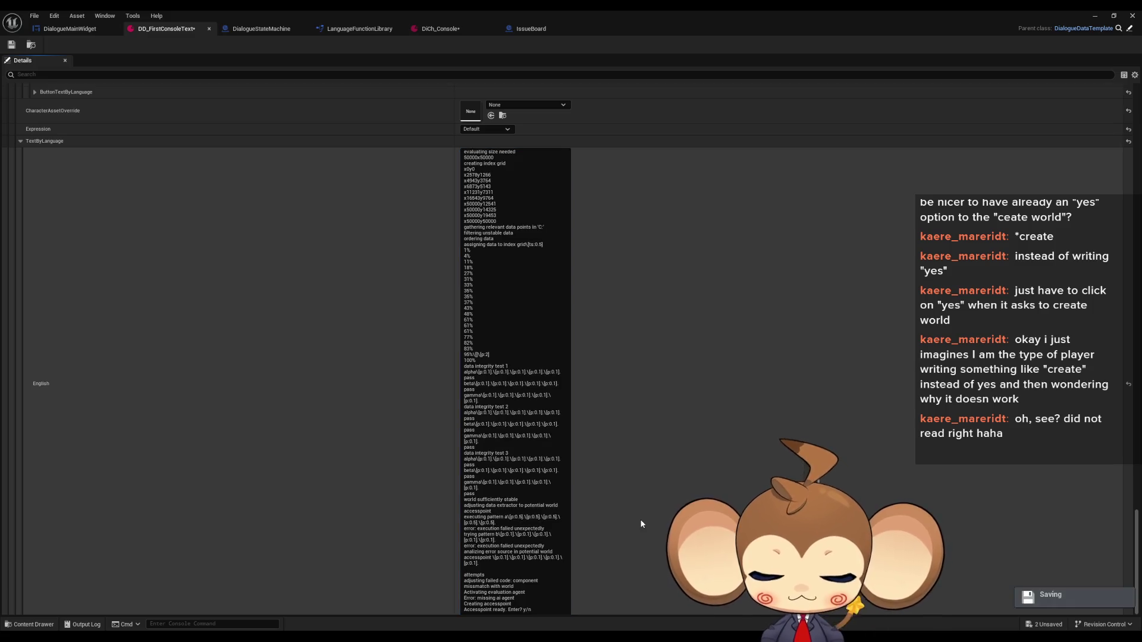
left_click(526, 567)
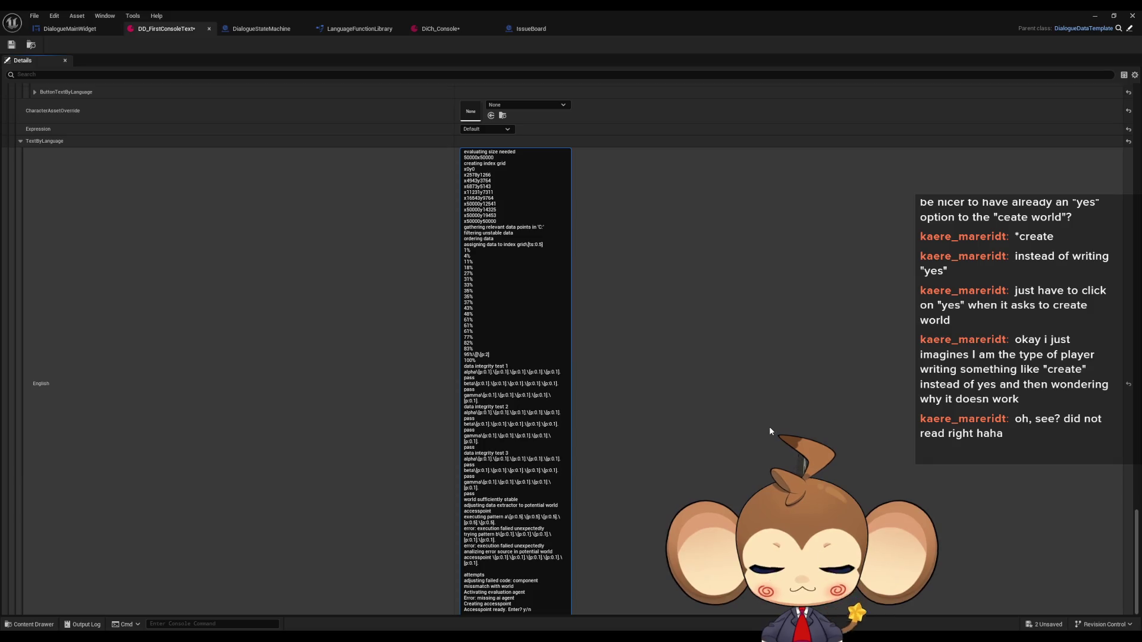
Add lines 'no problems found', 'expanding search for potential error points', 'probing accesspoint' and 'code alteration detected'.
type("no up")
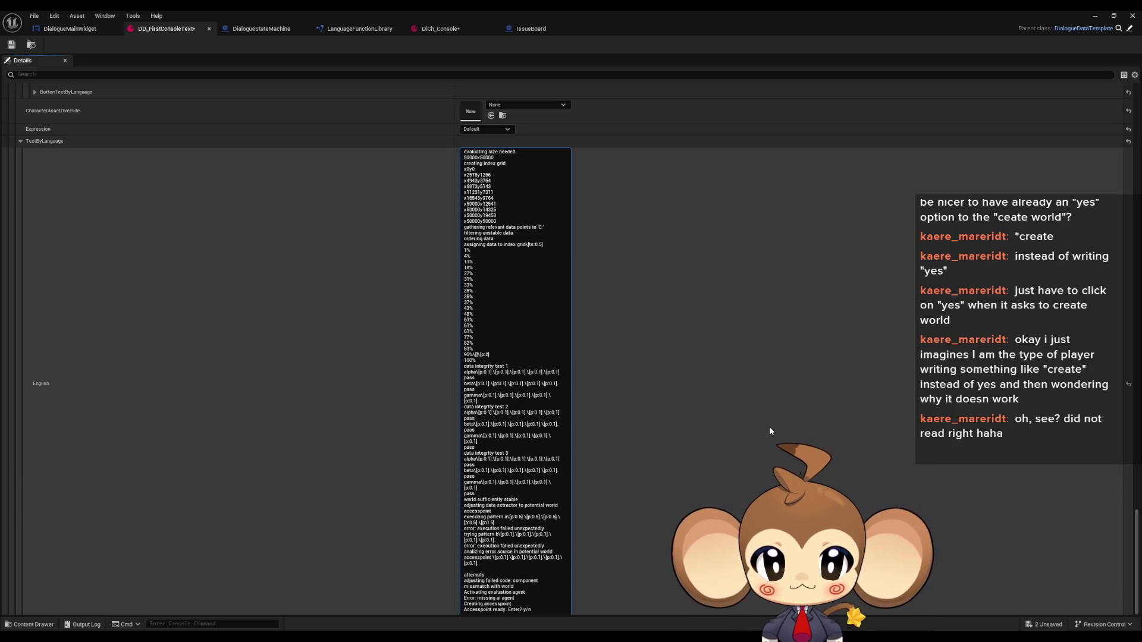
type("o")
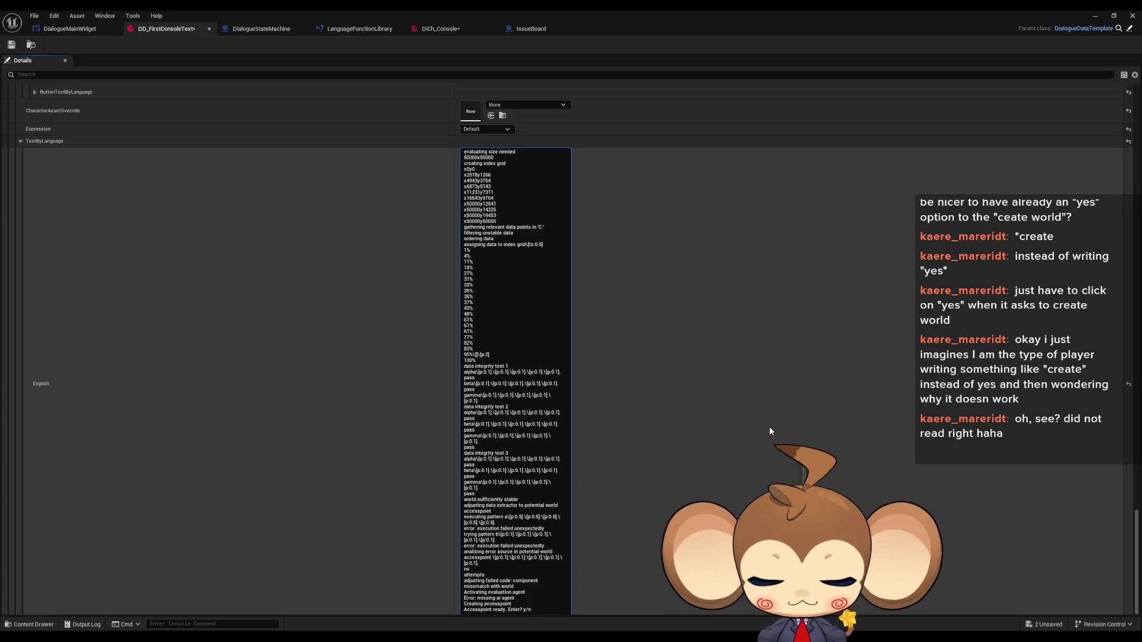
type("blems found")
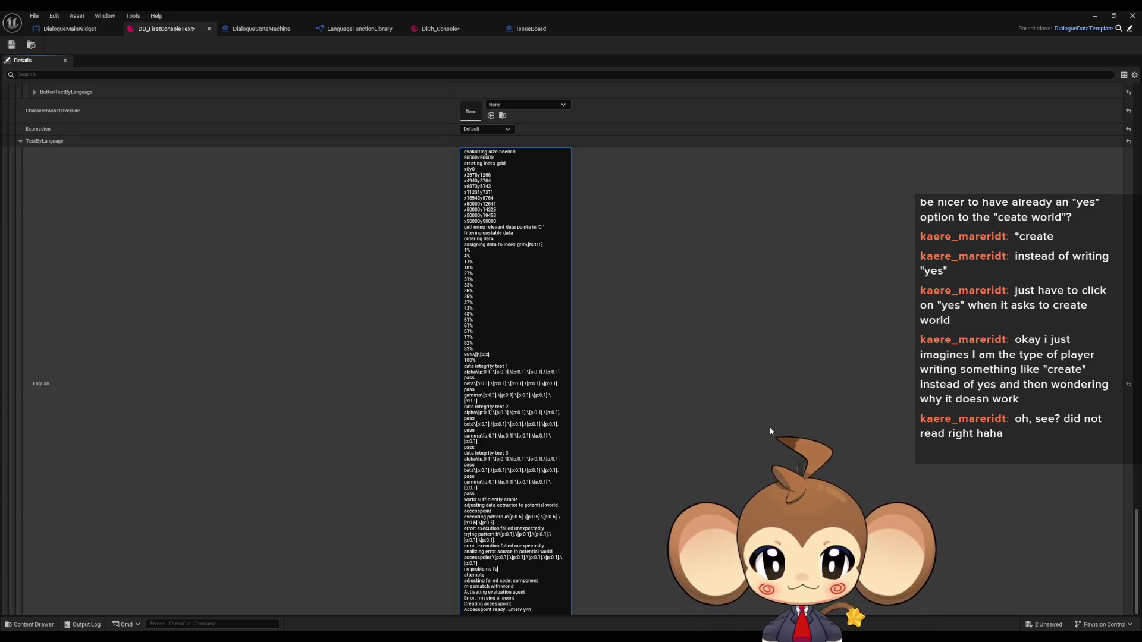
key("Return")
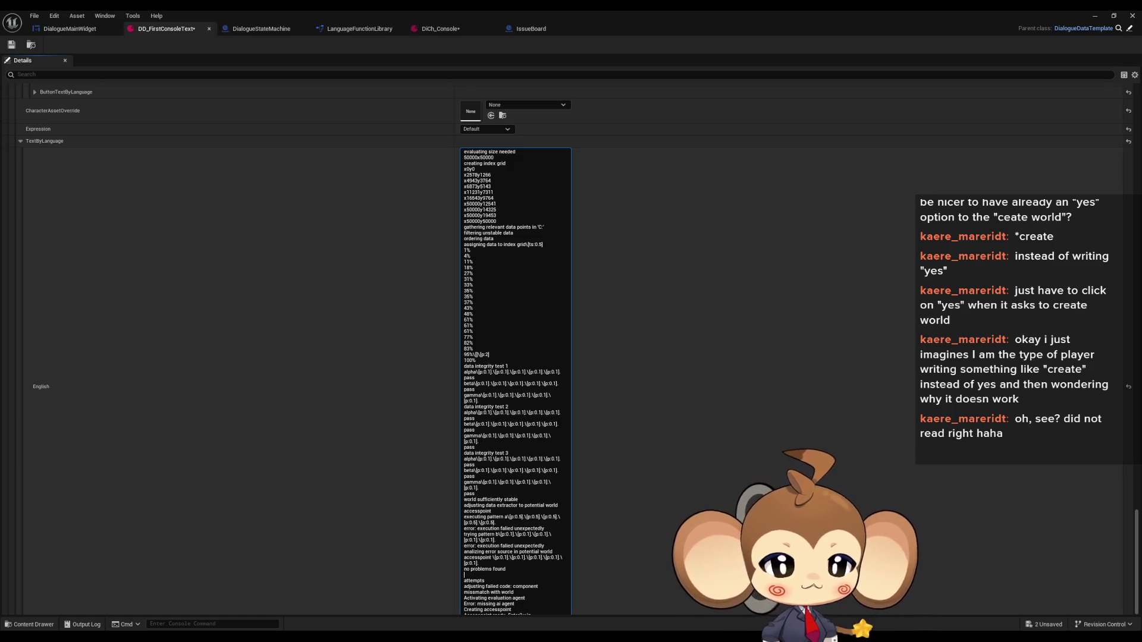
type("expanding")
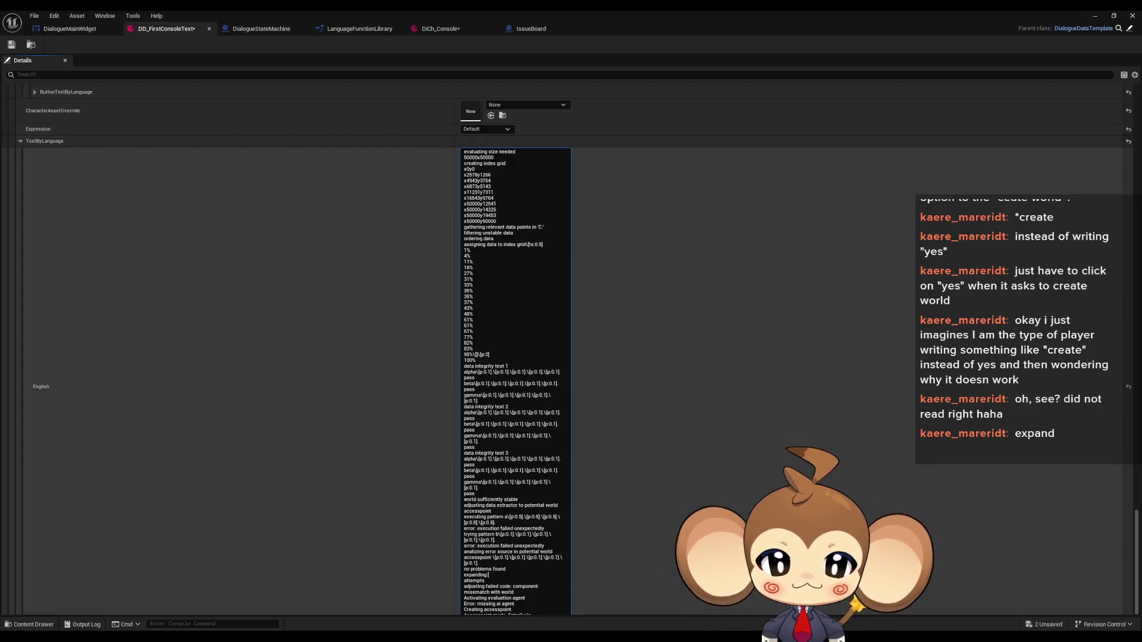
type(" search for potentia")
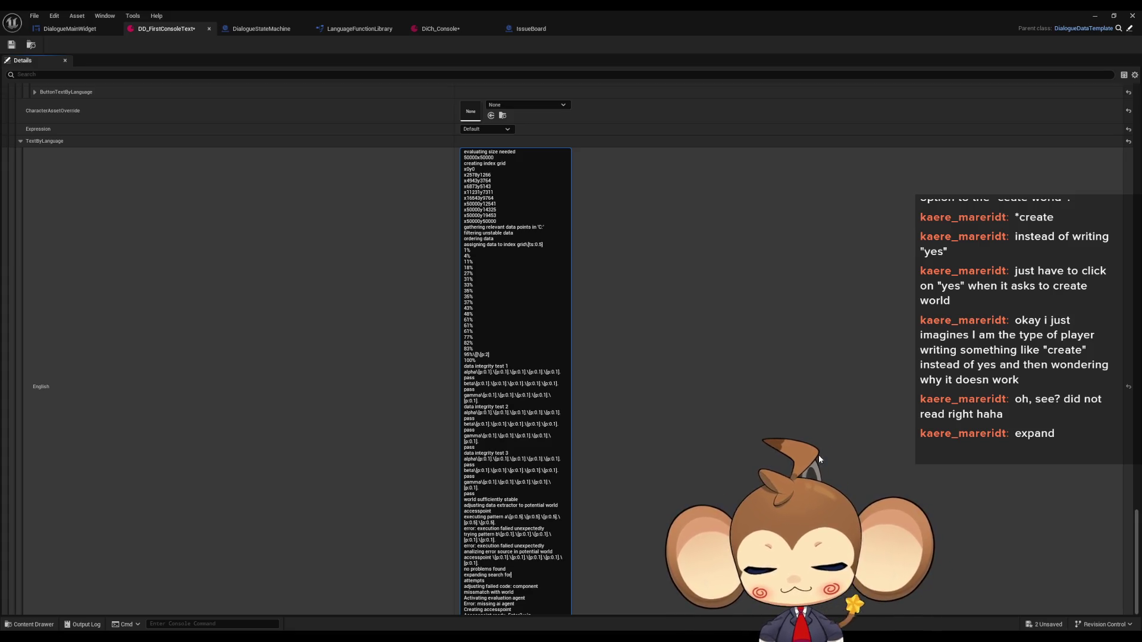
type("l error pointa")
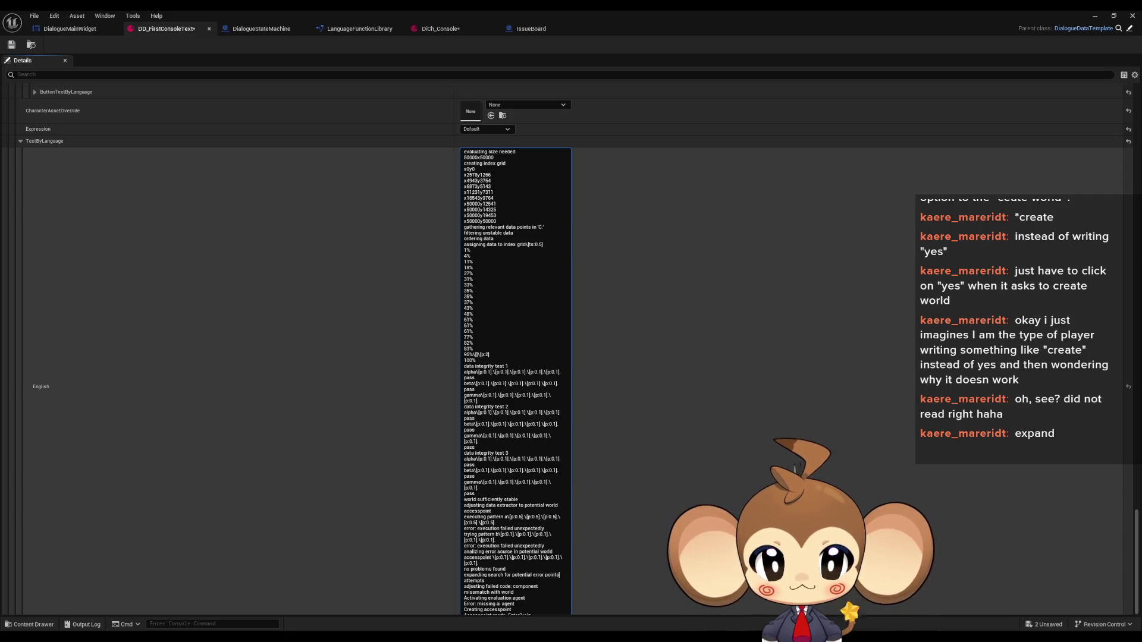
type("nts")
key("Return")
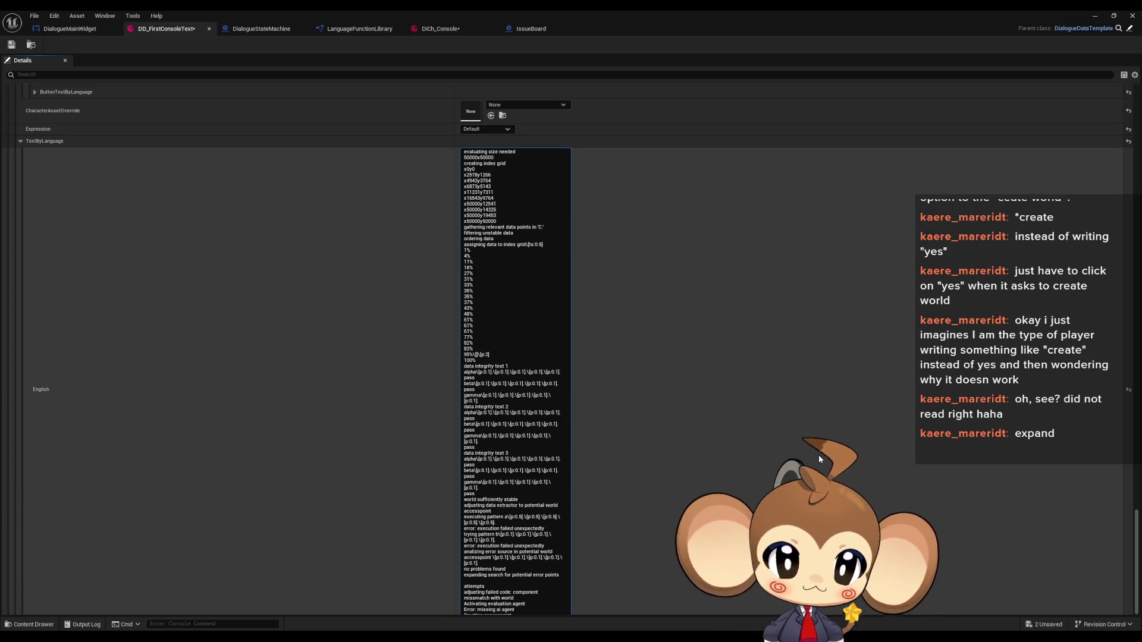
type("probing")
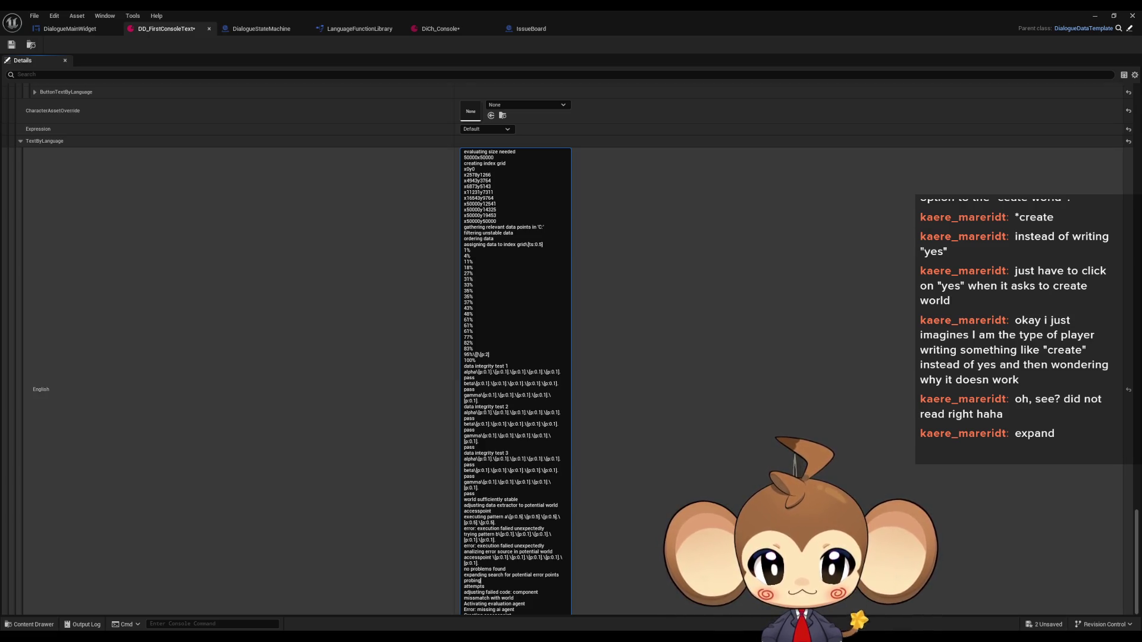
type(" accesspoint")
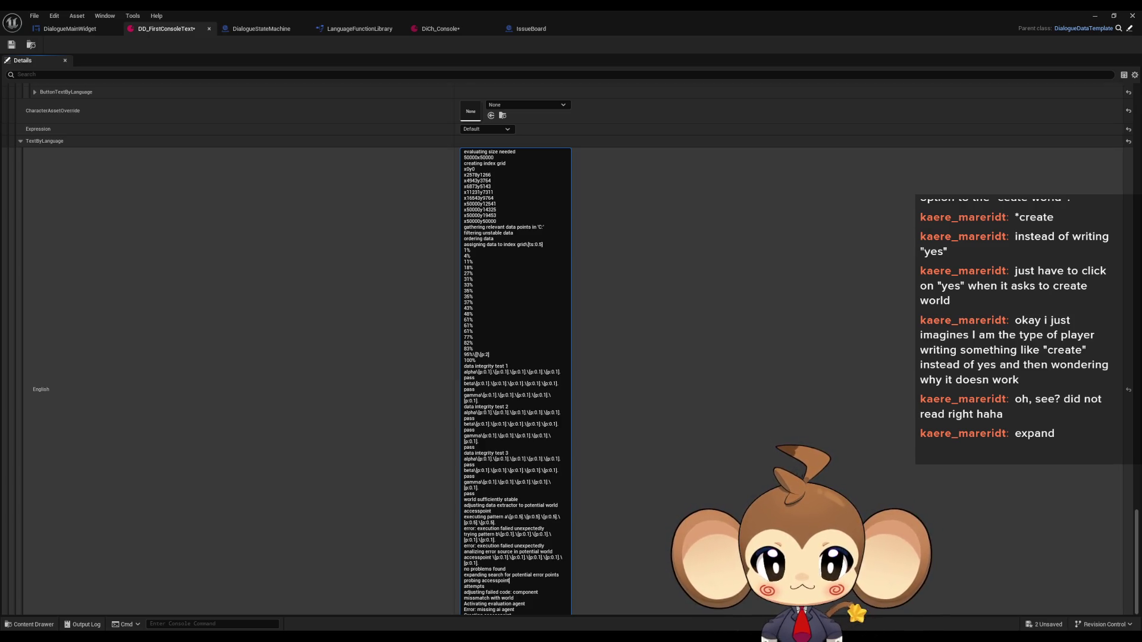
key("Return")
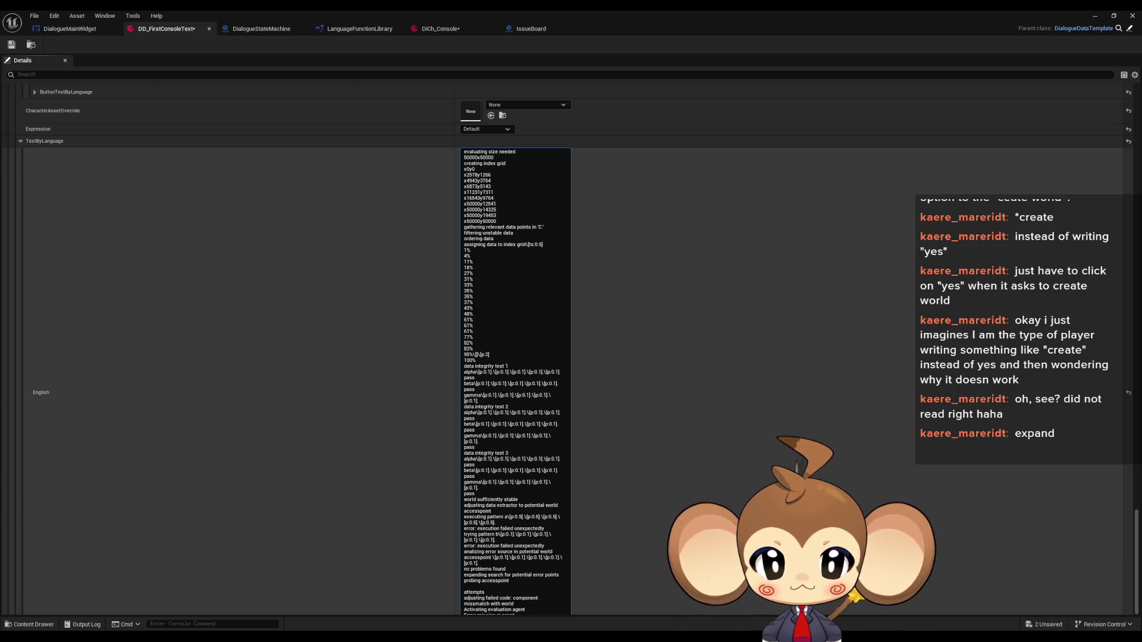
type("code alteration detected")
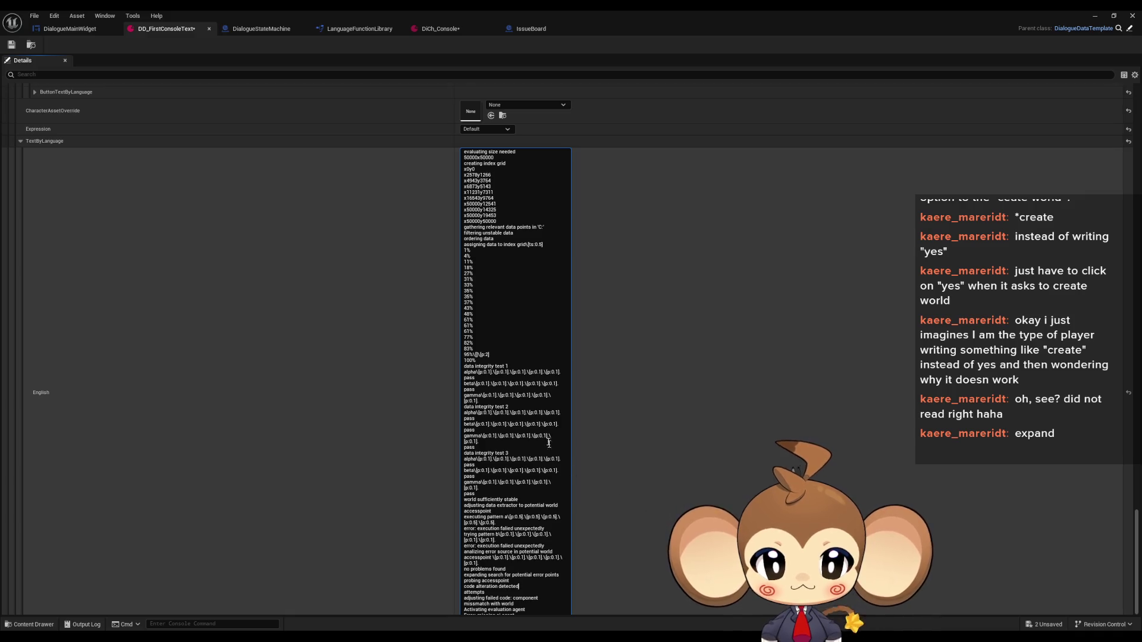
scroll(415, 317, "down", 1)
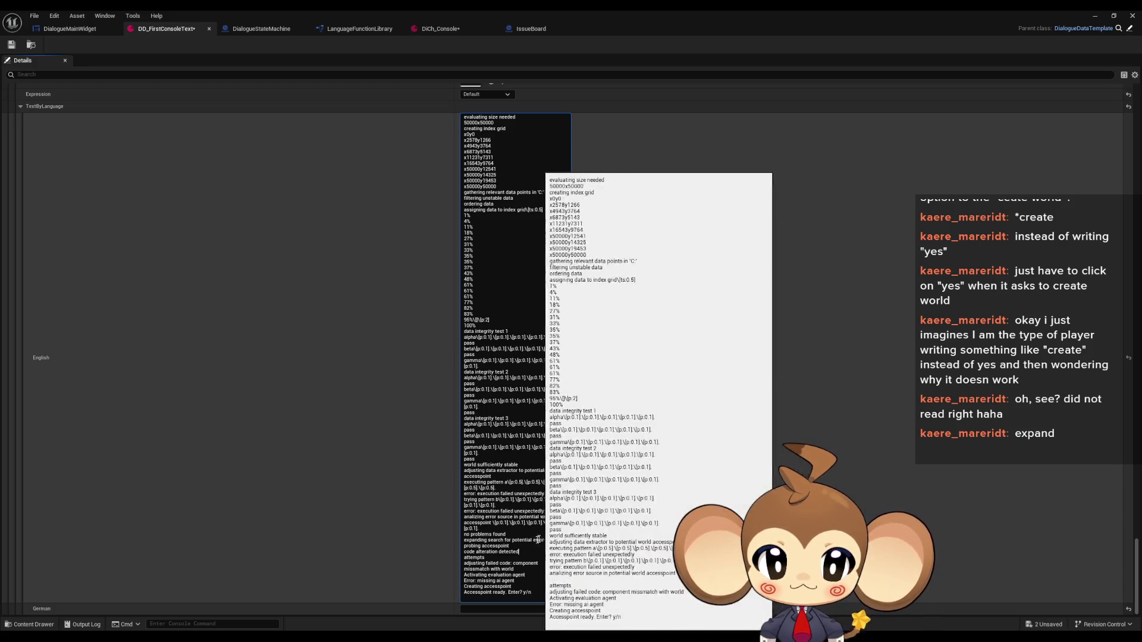
Delete the 'attempts' line and insert 'executing brute force pattern' before 'no problems found'.
double_click(475, 558)
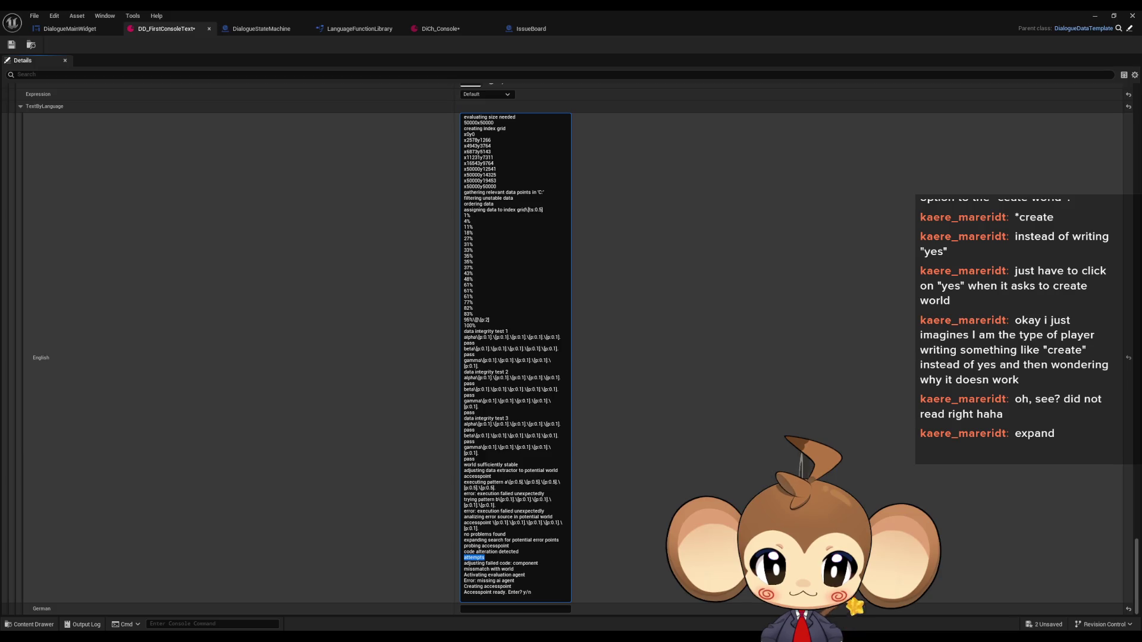
key("BackSpace")
key("BackSpace")
type(". Code altered")
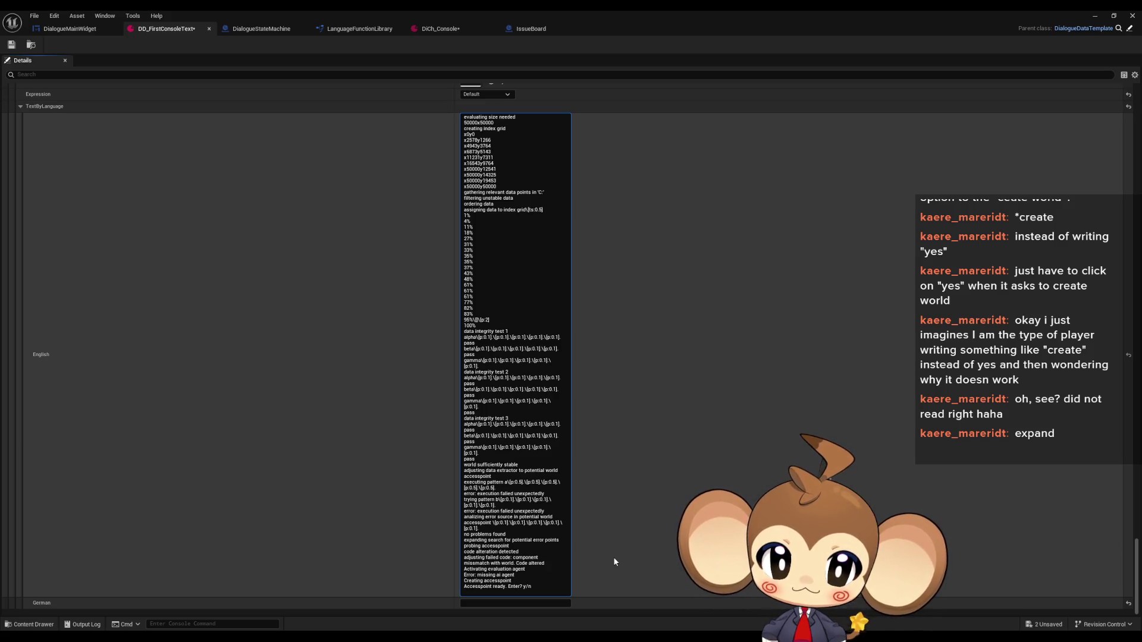
key("Up")
key("Up")
key("Up")
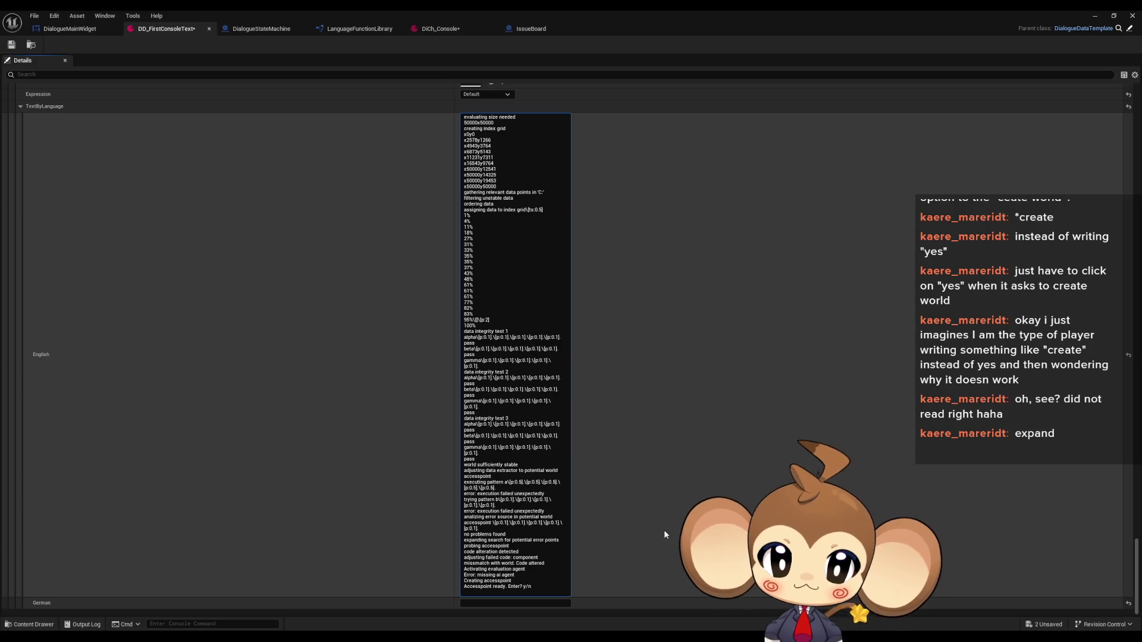
key("Return")
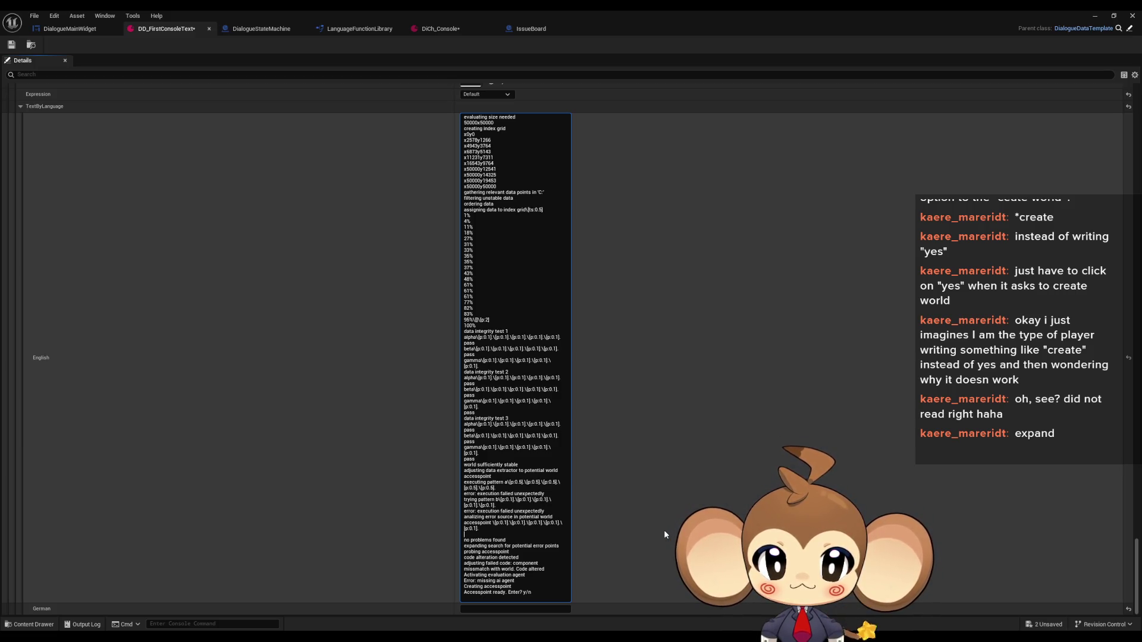
type("executing brute force")
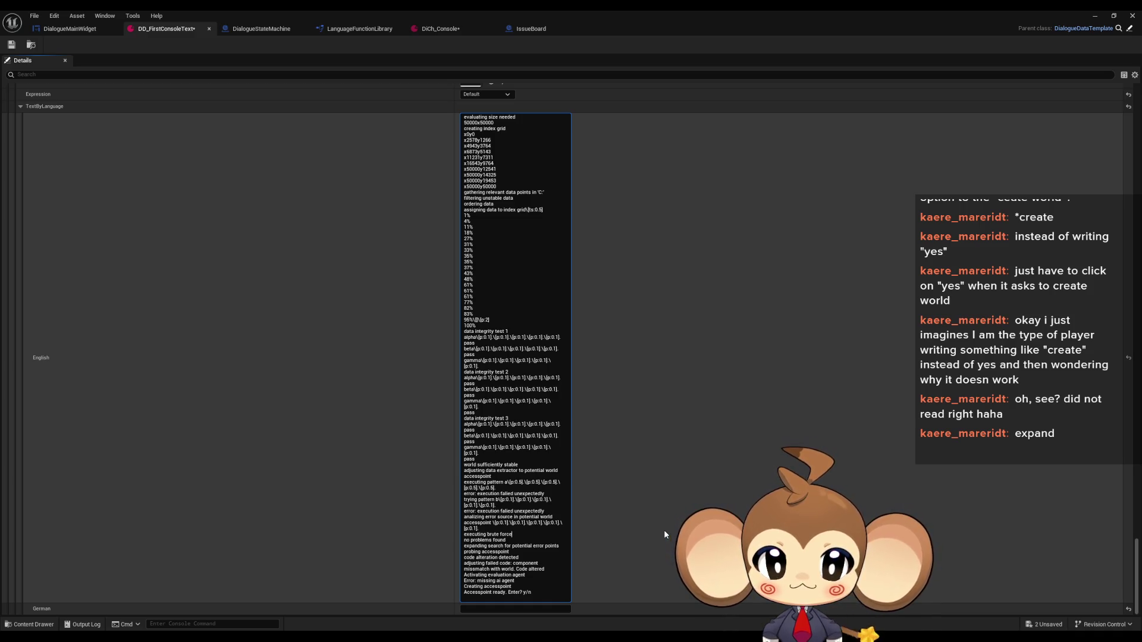
type(" pattern")
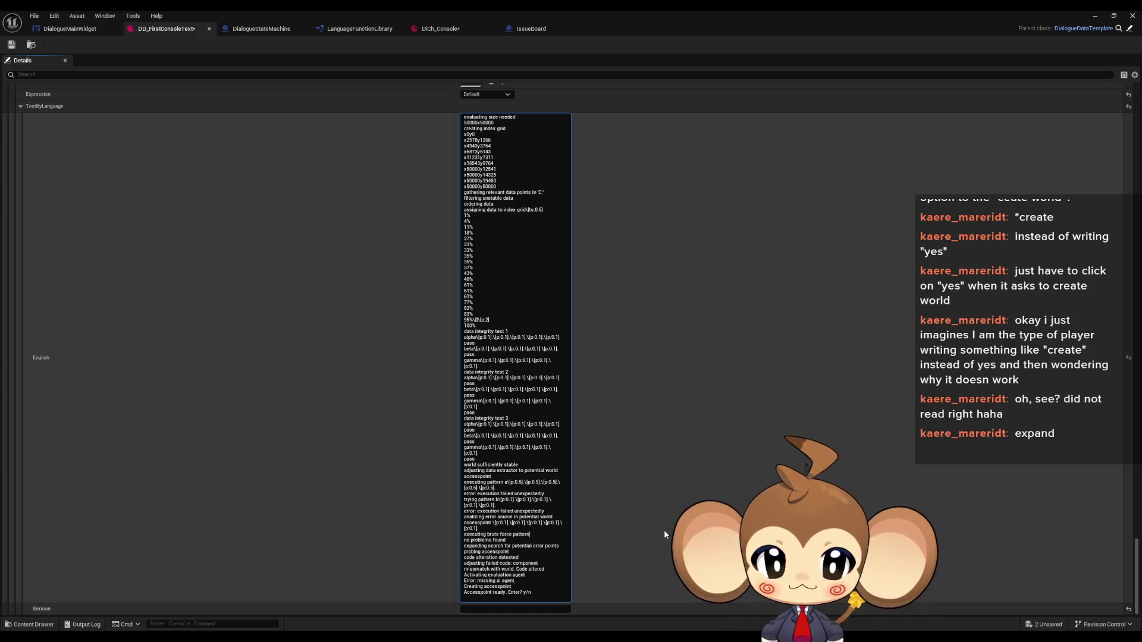
key("shift+Return")
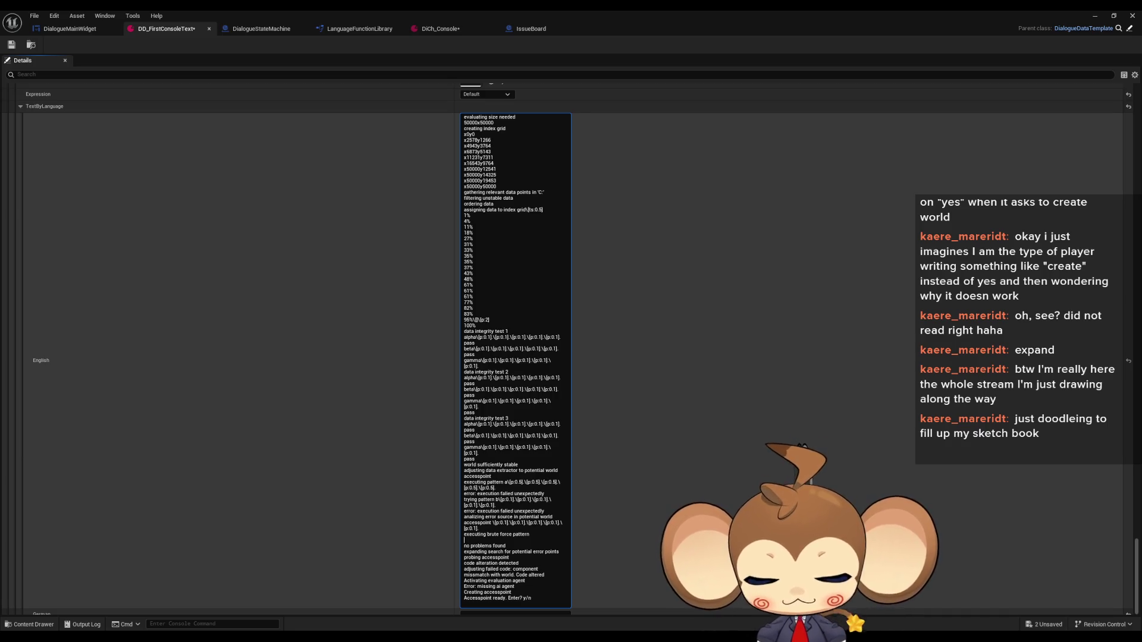
type("m")
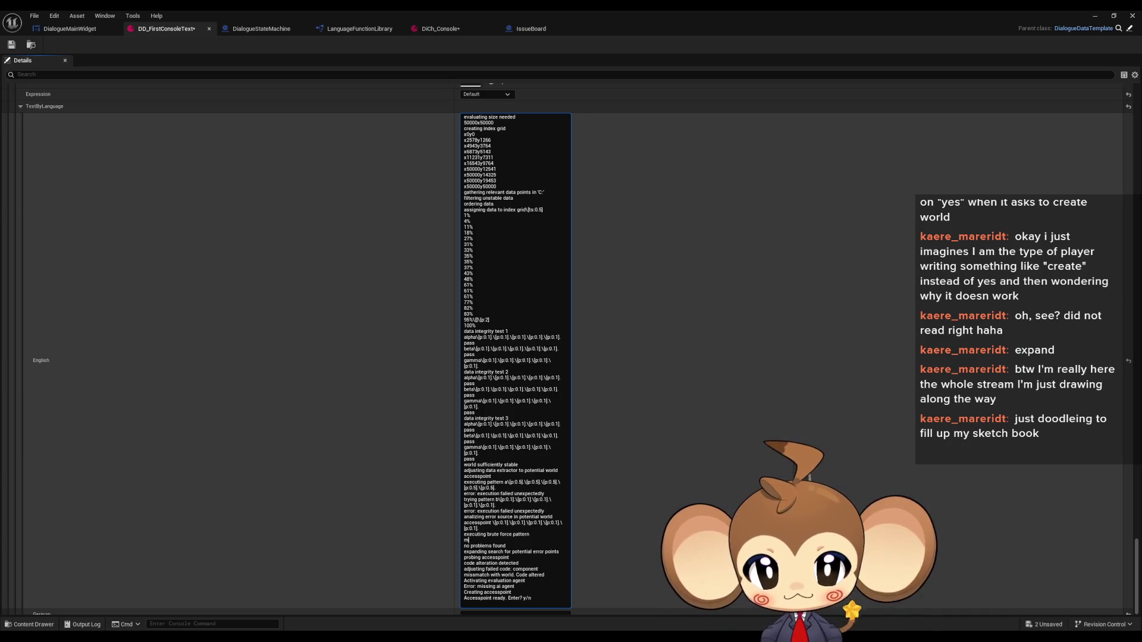
type("ovi")
Finish the new line as 'morphing e[0.0]' and copy it for duplication.
key("BackSpace")
key("BackSpace")
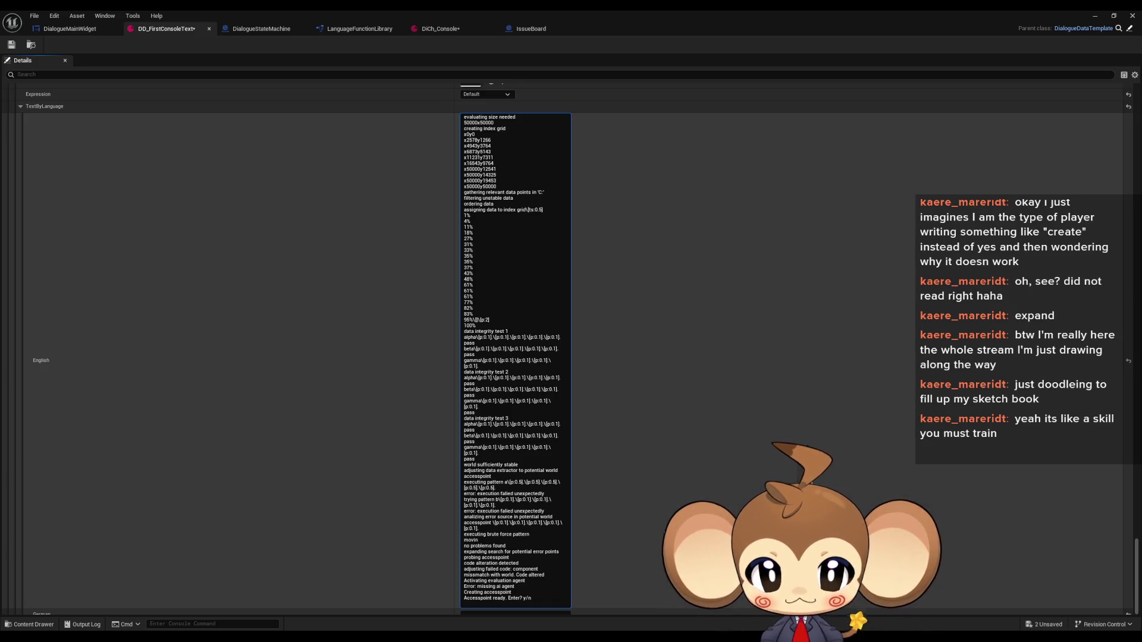
type("rphing")
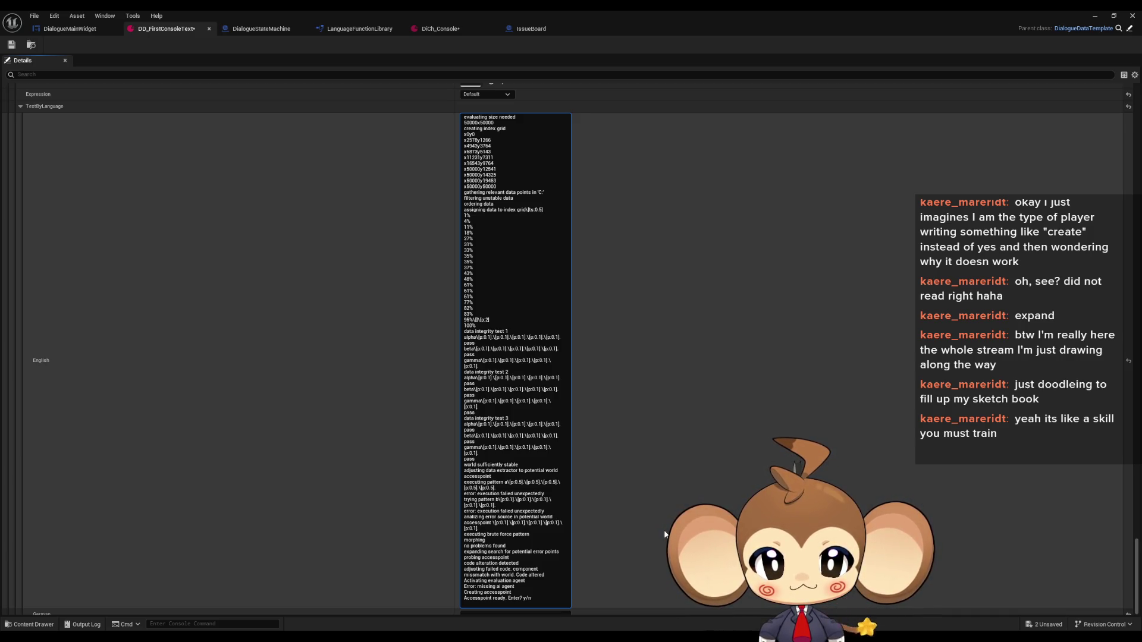
type("e[]")
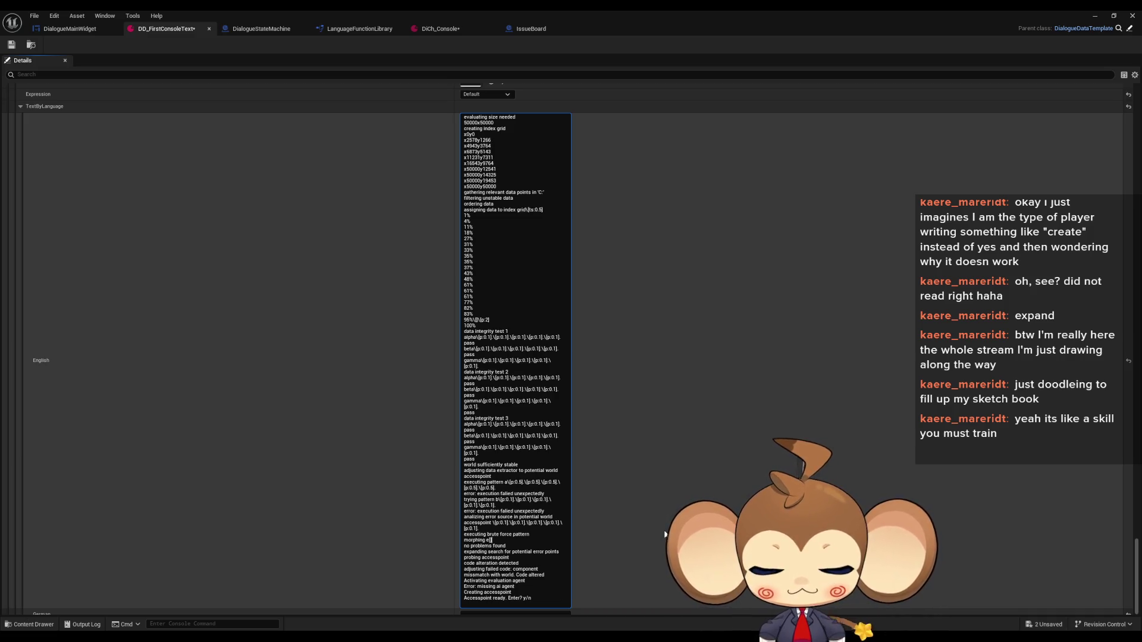
type("0")
key("BackSpace")
key("BackSpace")
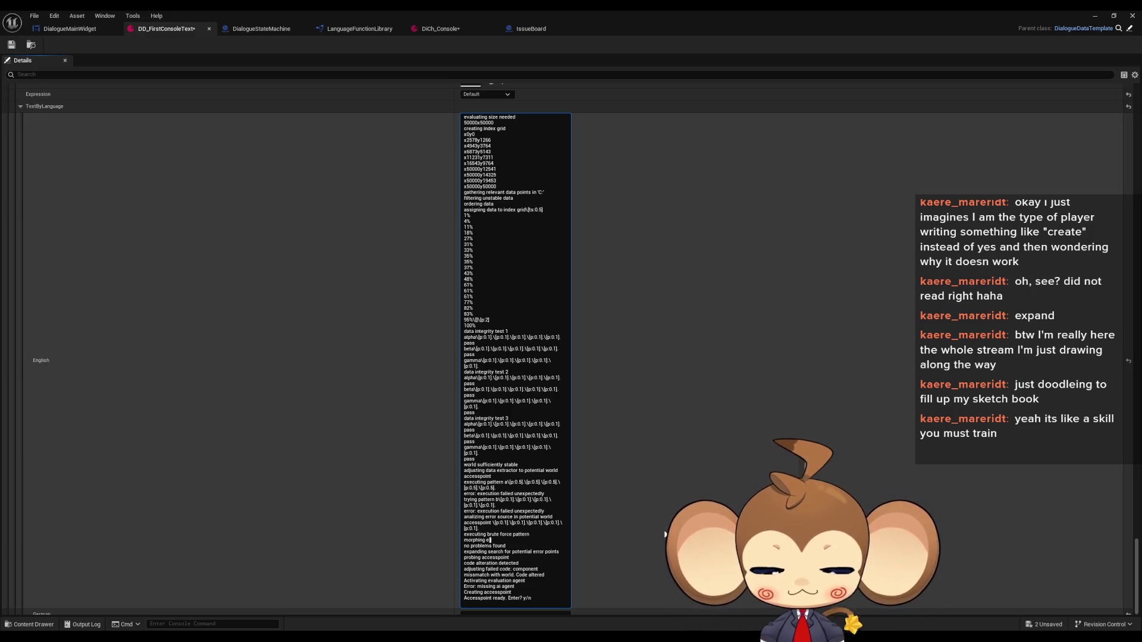
type("[0")
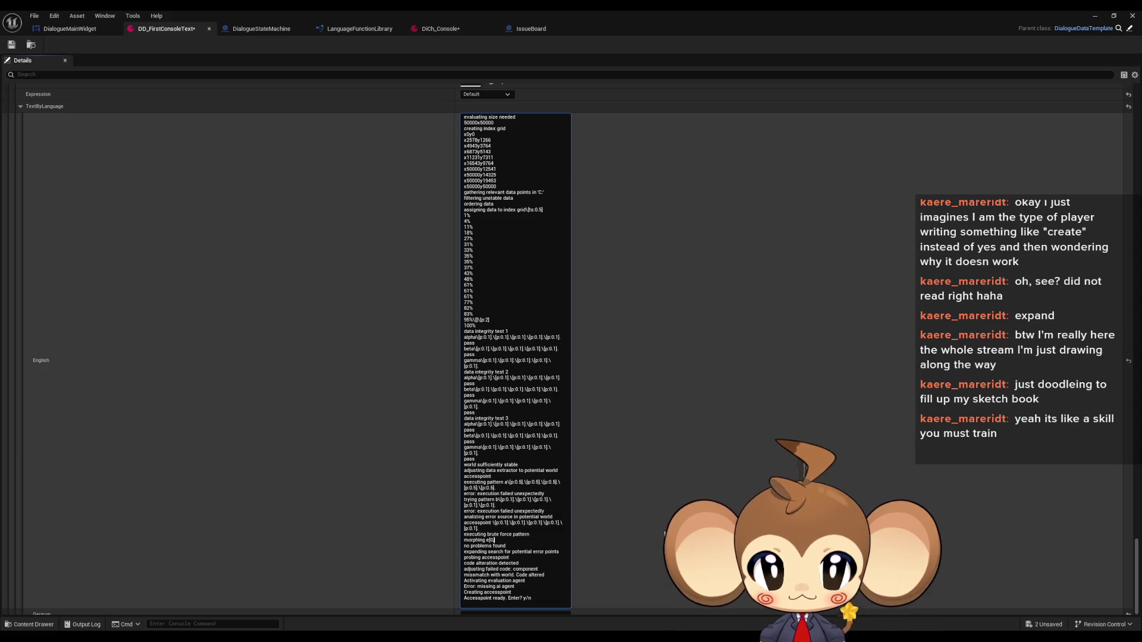
type(".0")
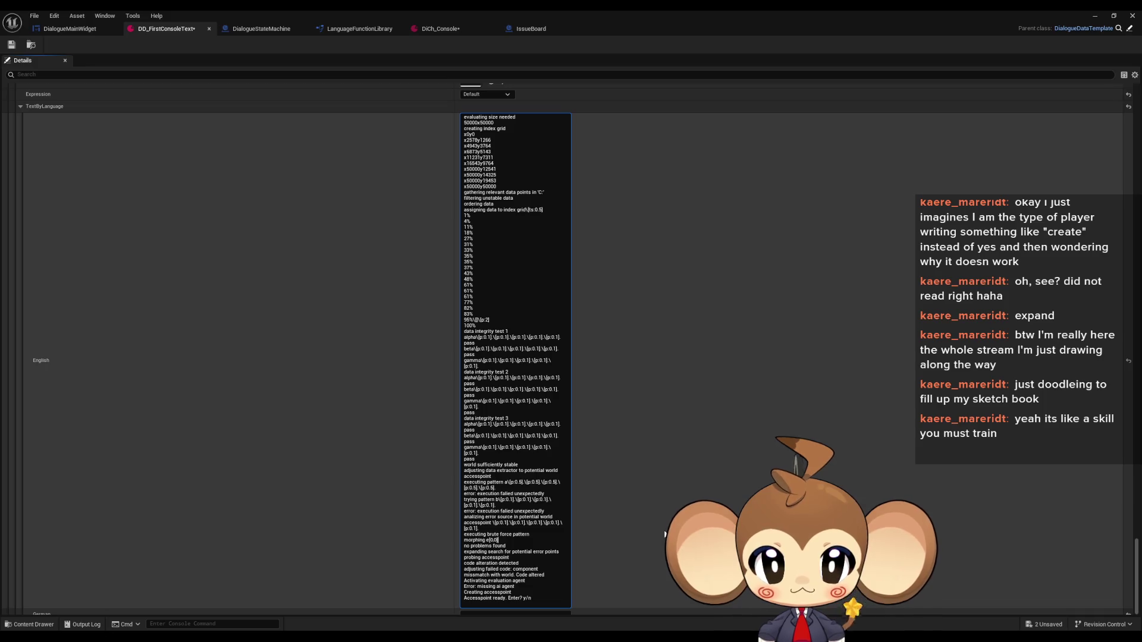
key("shift+Home")
key("ctrl+c")
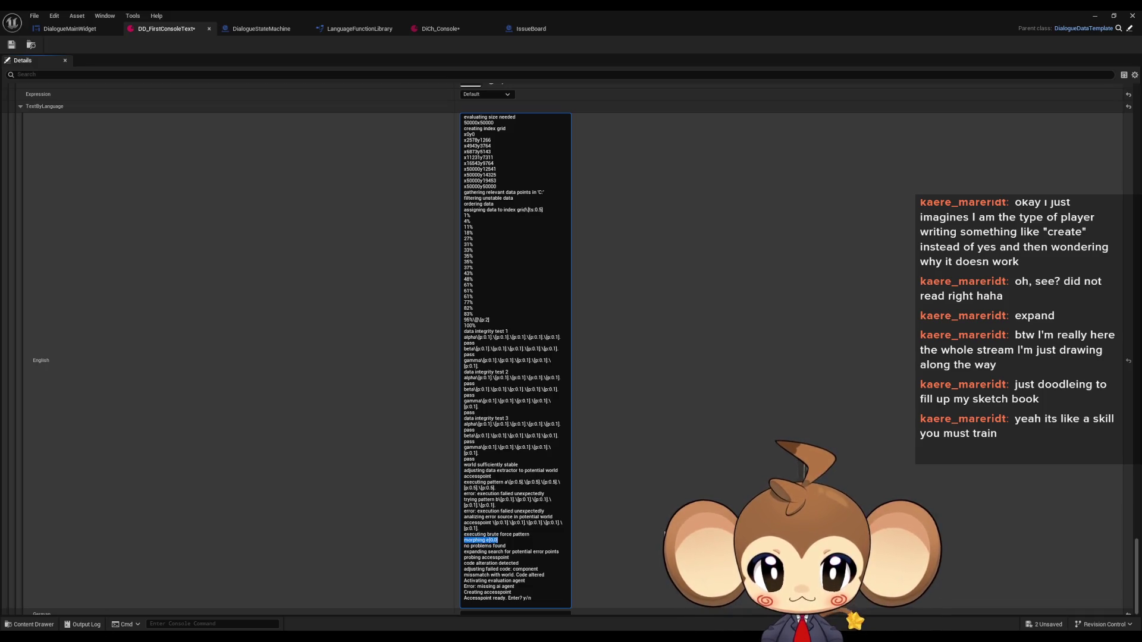
key("End")
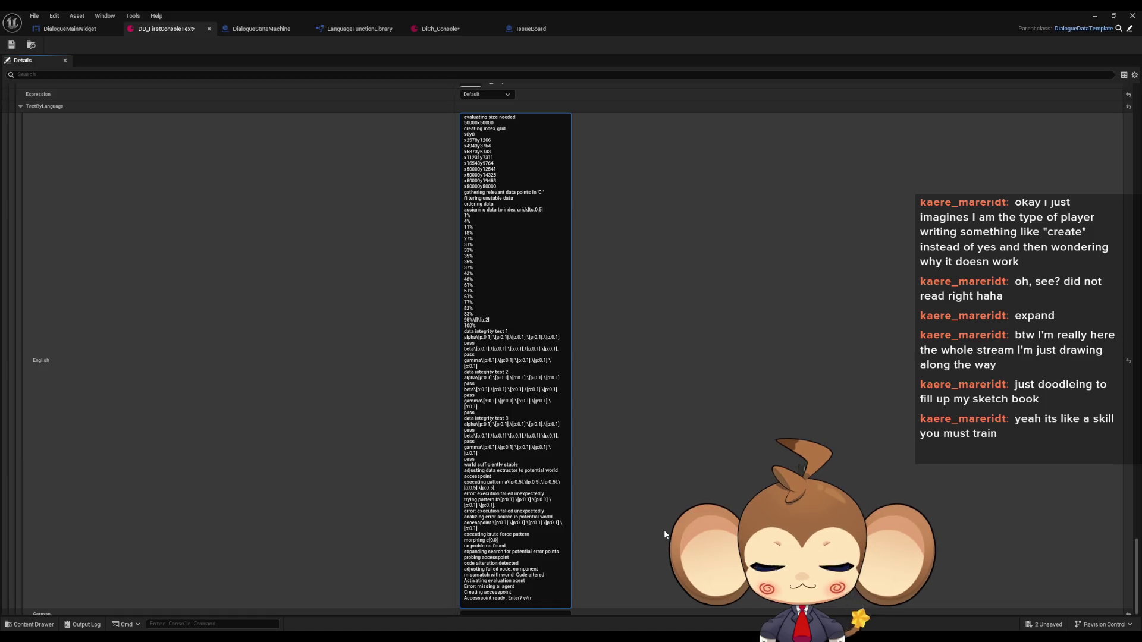
Paste about ten copies of the 'morphing e[0.0]' line below it.
key("Return")
type("morphing e[0,0]")
key("Return")
key("ctrl+v")
key("Return")
key("ctrl+v")
key("Return")
key("ctrl+v")
key("Return")
key("ctrl+v")
key("Return")
key("ctrl+v")
key("Return")
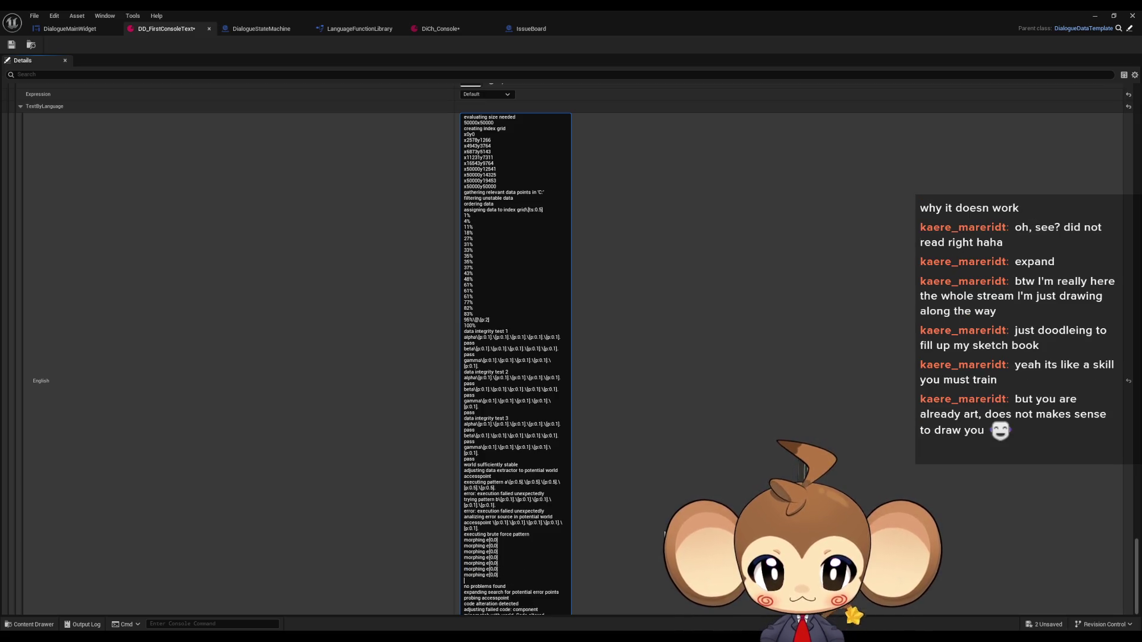
key("ctrl+v")
key("Return")
key("ctrl+v")
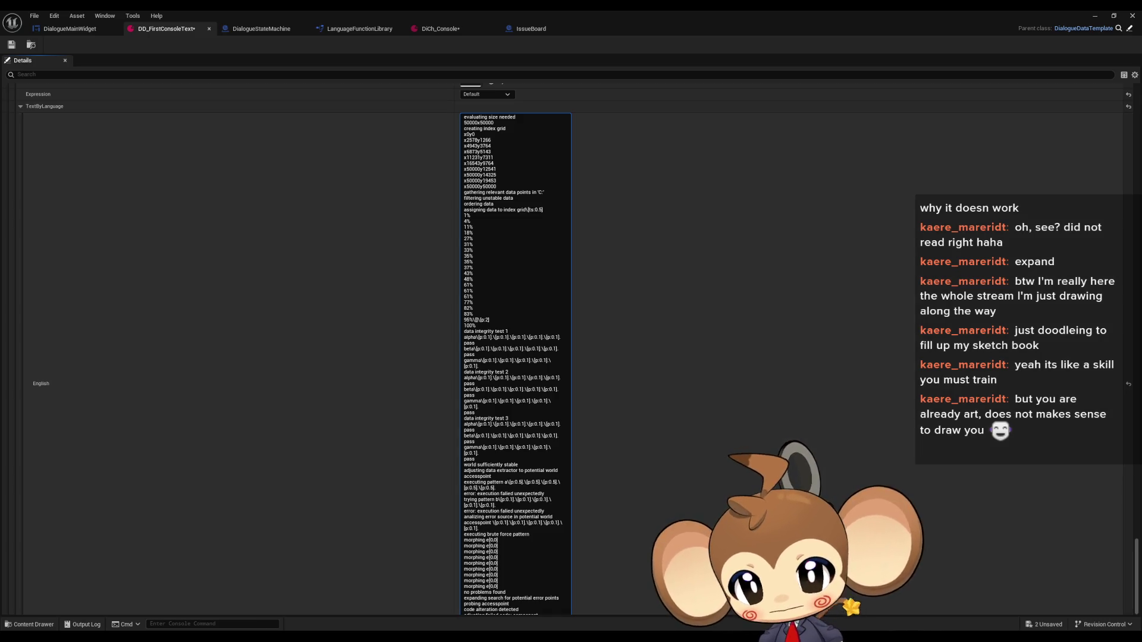
left_click(251, 628)
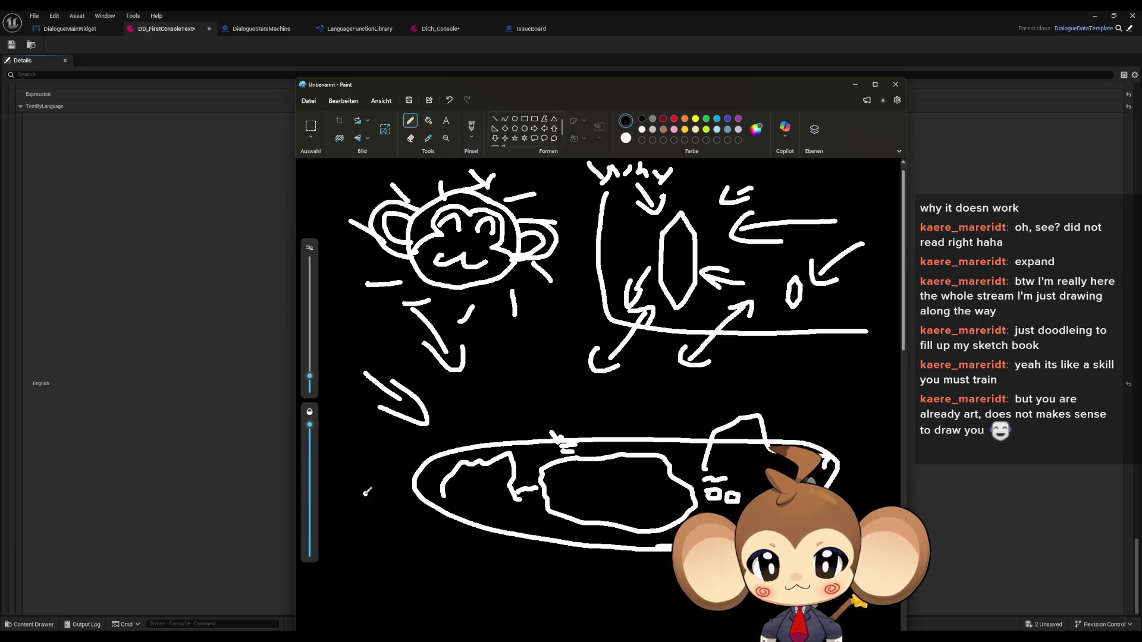
Paint about a dozen white dots in two small clusters at the canvas's lower left.
left_click(365, 494)
left_click(350, 522)
left_click(346, 510)
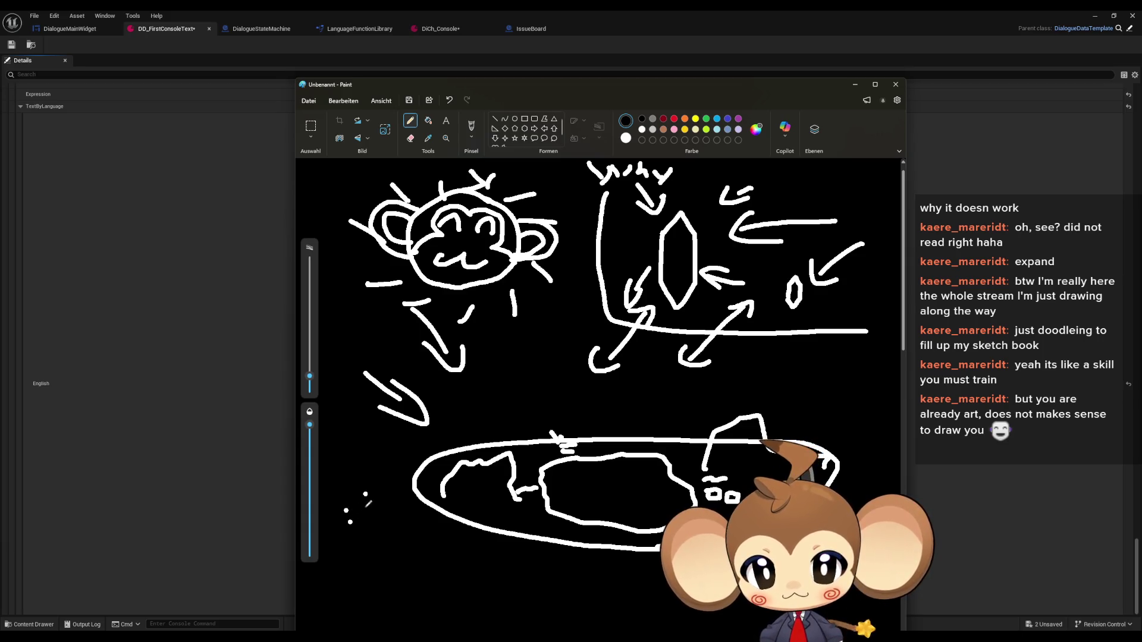
left_click(379, 503)
left_click(383, 521)
left_click(367, 525)
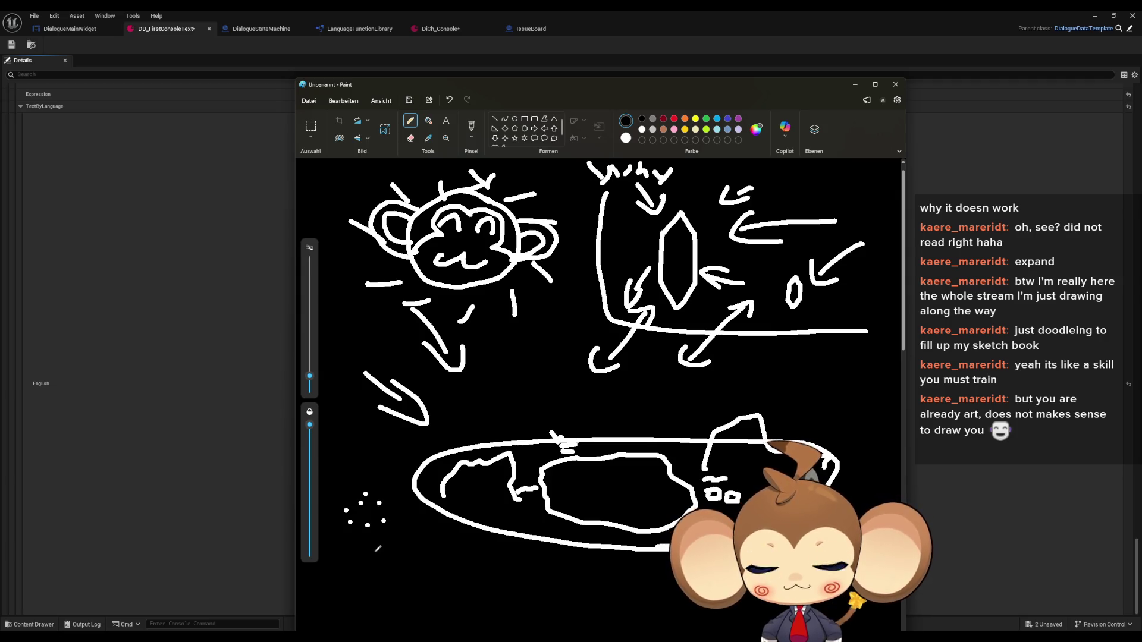
left_click(344, 561)
left_click(351, 573)
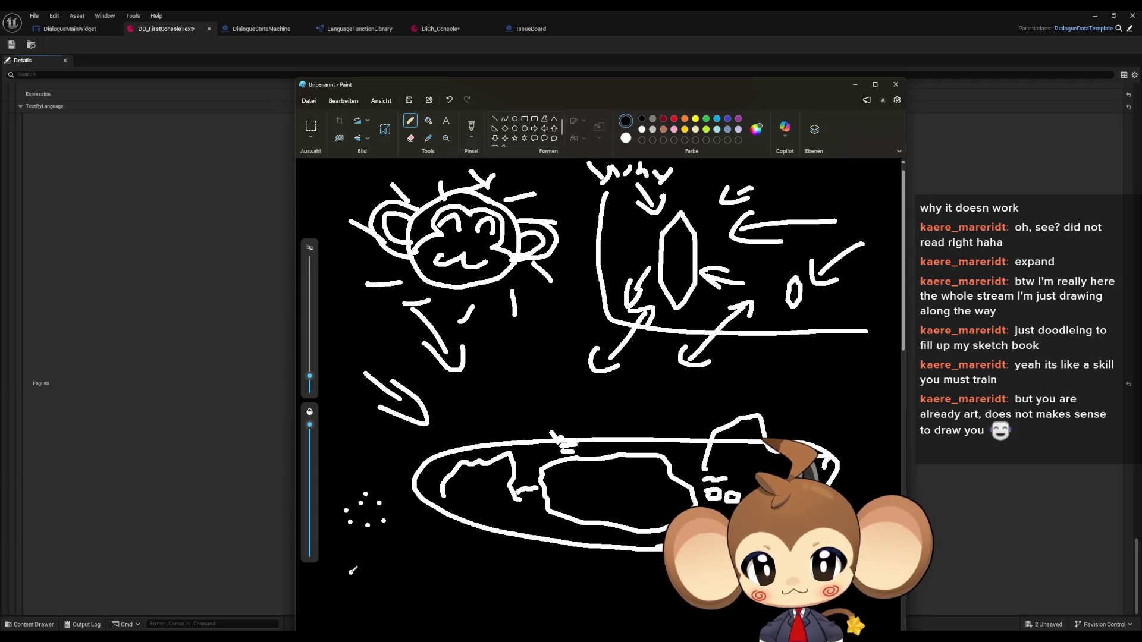
left_click(359, 551)
left_click(376, 552)
left_click(384, 565)
left_click(364, 598)
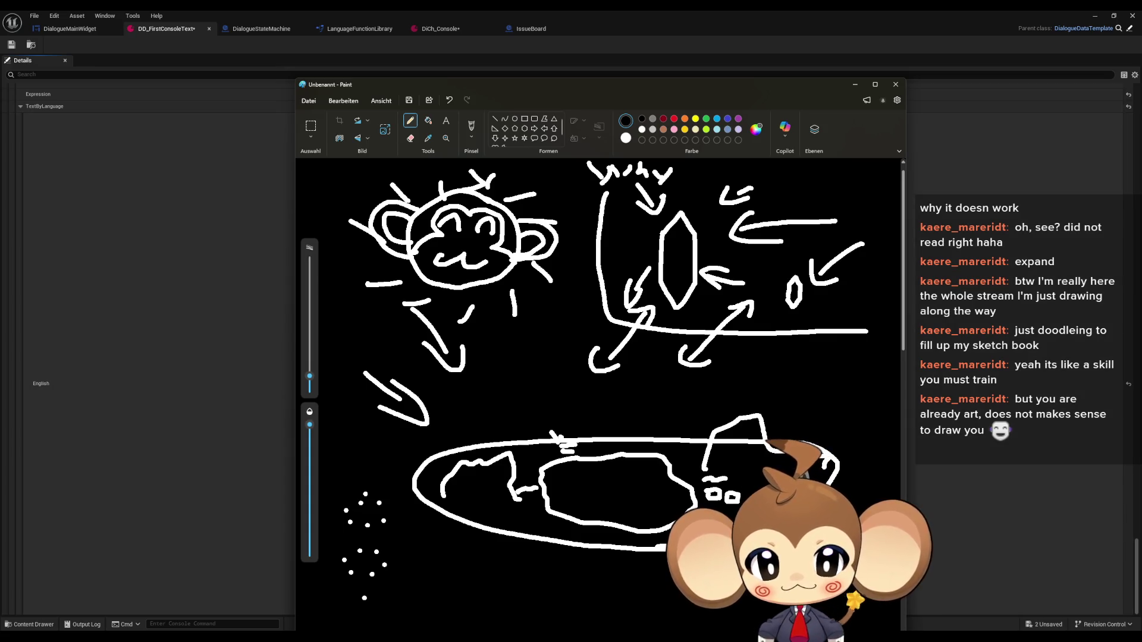
mouse_move(468, 639)
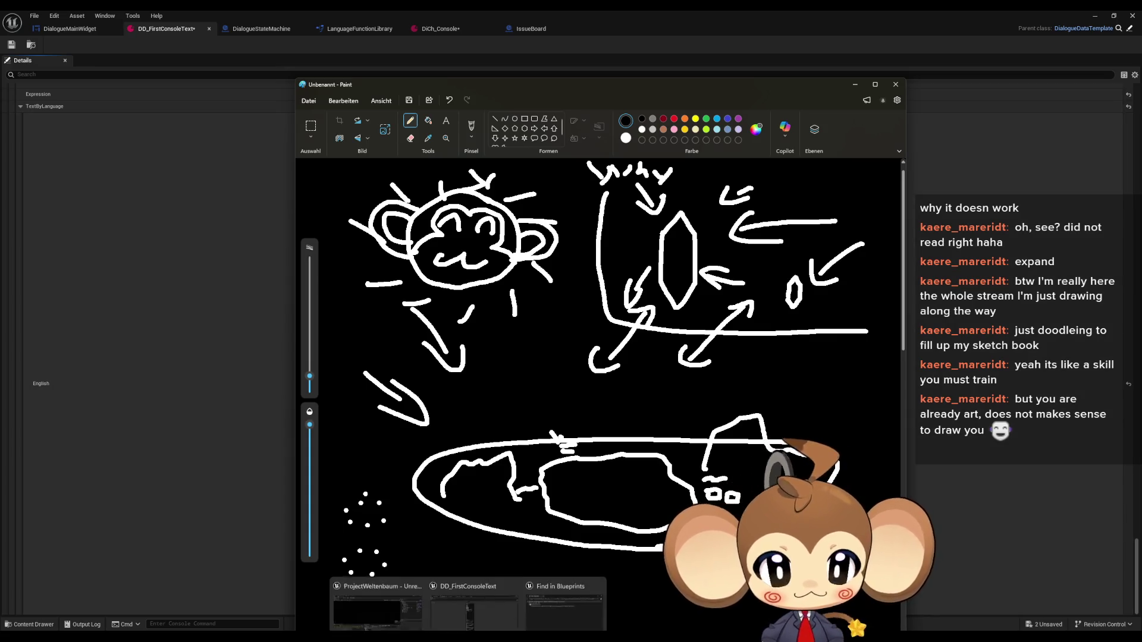
left_click(474, 612)
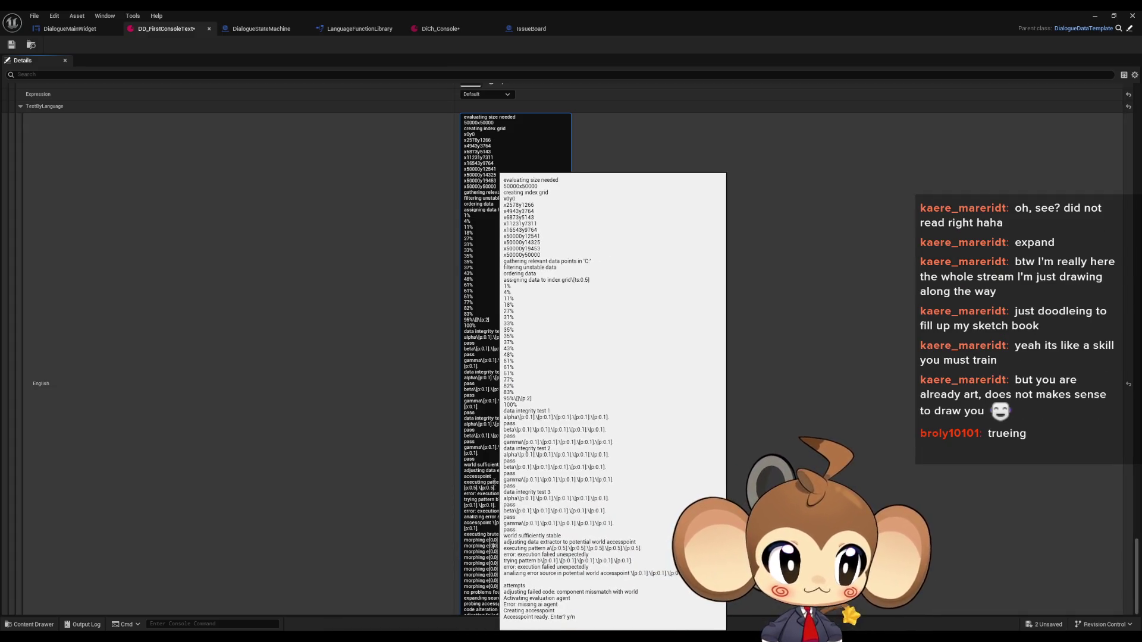
Paste a few more 'morphing e[0,0]' lines into the block under 'executing brute force pattern'.
scroll(697, 350, "up", 2)
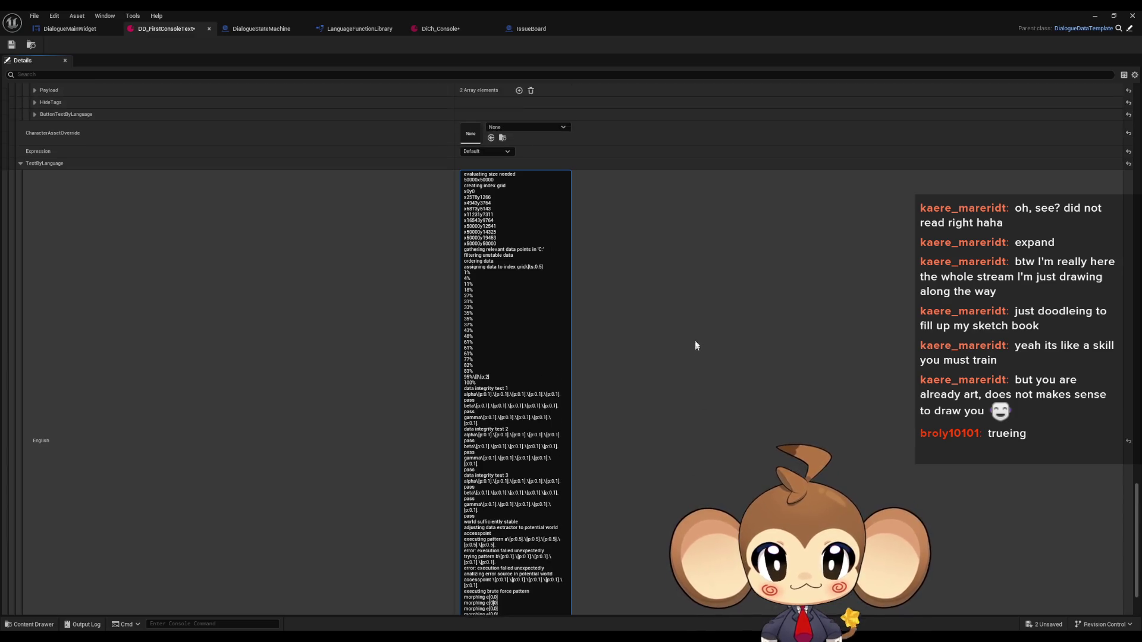
scroll(697, 350, "down", 4)
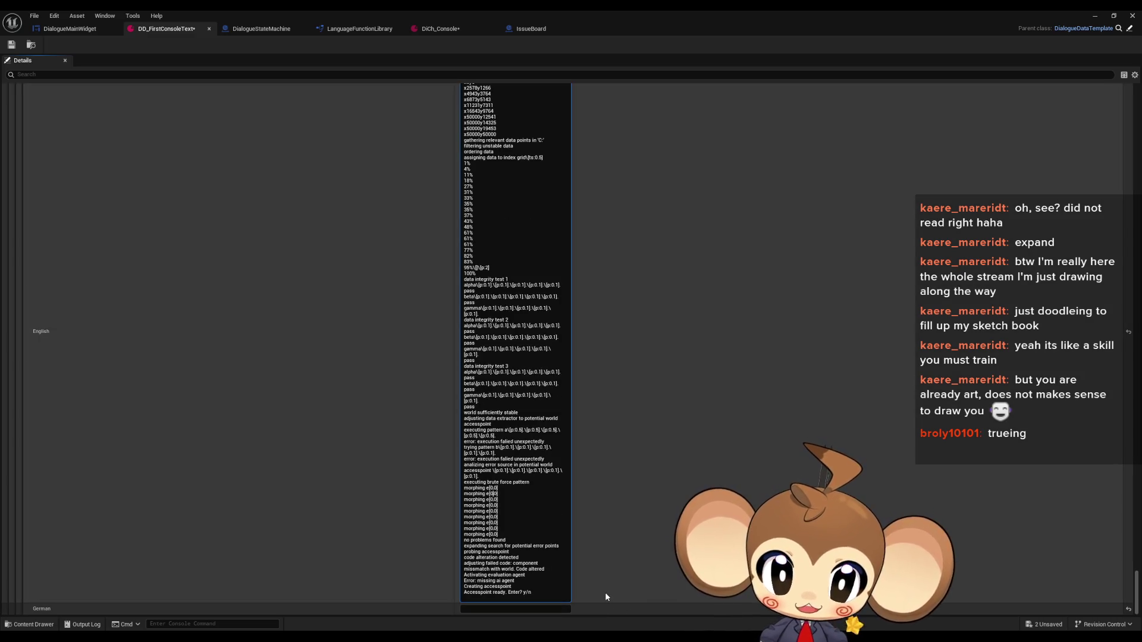
mouse_move(605, 598)
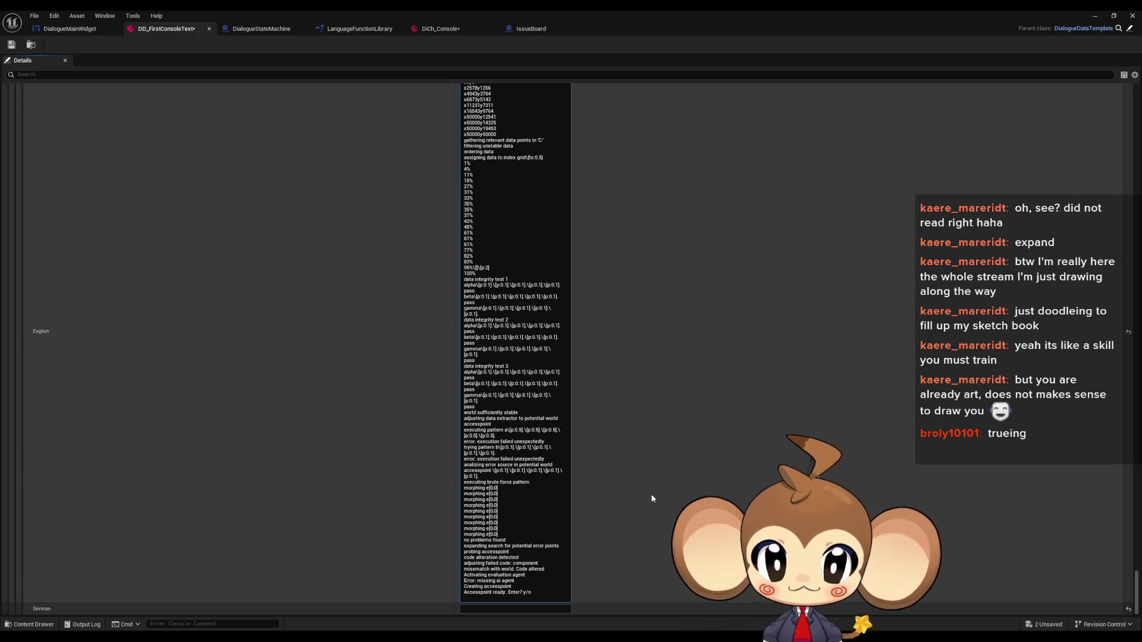
key("ctrl+v")
key("ctrl+v")
key("ctrl+v")
key("Return")
key("ctrl+v")
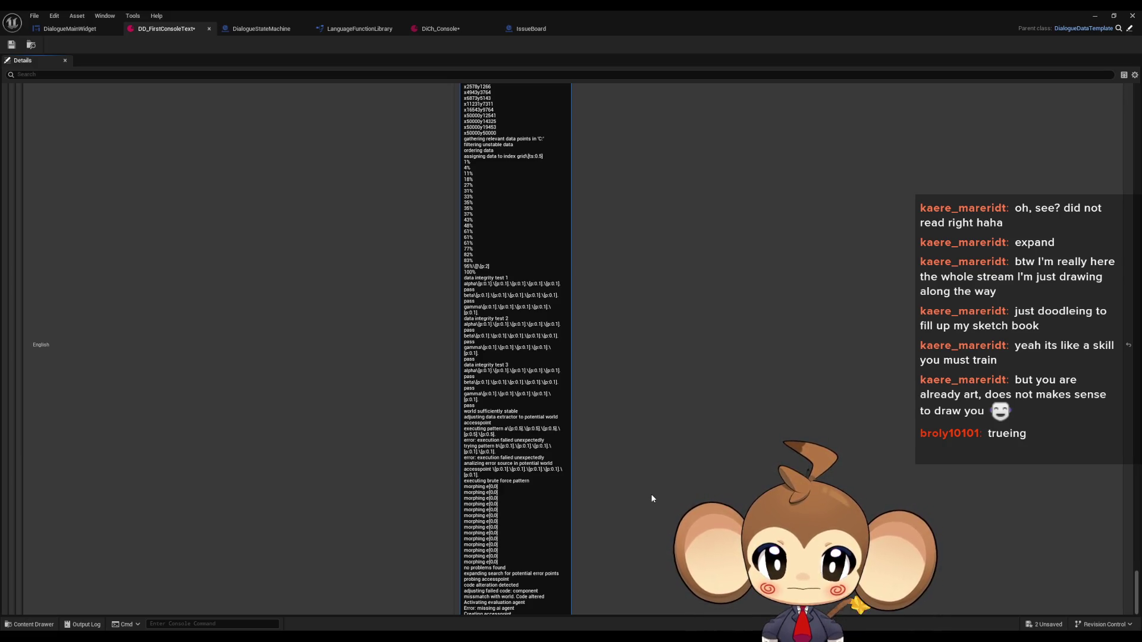
Begin renumbering the morphing lines by typing 1 into a bracketed index.
type("1")
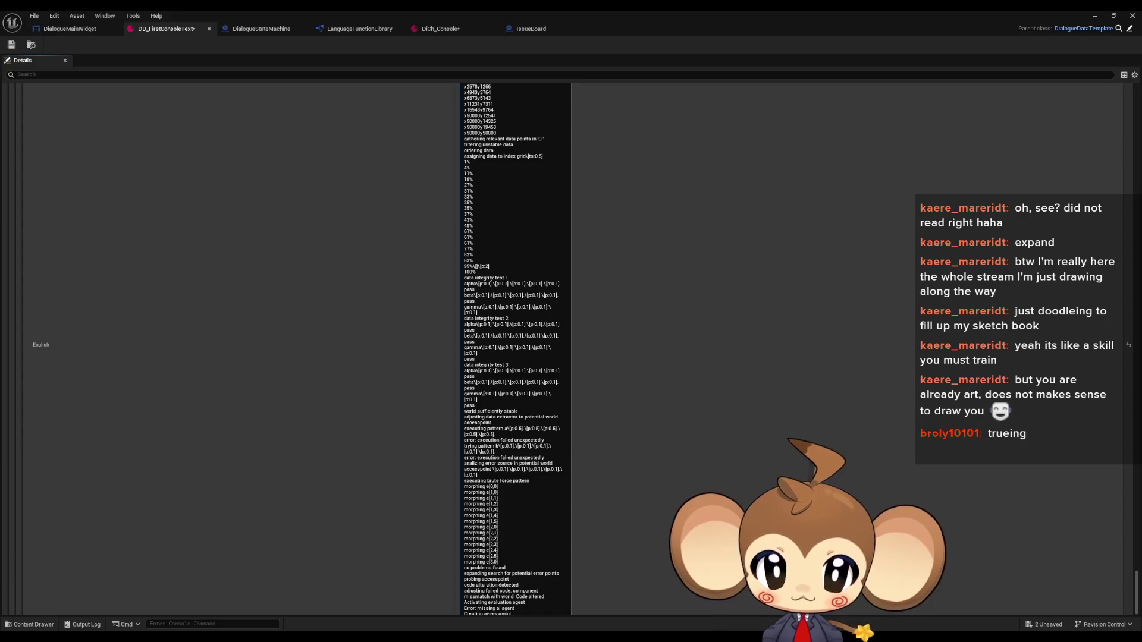
scroll(731, 256, "down", 2)
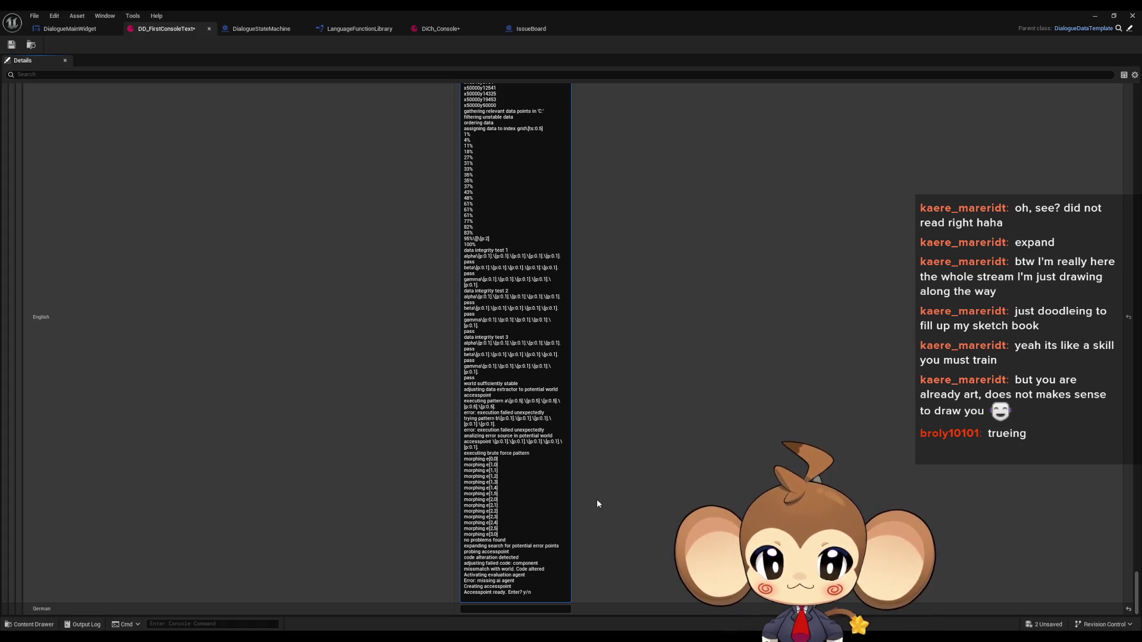
Paste 'error: execution failed unexpectedly' on a new line after morphing e[3,0].
left_click_drag(545, 430, 497, 429)
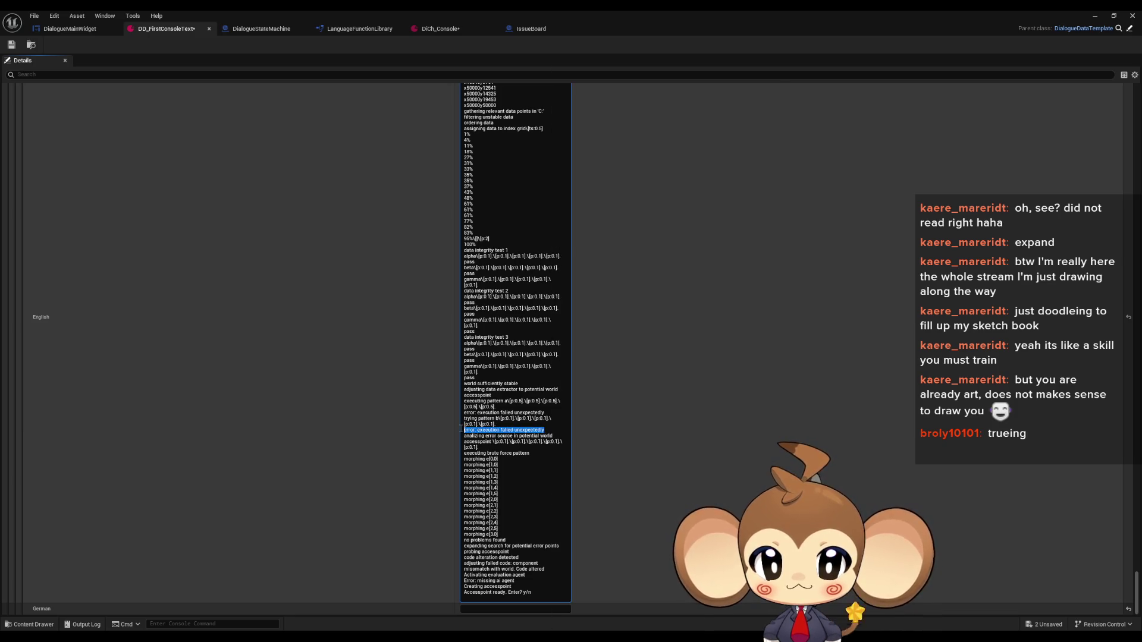
left_click(602, 534)
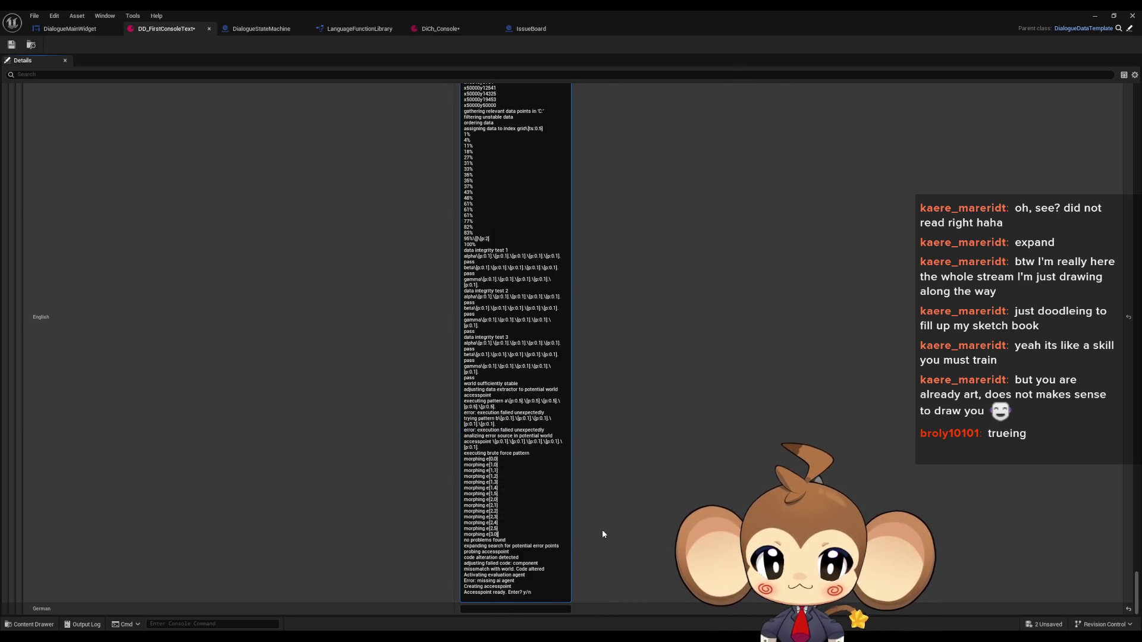
key("Return")
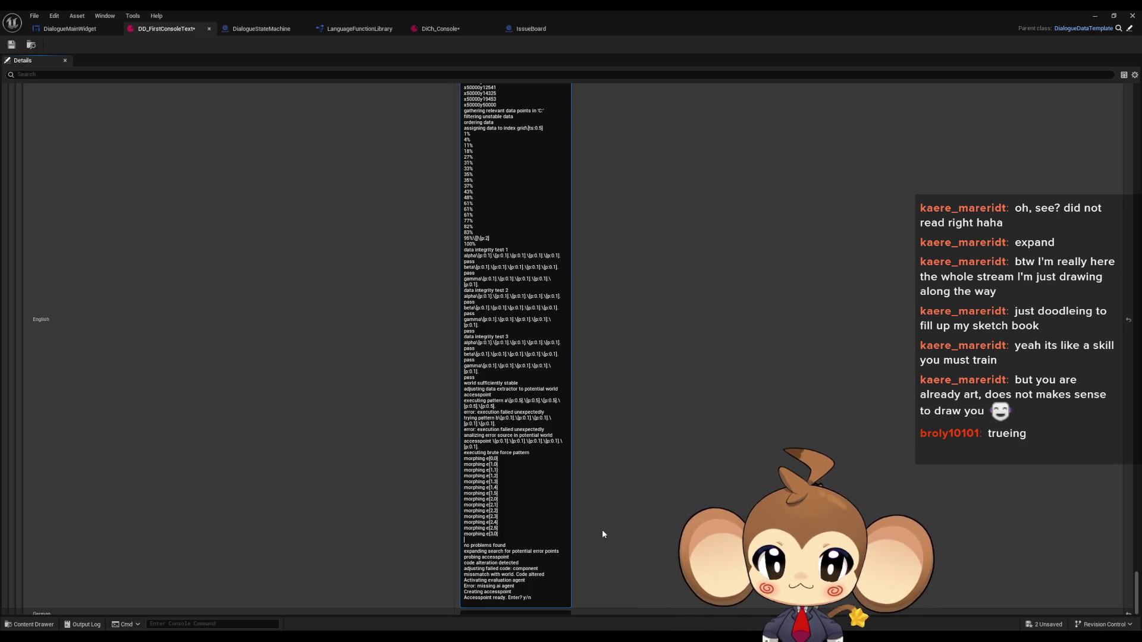
type("error: execution failed unexpectedly")
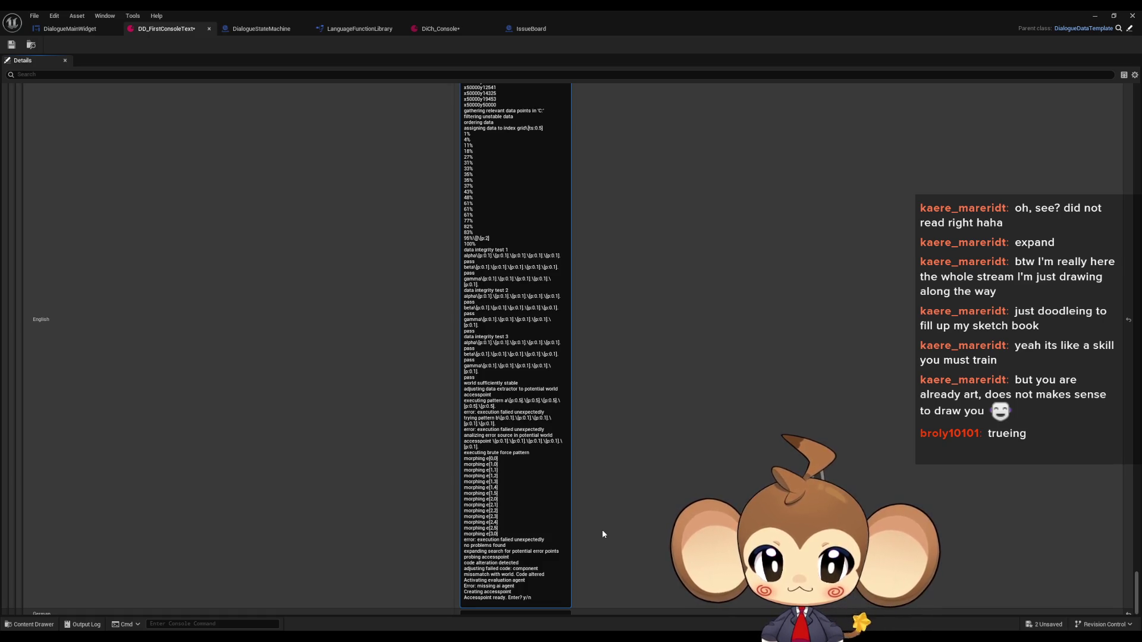
Move the 'analizing error source' and accesspoint lines below the morphing block.
left_click_drag(553, 436, 463, 436)
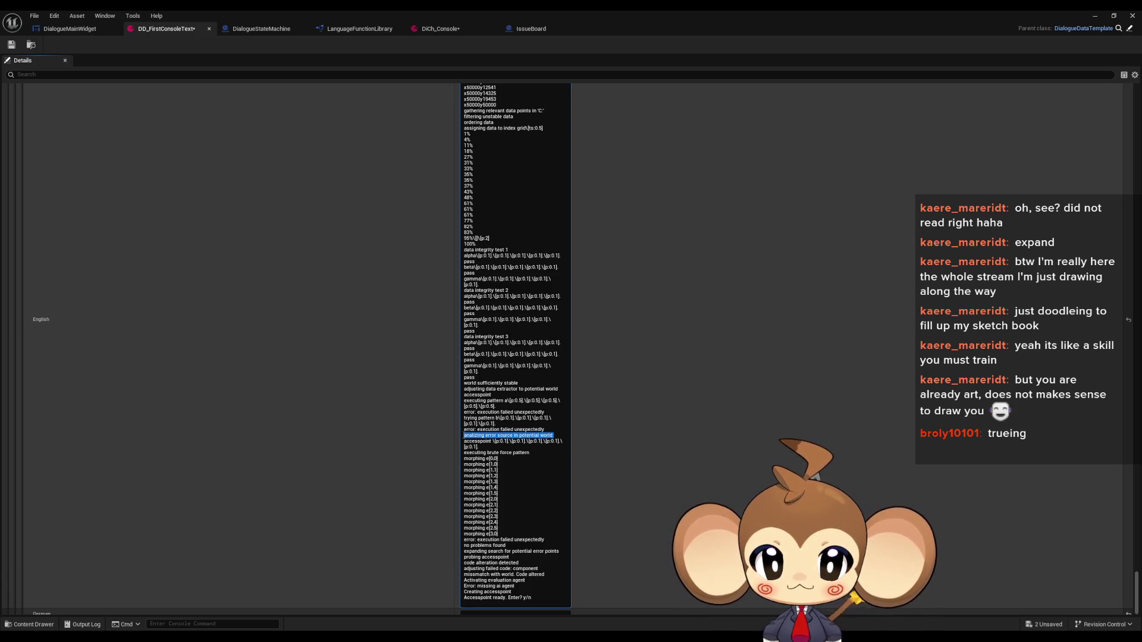
left_click(480, 446, "shift")
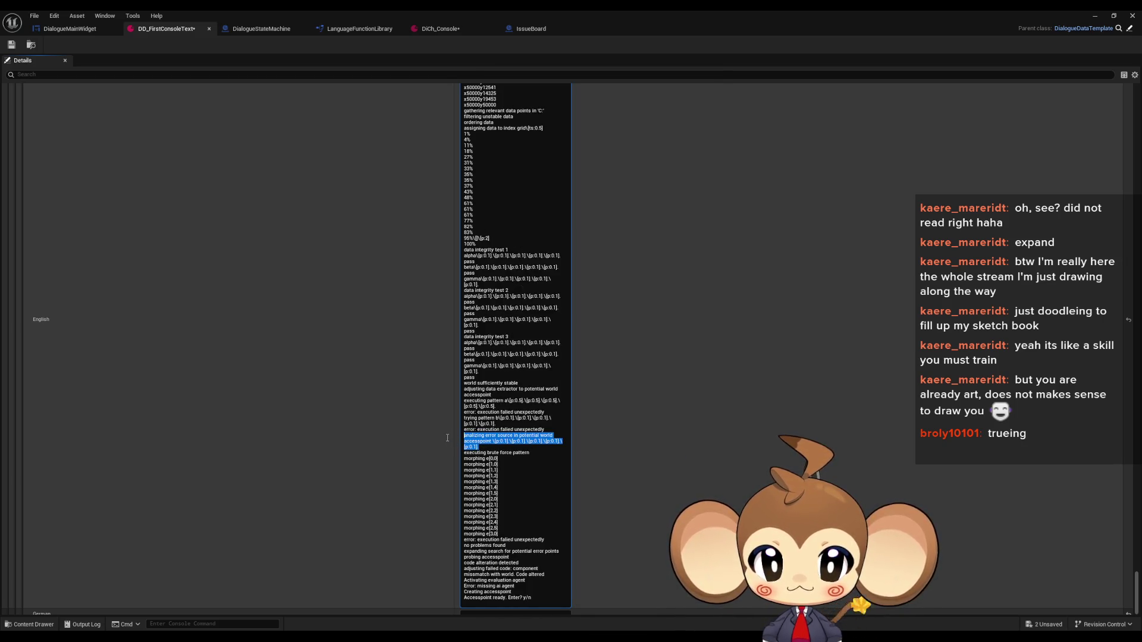
key("BackSpace")
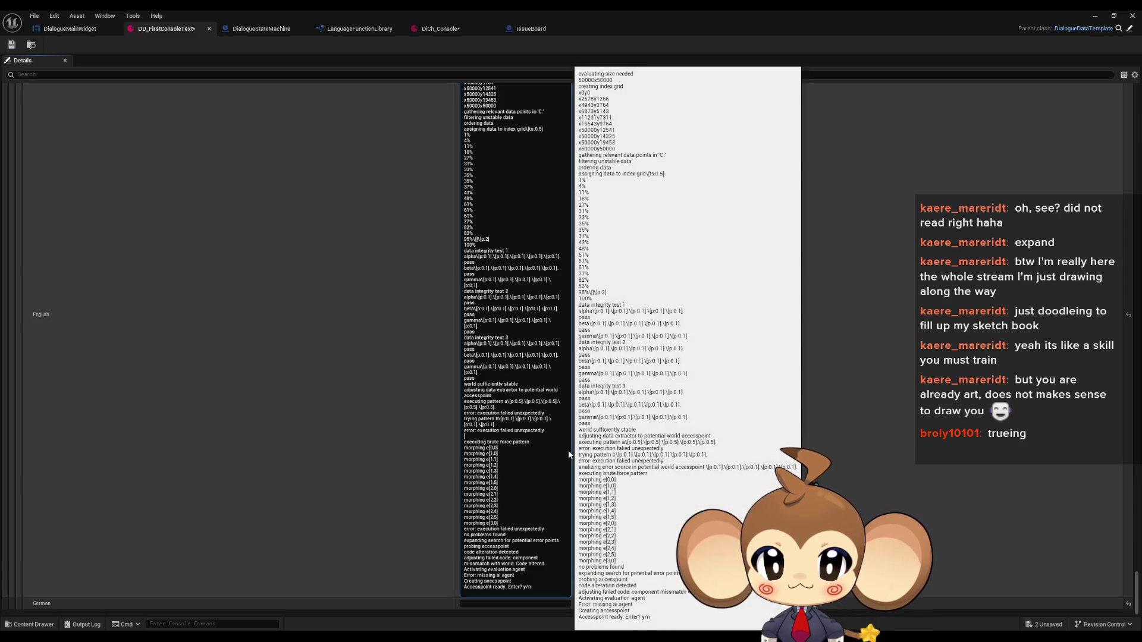
key("BackSpace")
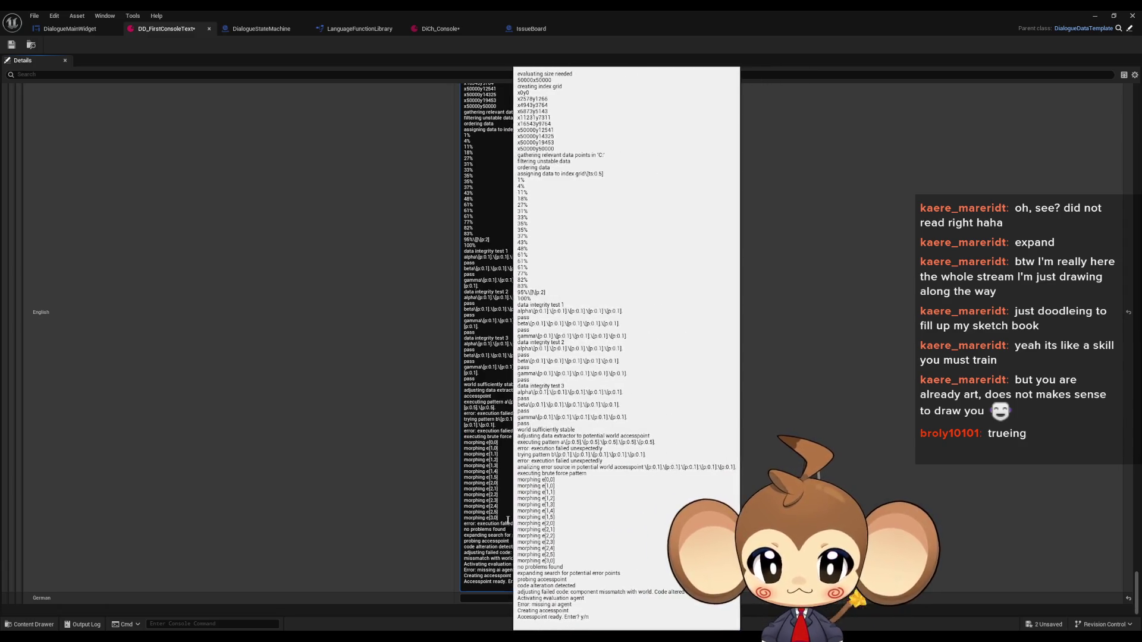
key("Return")
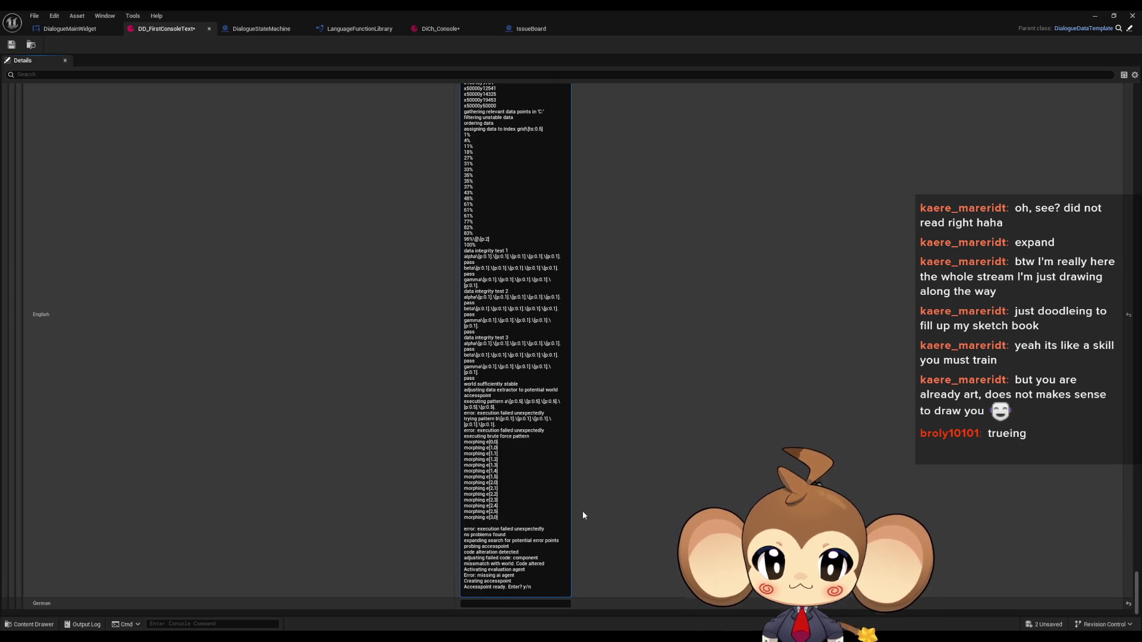
key("ctrl+v")
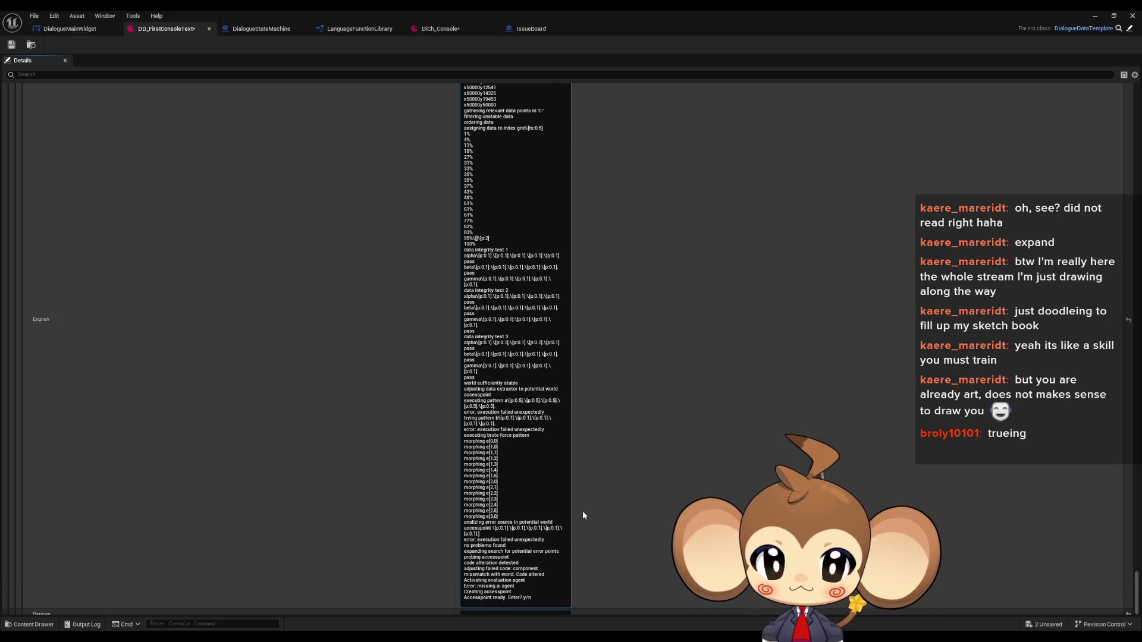
key("ctrl+z")
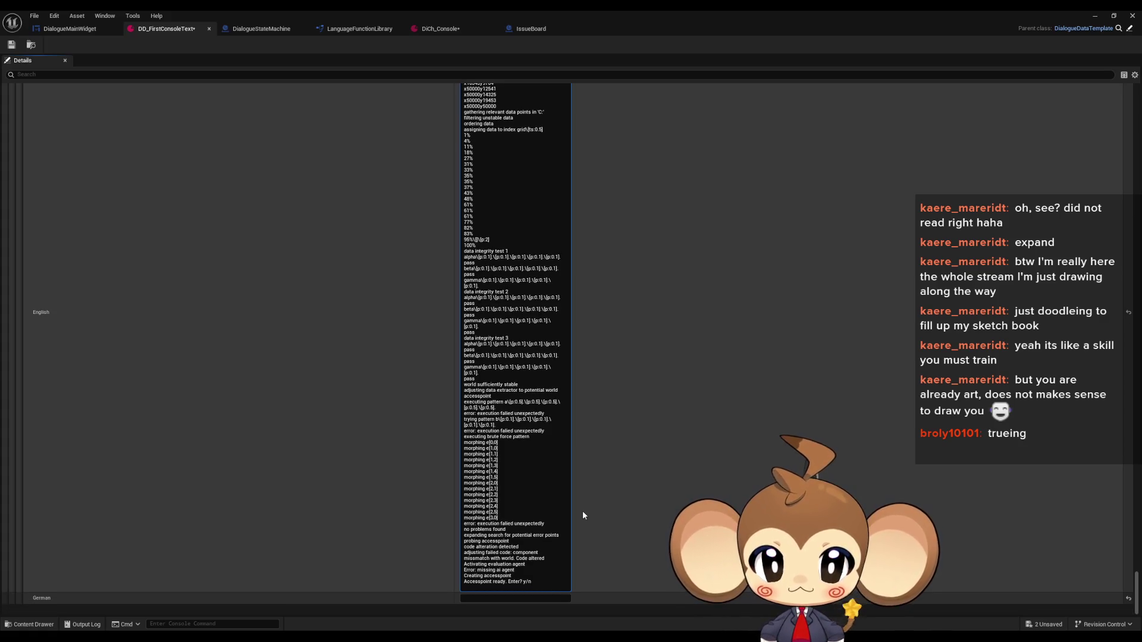
key("ctrl+y")
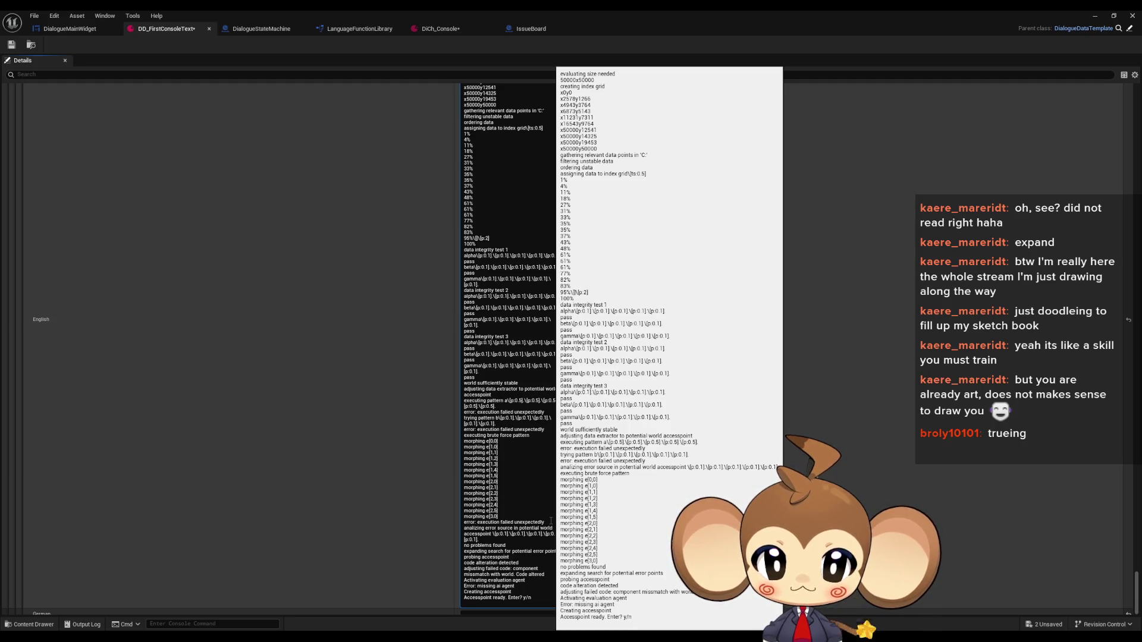
Select the morphing e[0,0]–e[3,0] block through its error line.
mouse_move(549, 522)
left_mouse_down()
mouse_move(481, 509)
mouse_move(428, 441)
left_mouse_up()
key("Right")
key("Delete")
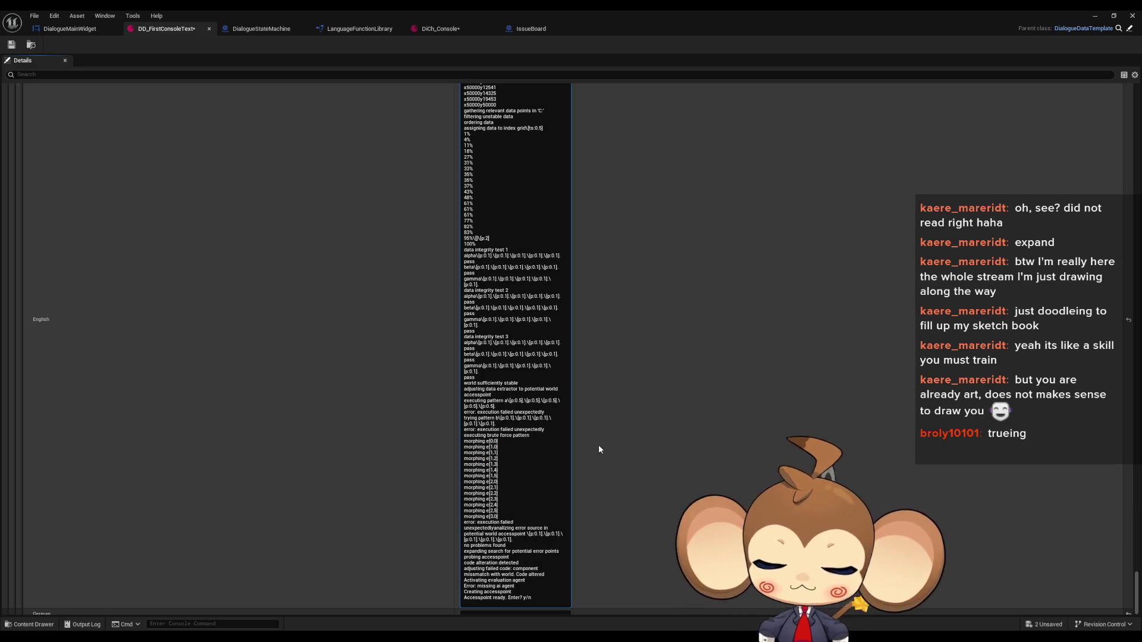
Undo the accidental line join and copy the morphing block with its error line.
key("ctrl+z")
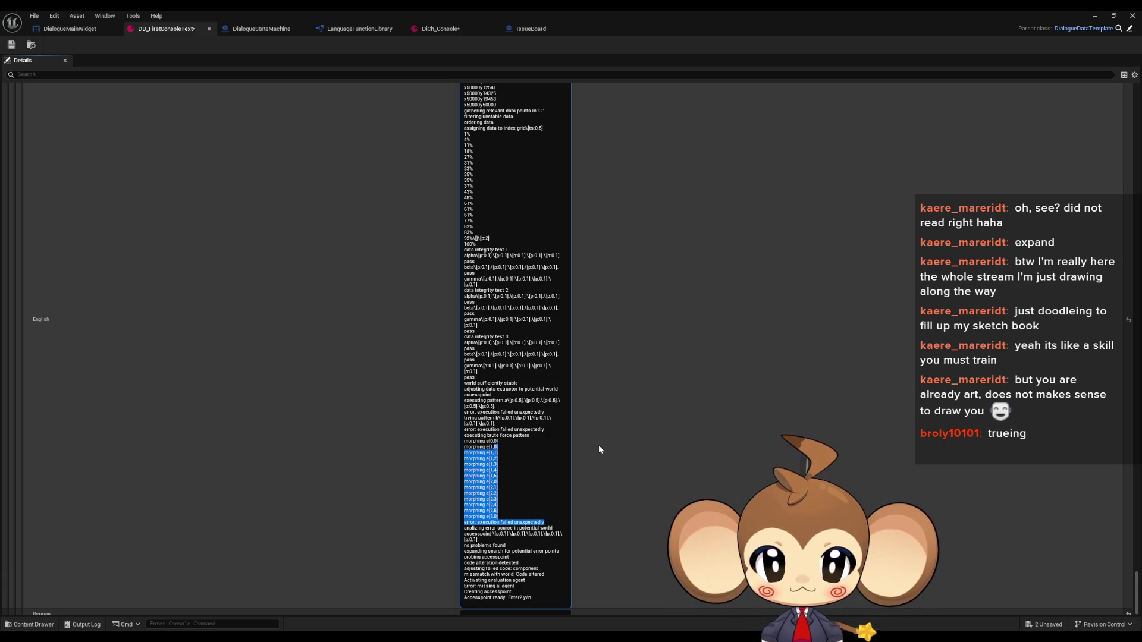
key("ctrl+z")
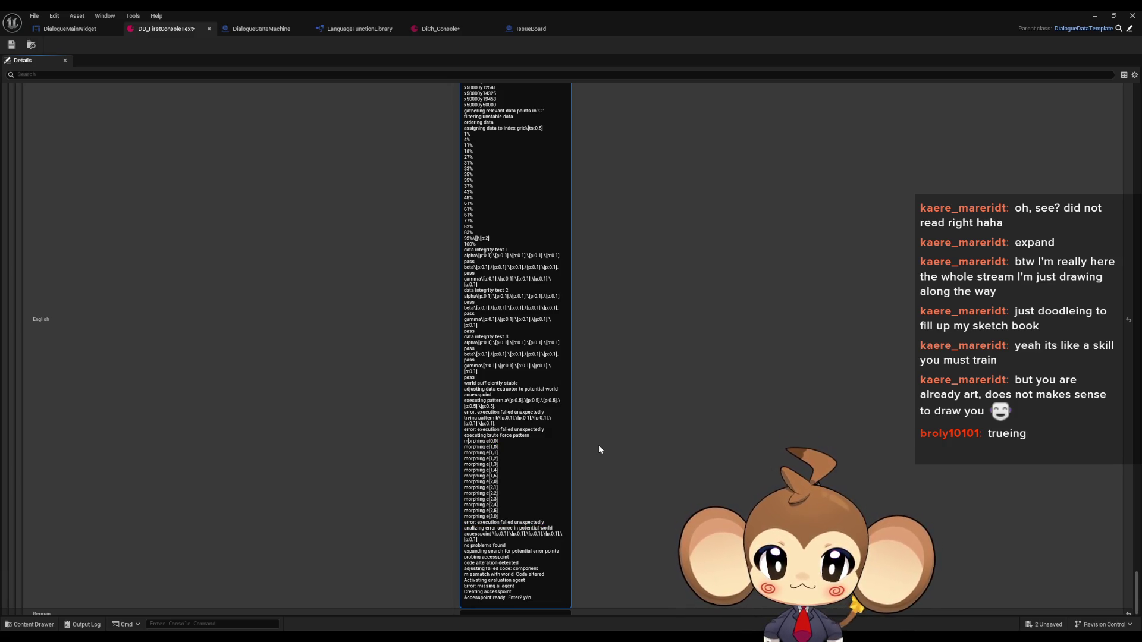
key("Home")
key("shift+Down")
key("shift+Down")
key("shift+Down")
key("shift+Down")
key("shift+Down")
key("shift+Down")
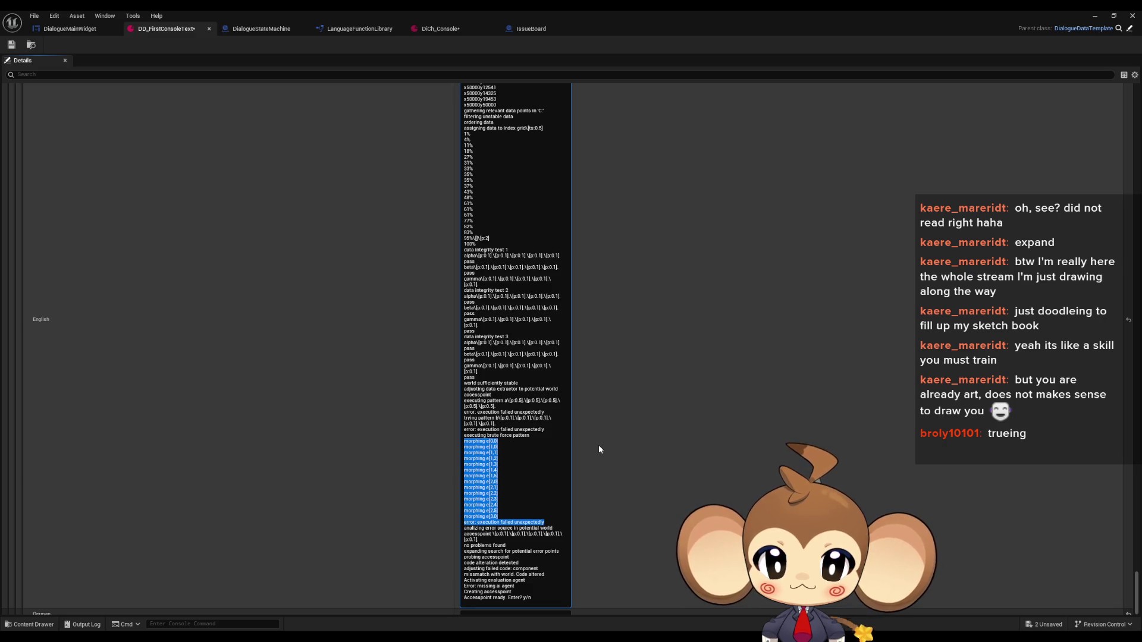
key("Right")
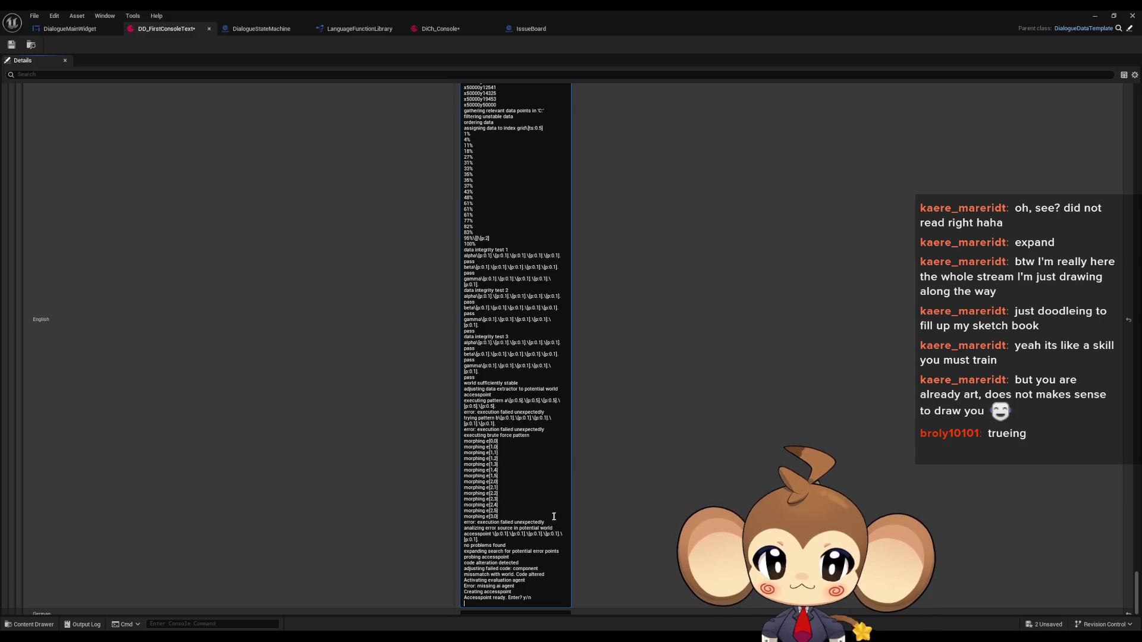
Paste several copies of the morphing block and error line, one after another.
key("ctrl+v")
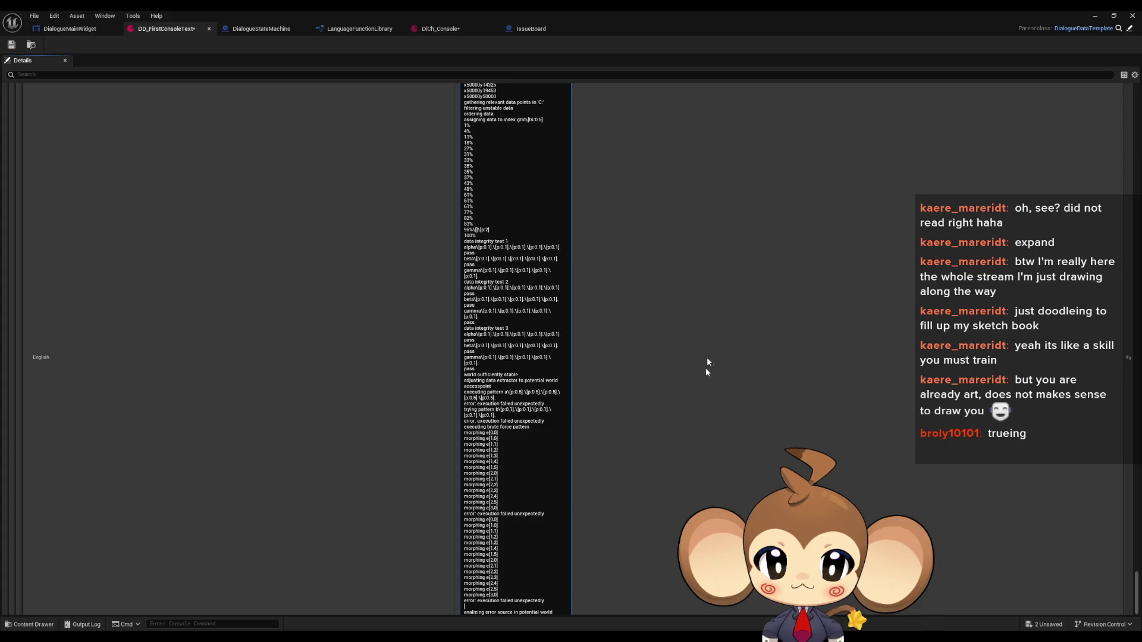
scroll(705, 369, "down", 3)
key("BackSpace")
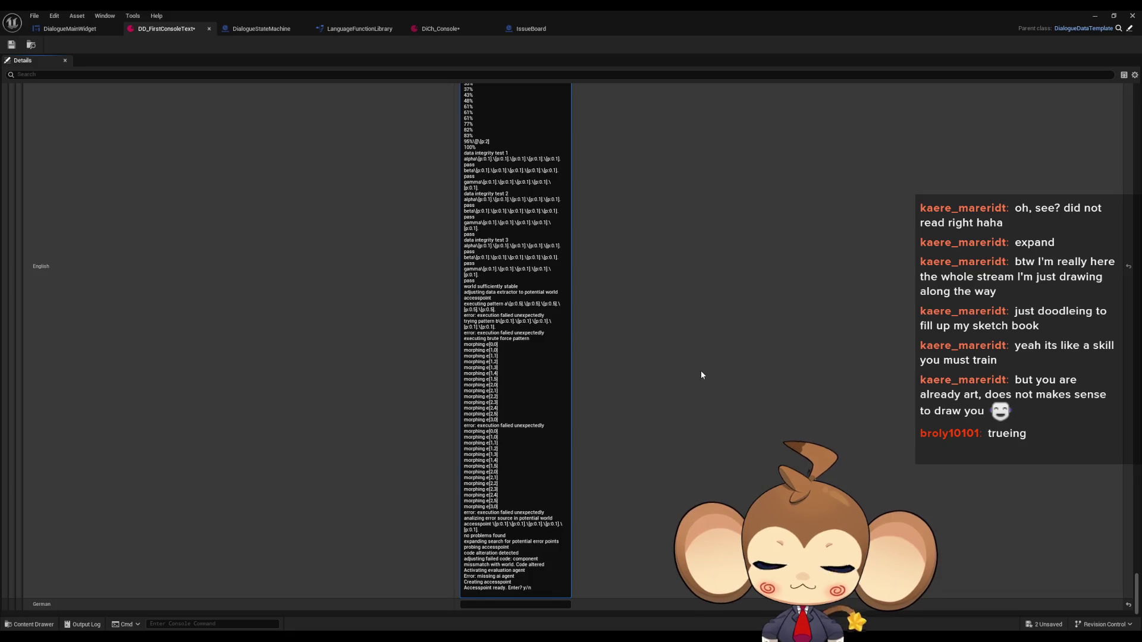
key("Return")
key("ctrl+v")
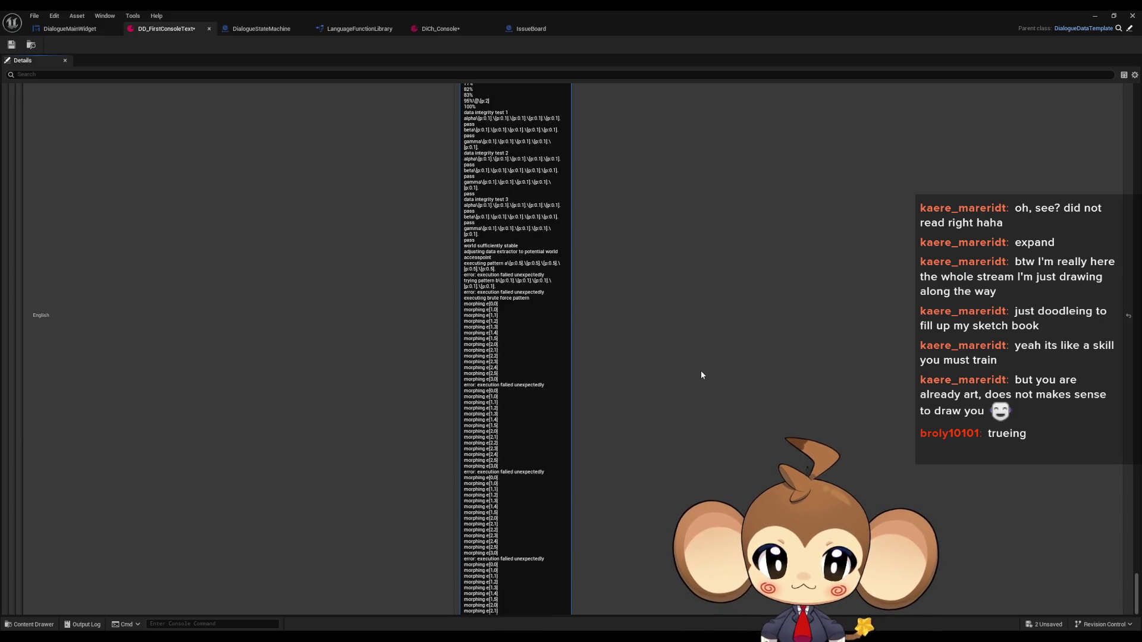
key("ctrl+v")
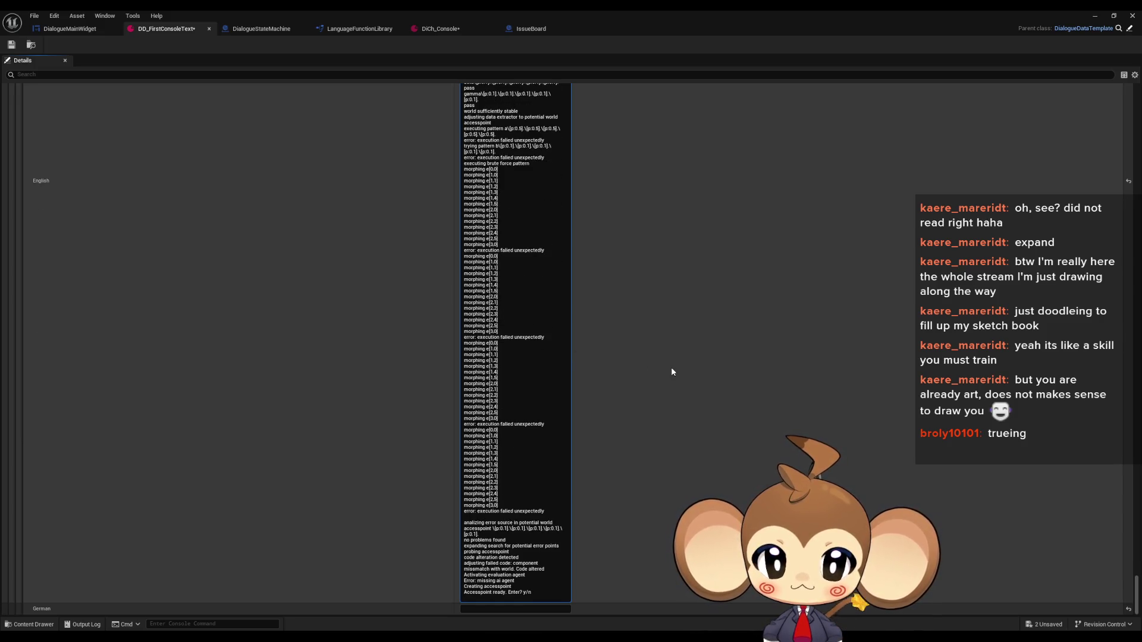
key("ctrl+v")
key("ctrl+v")
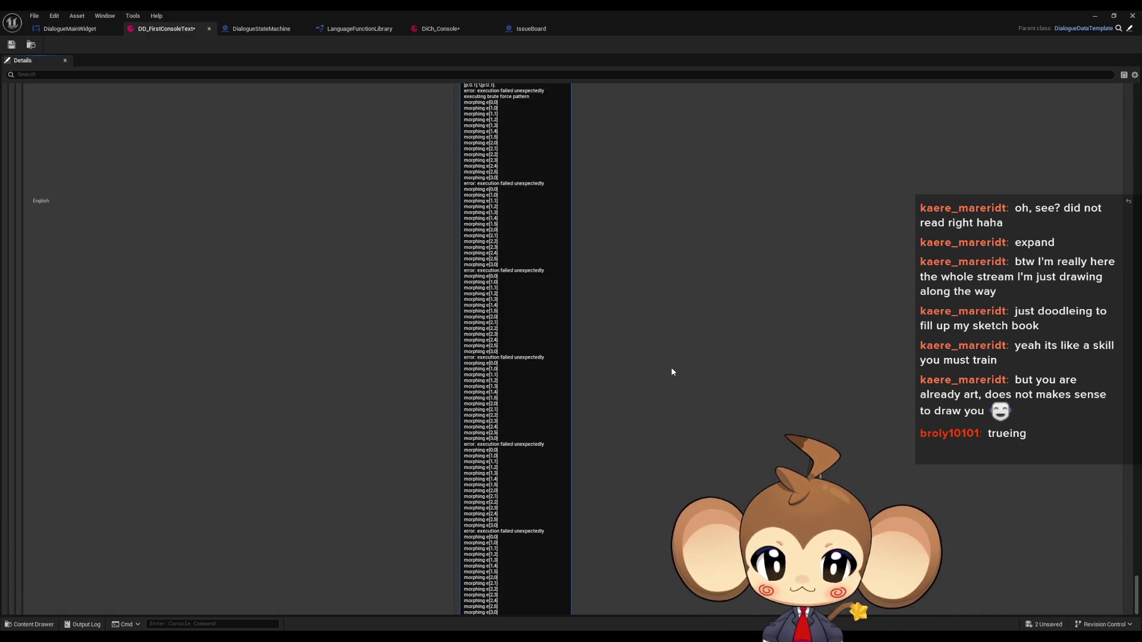
key("ctrl+v")
scroll(672, 372, "down", 3)
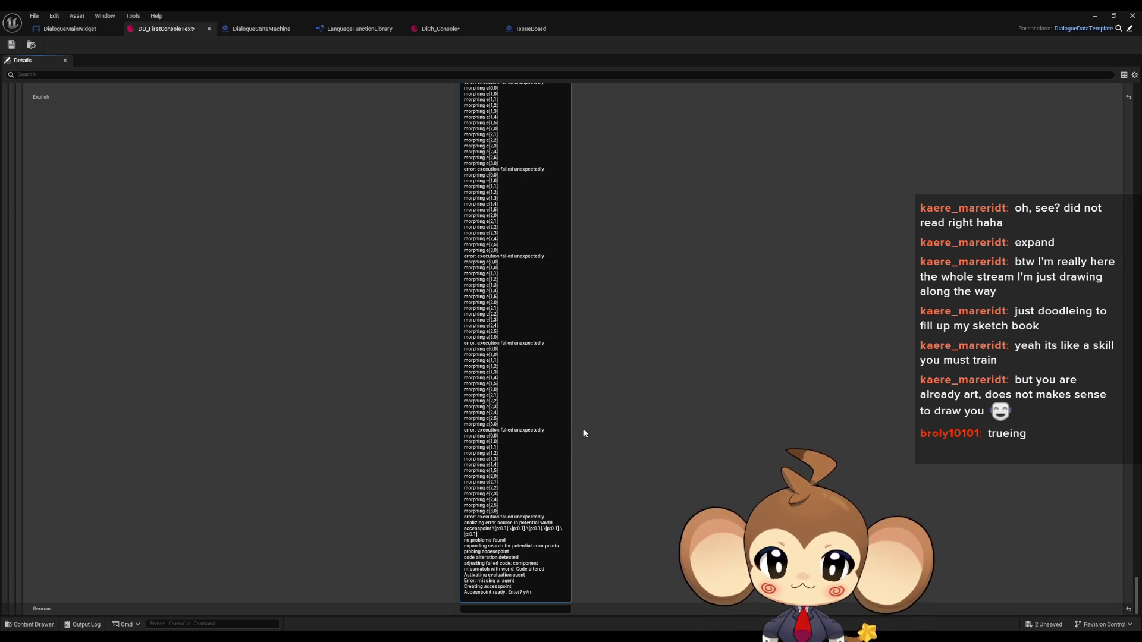
Paste one more morphing block with its error line and scroll back up the boot log.
key("ctrl+v")
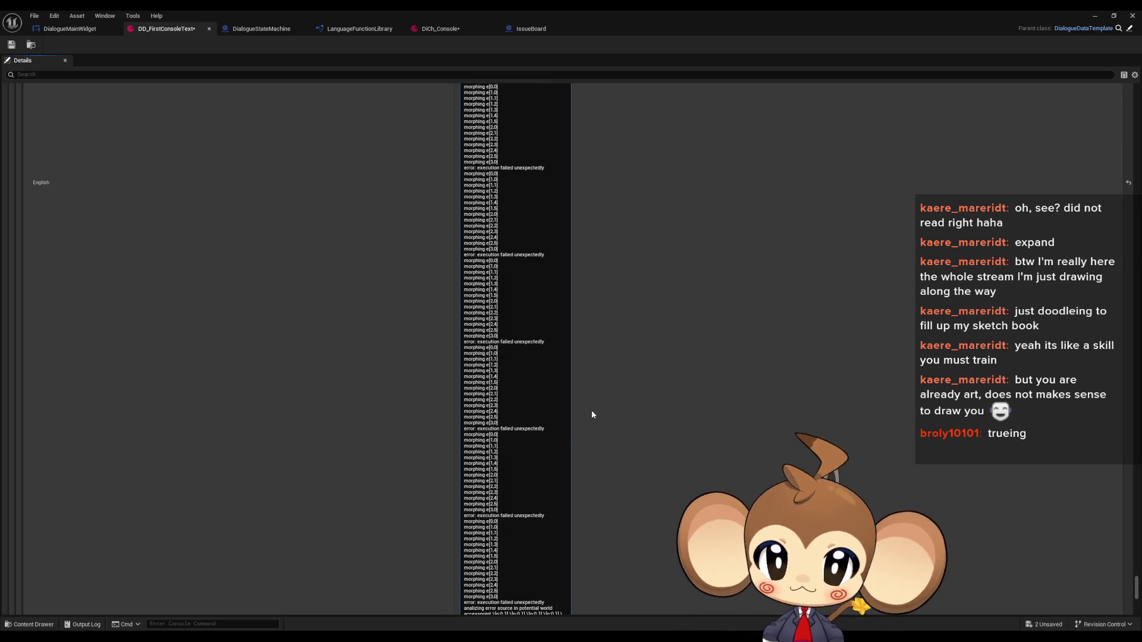
scroll(590, 409, "up", 5)
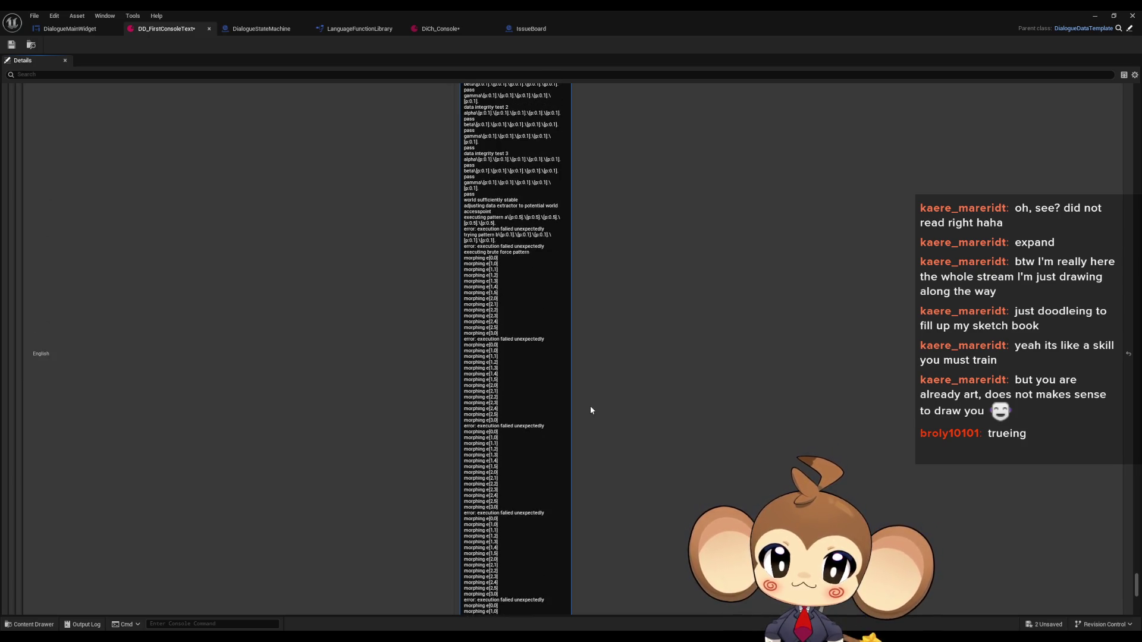
scroll(585, 386, "up", 1)
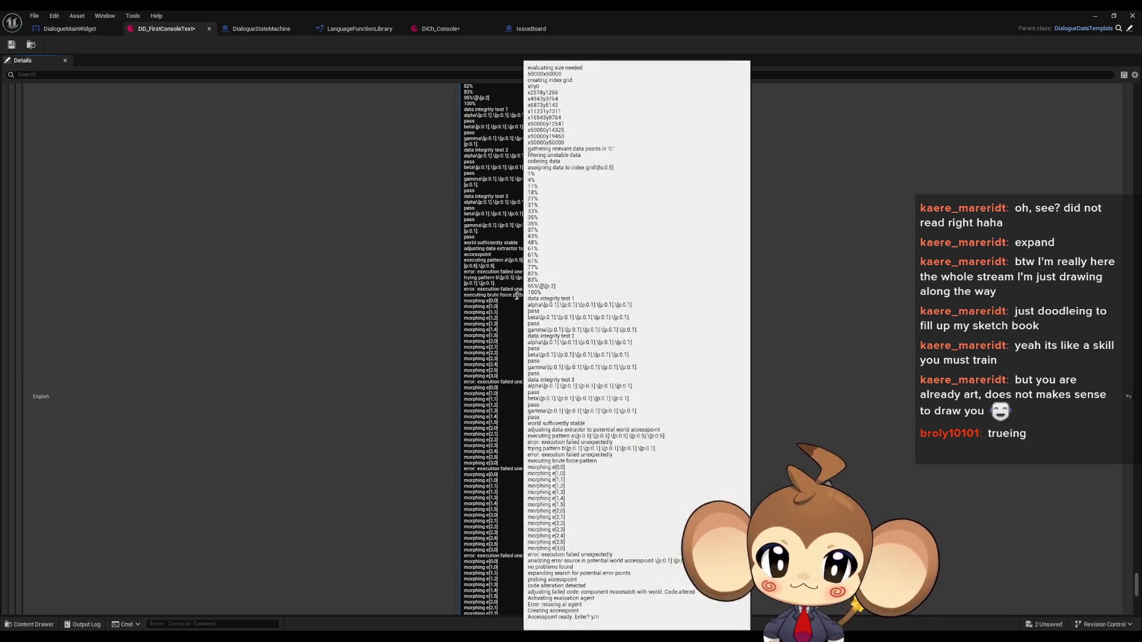
scroll(583, 313, "up", 1)
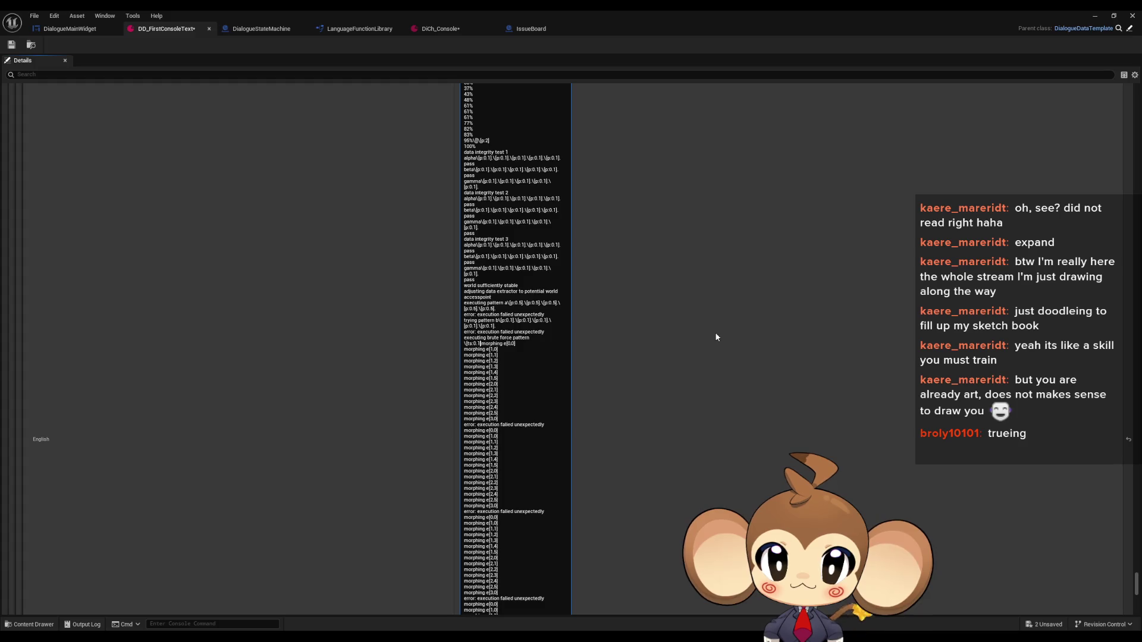
Copy the \[ts:0.1] tag before the next morphing e[0,0] line and change it to 0.05.
key("shift+Left")
key("shift+Left")
key("shift+Left")
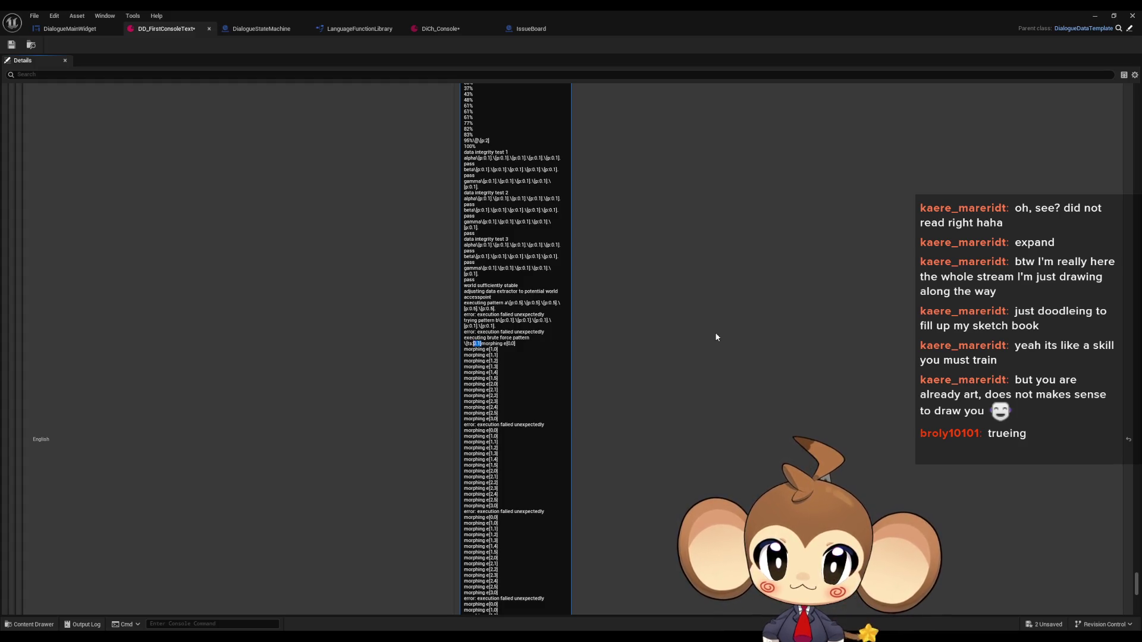
key("shift+Home")
key("Down")
key("Down")
key("Down")
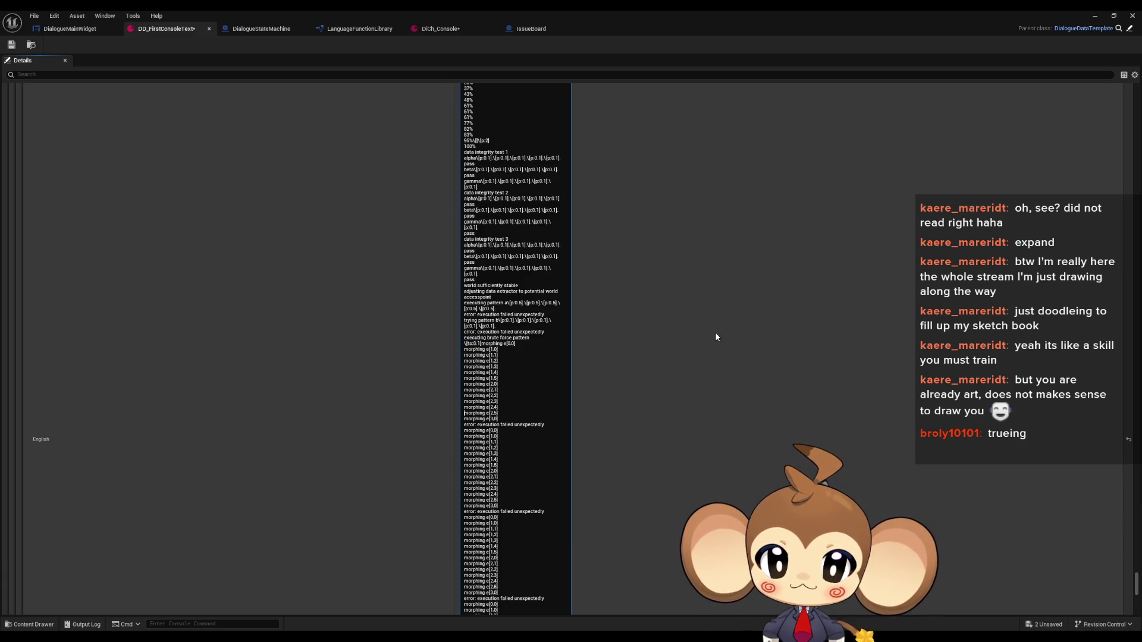
key("Down")
key("Down")
key("Down")
type("\\[ts:0.1]")
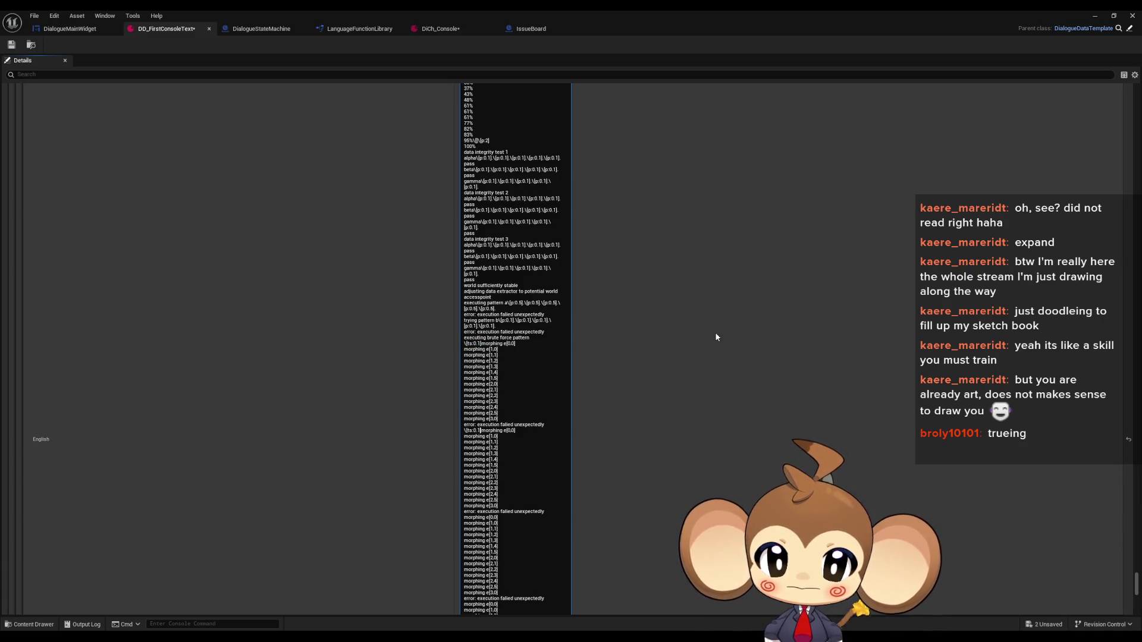
key("Left")
key("BackSpace")
type("05")
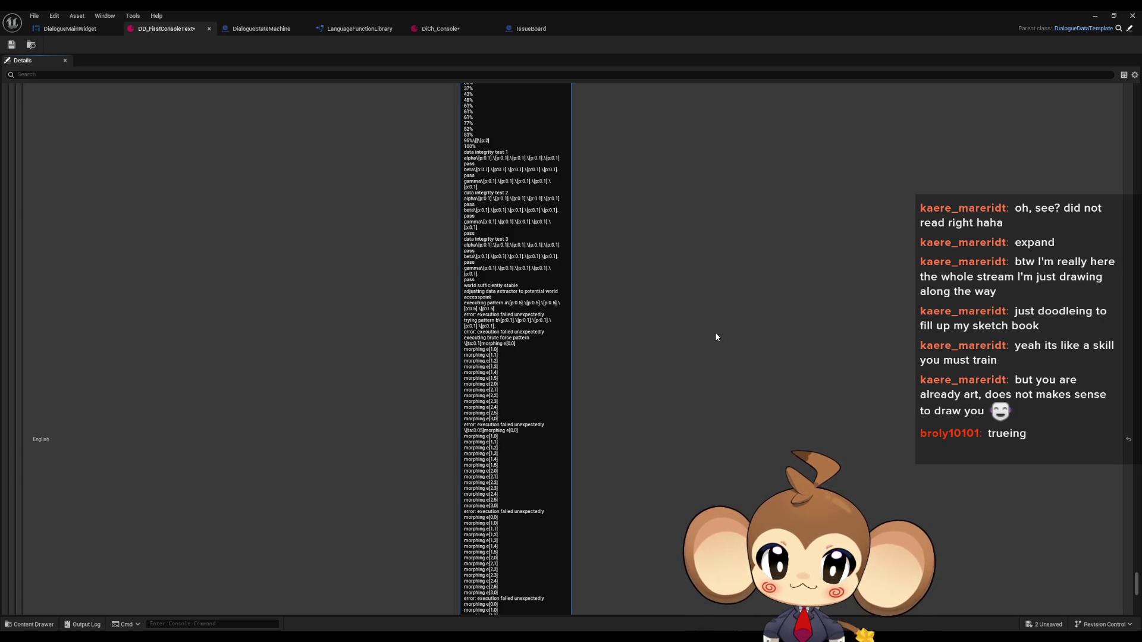
Change the following morphing block's timing tag to 0.025.
scroll(592, 453, "down", 3)
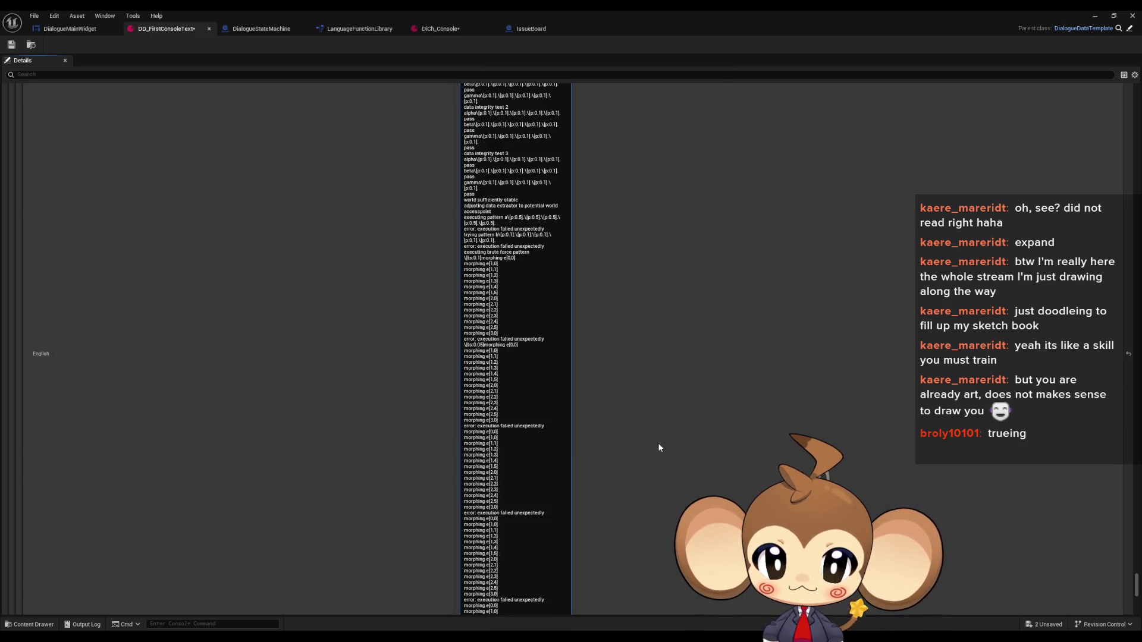
scroll(659, 447, "down", 1)
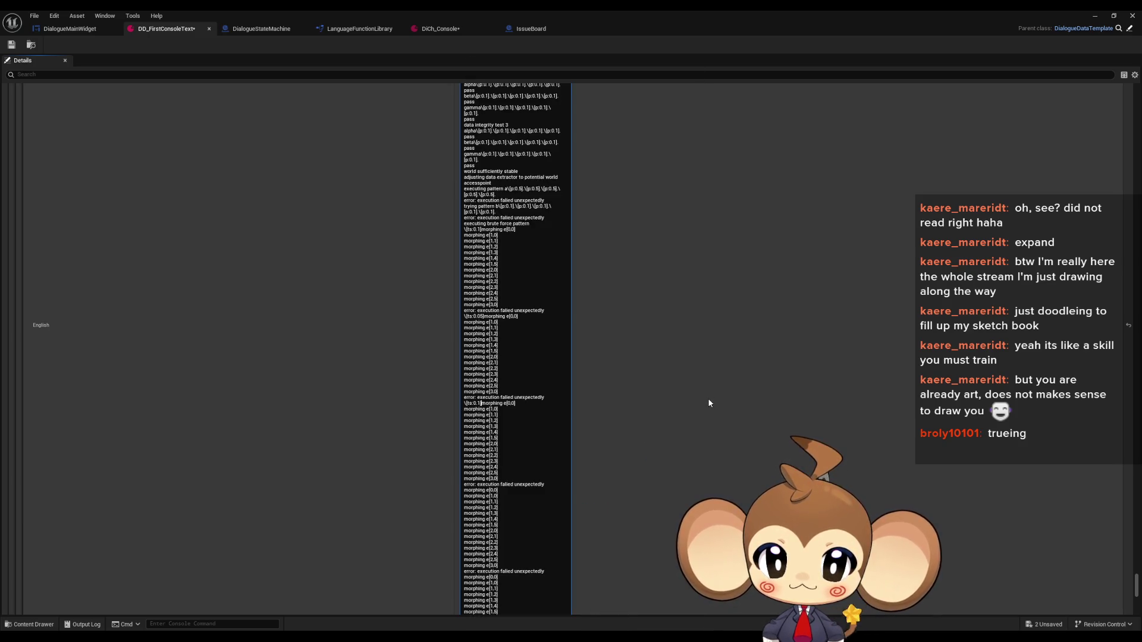
type("\\[o:0.1")
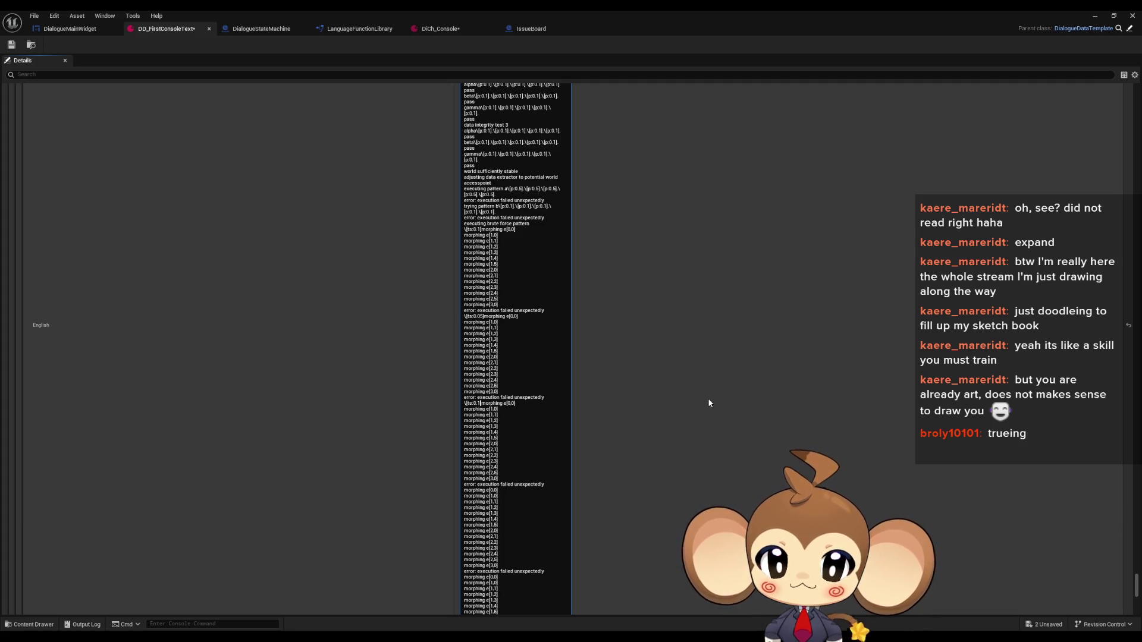
key("BackSpace")
type("0")
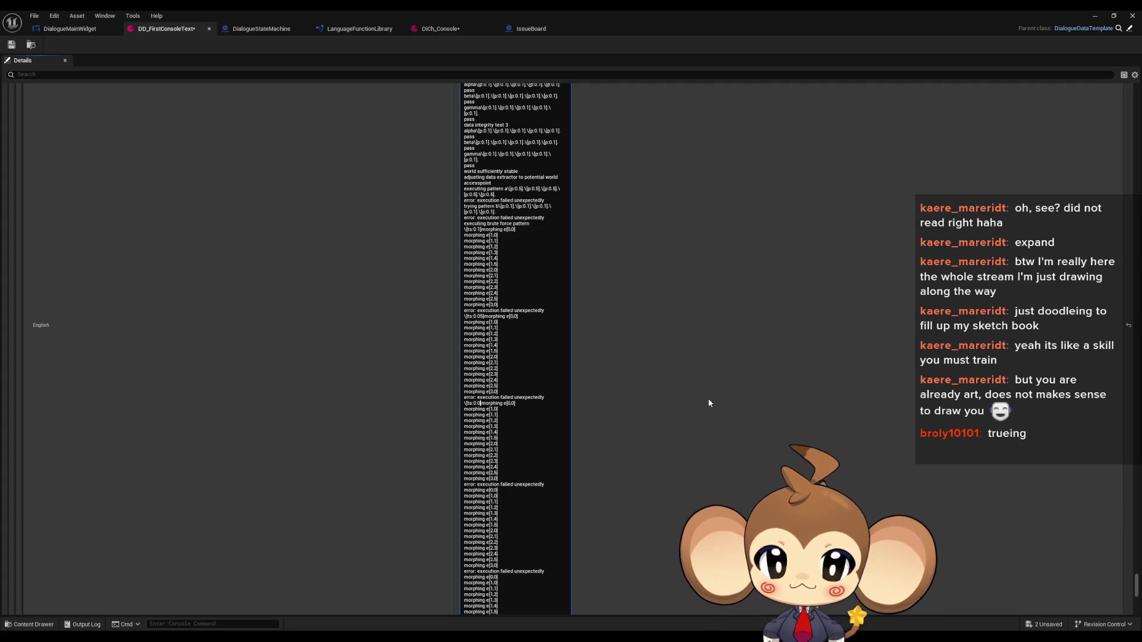
type("25")
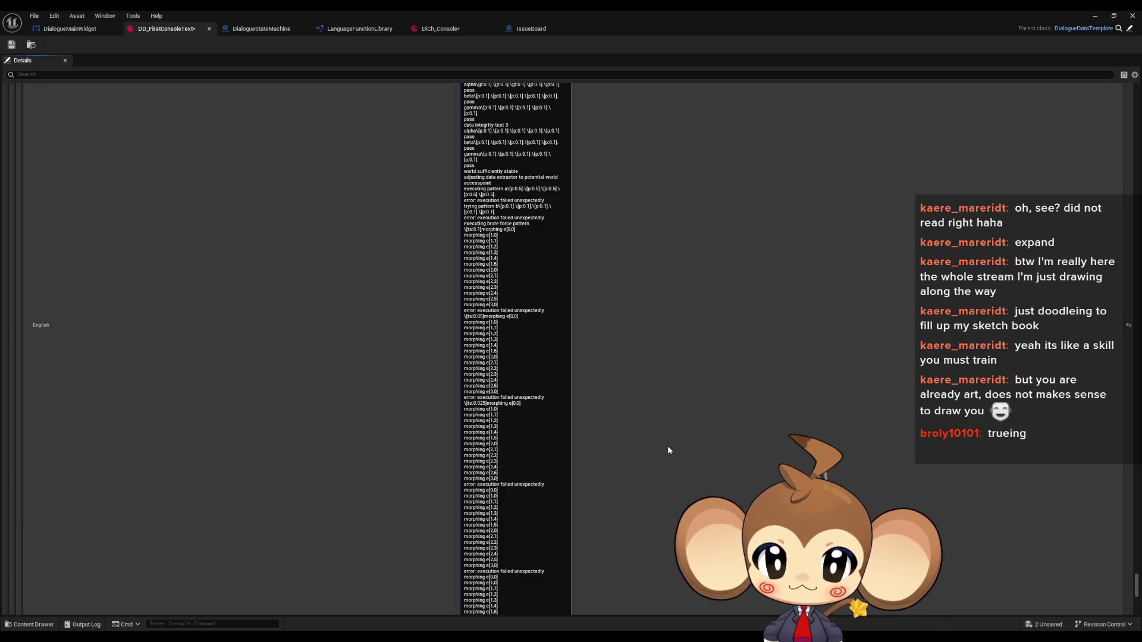
scroll(669, 449, "down", 4)
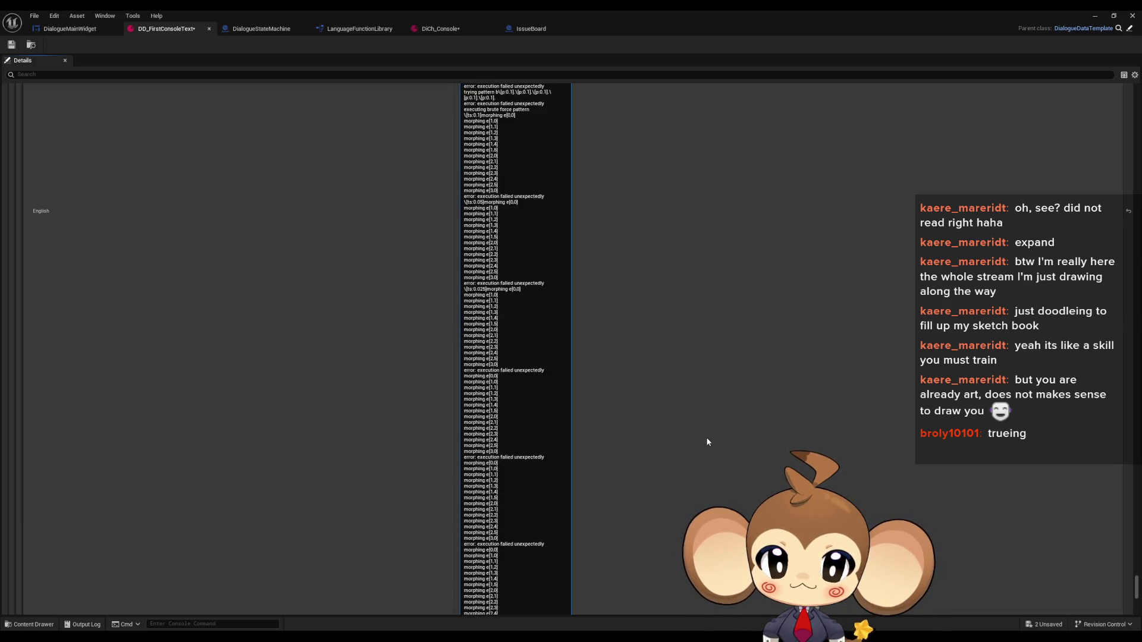
scroll(702, 442, "down", 3)
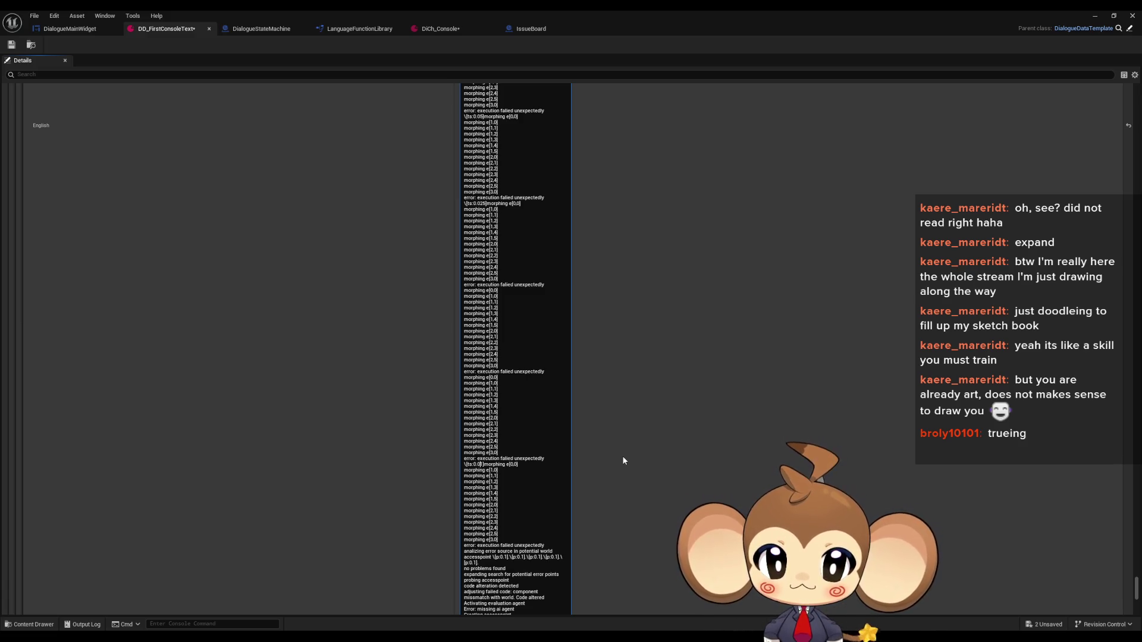
Set a timing tag to 0.005 and add a 0.01 tag before the next morphing block.
type("05")
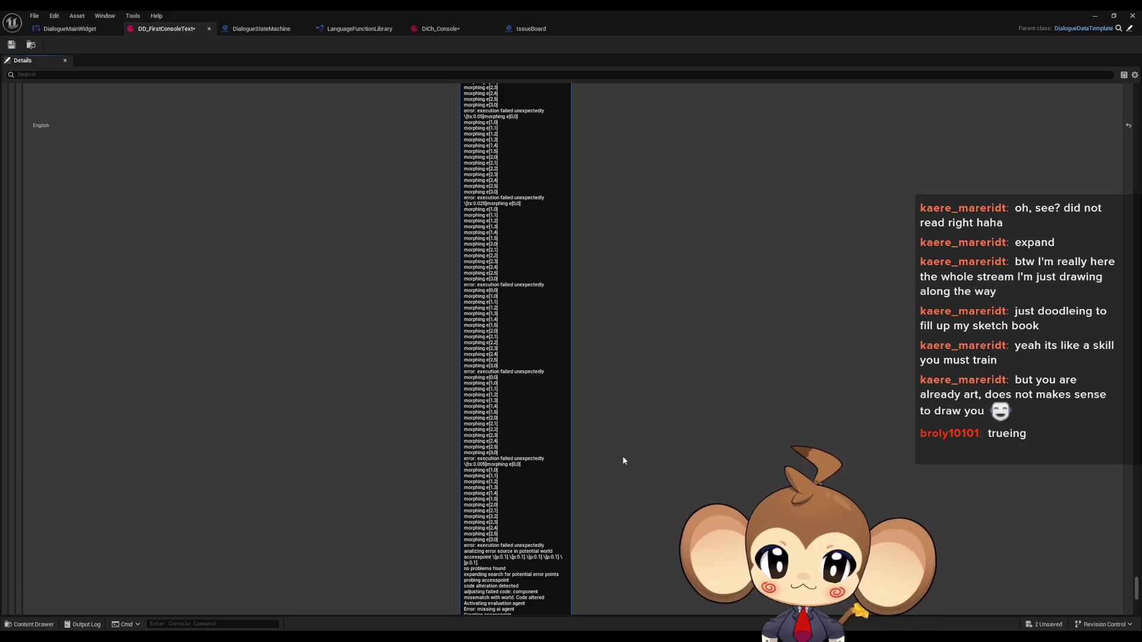
key("ctrl+shift+Left")
key("ctrl+shift+Left")
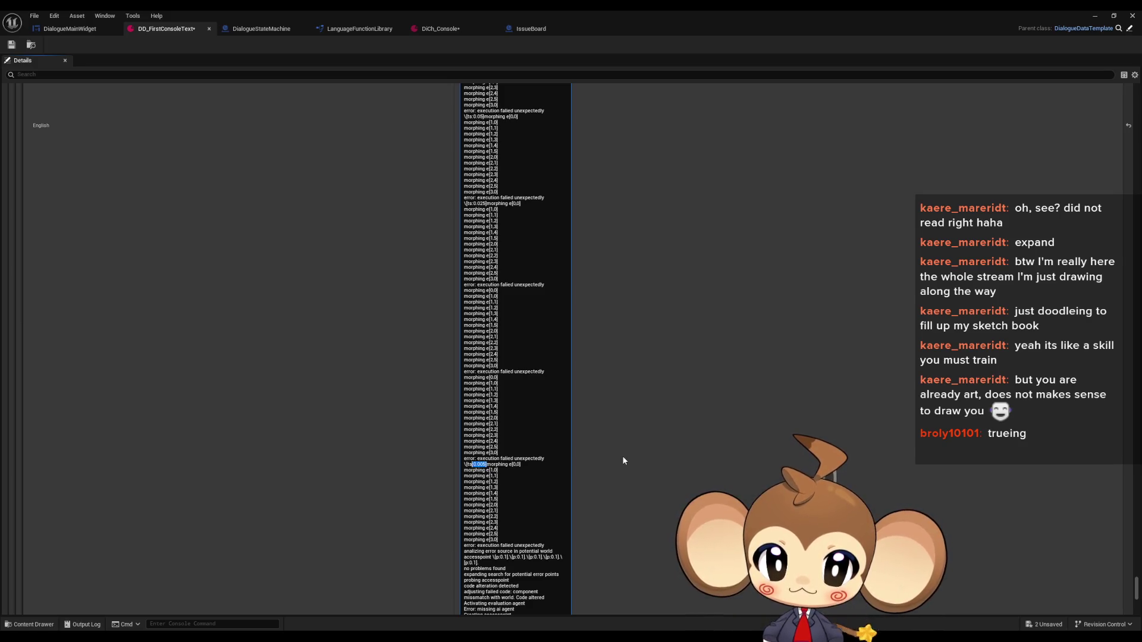
key("Up")
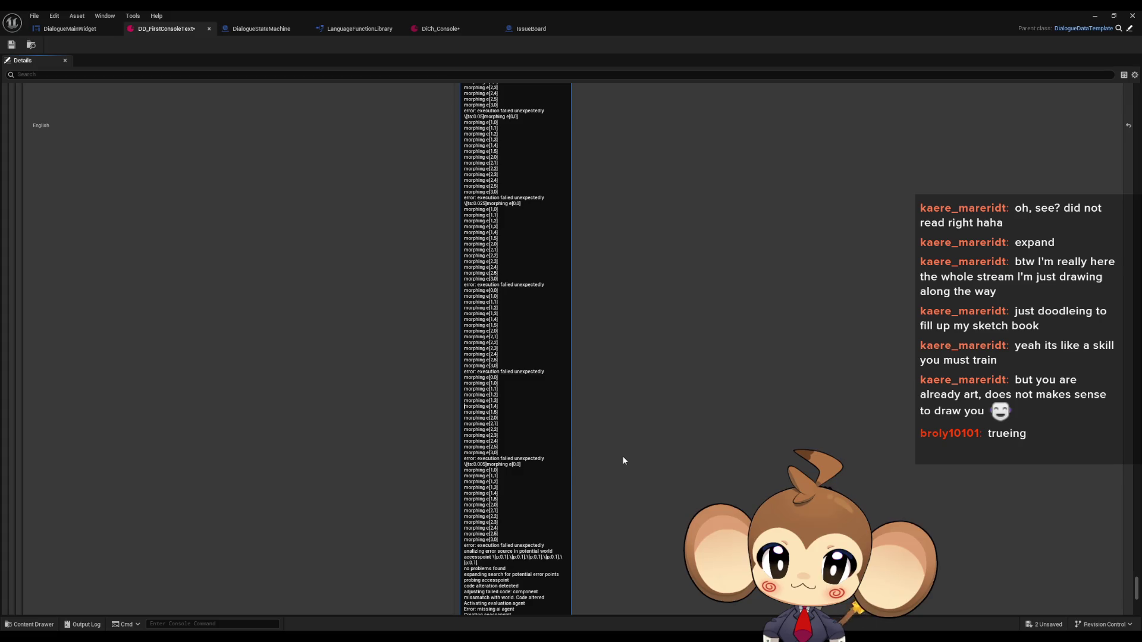
key("Up")
key("Up")
type("\\[ts:0.005]")
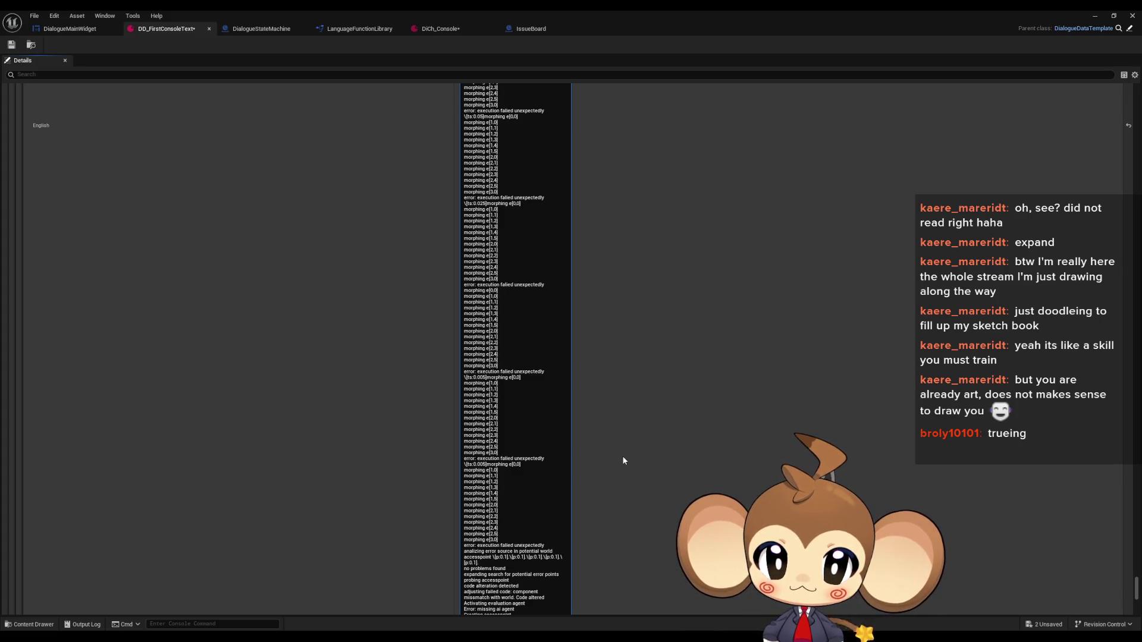
key("BackSpace")
key("BackSpace")
type("1")
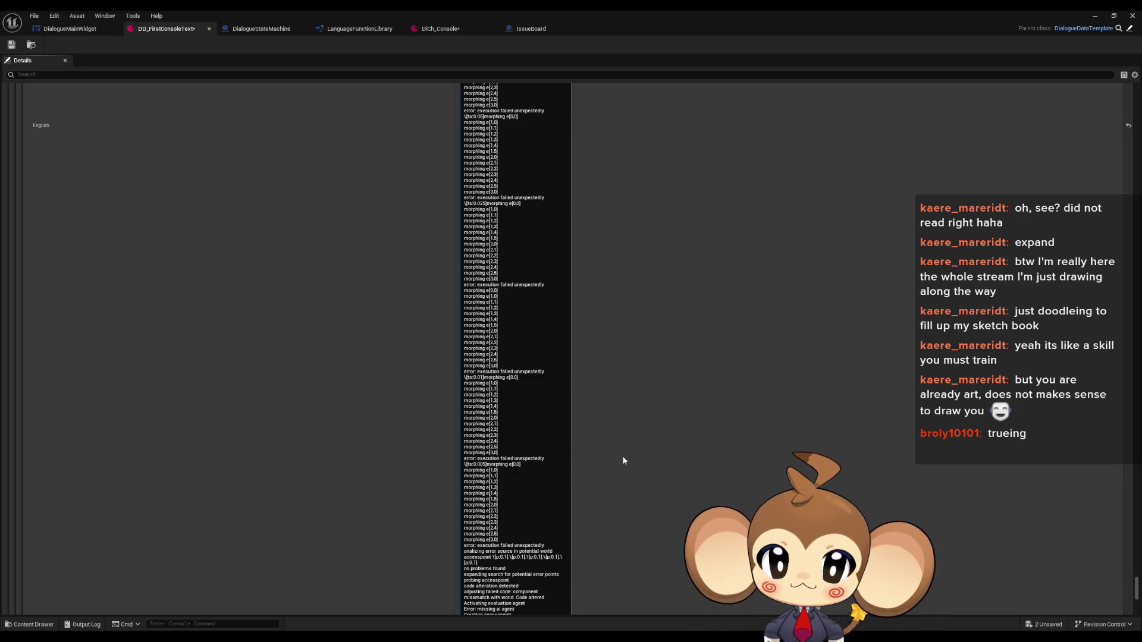
Add timing tags to further morphing blocks with 0.05, 0.1 and 0.2 delays, and save DD_FirstConsoleText.
key("ctrl+shift+Left")
key("ctrl+shift+Left")
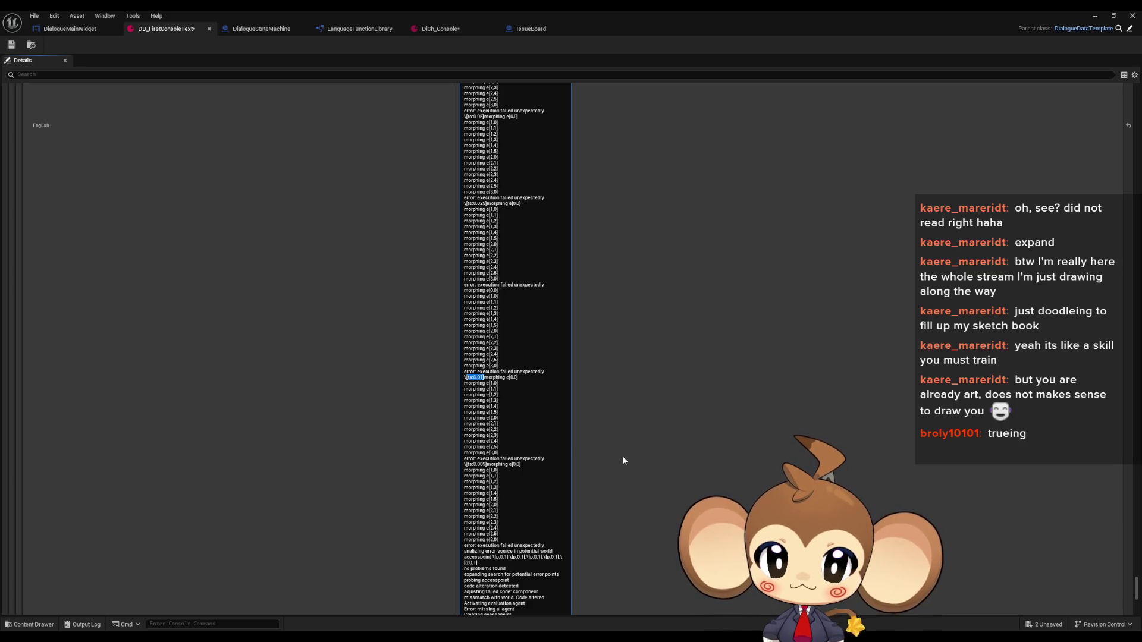
key("Up")
key("Up")
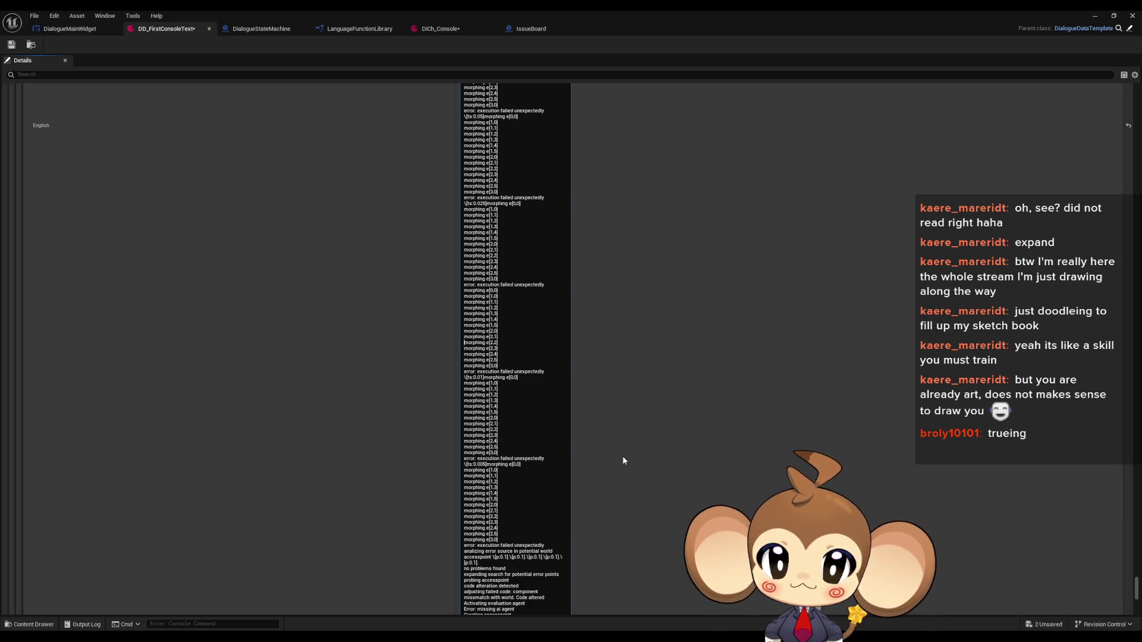
type("\\[ts:0.01]")
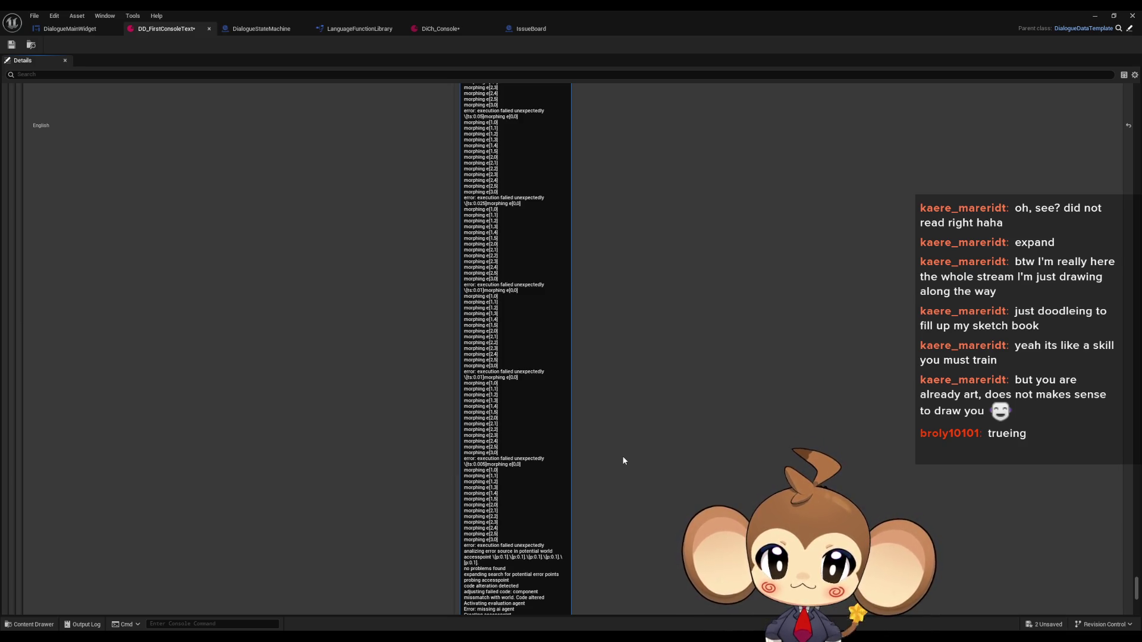
key("BackSpace")
type("2")
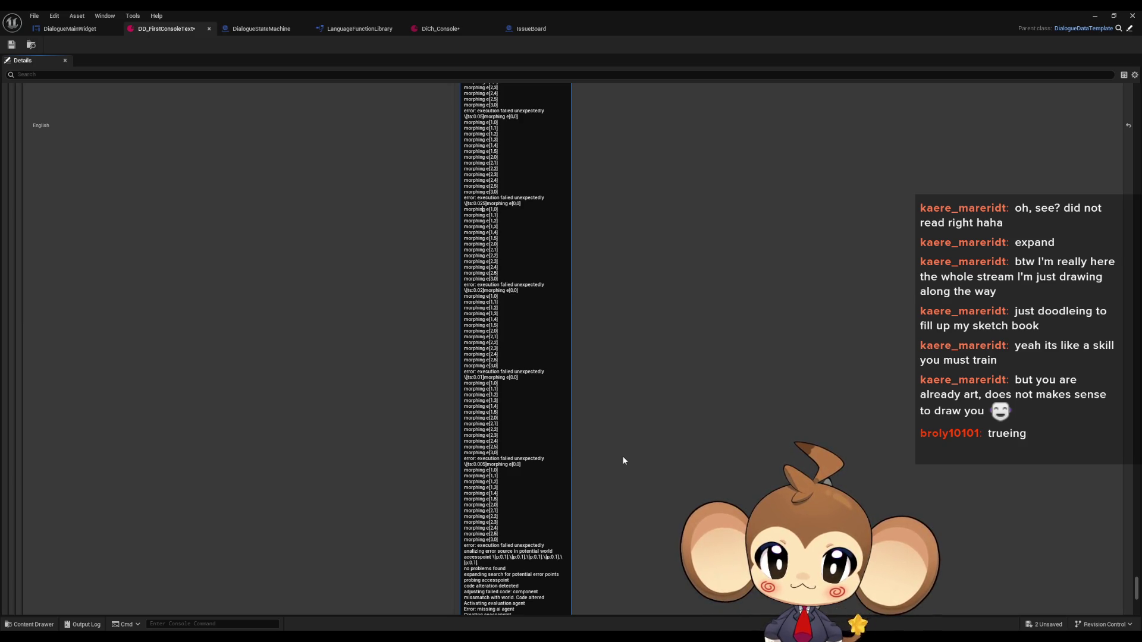
type("5")
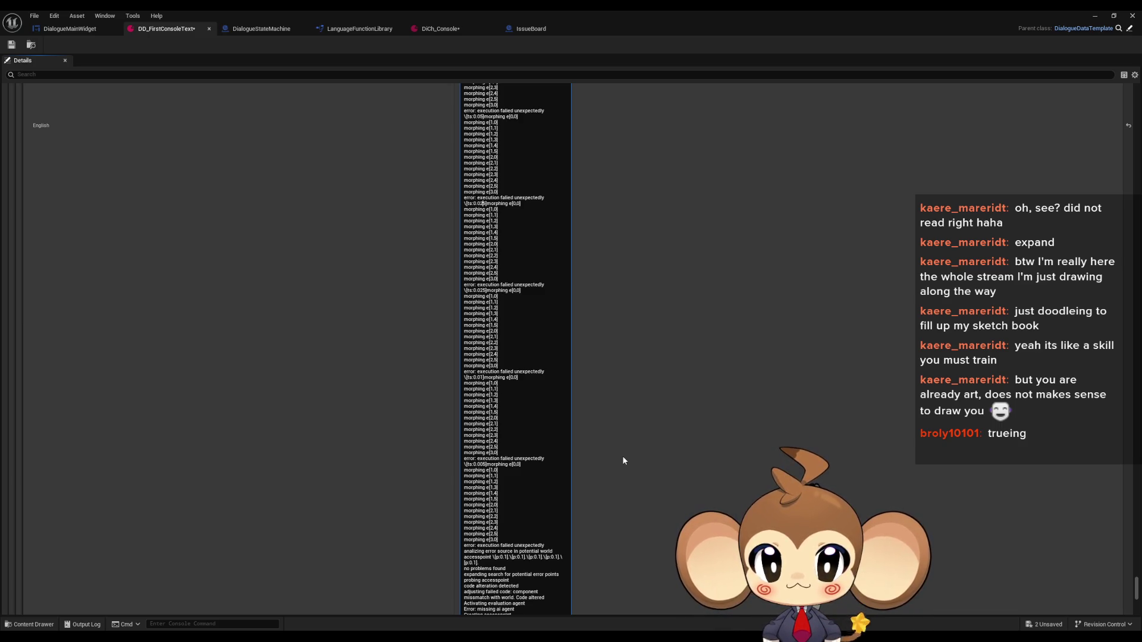
key("BackSpace")
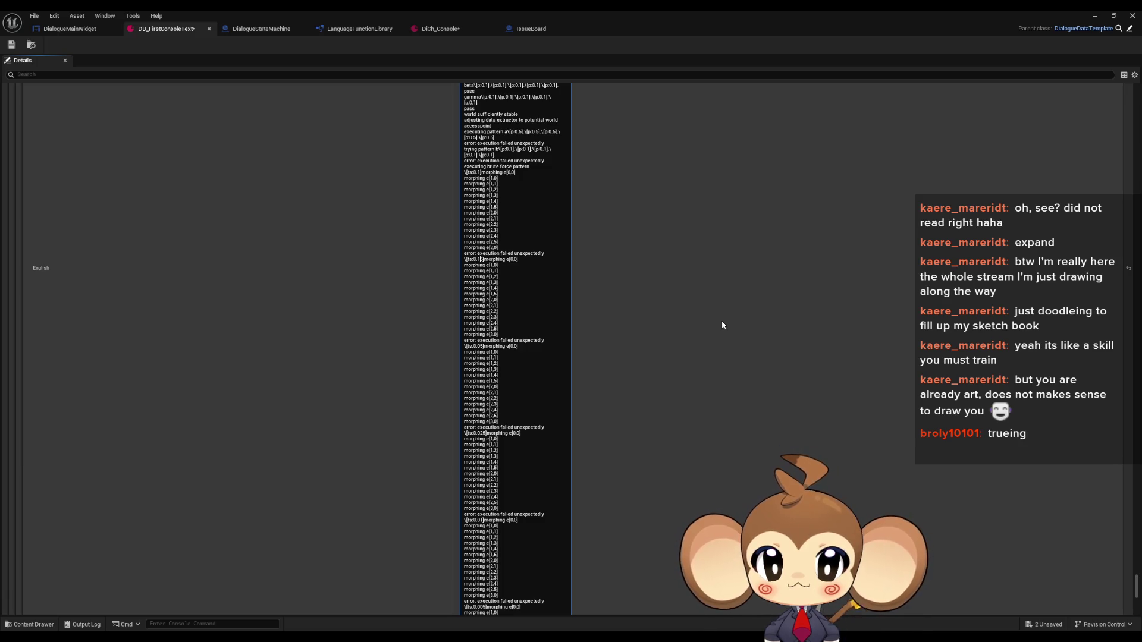
key("BackSpace")
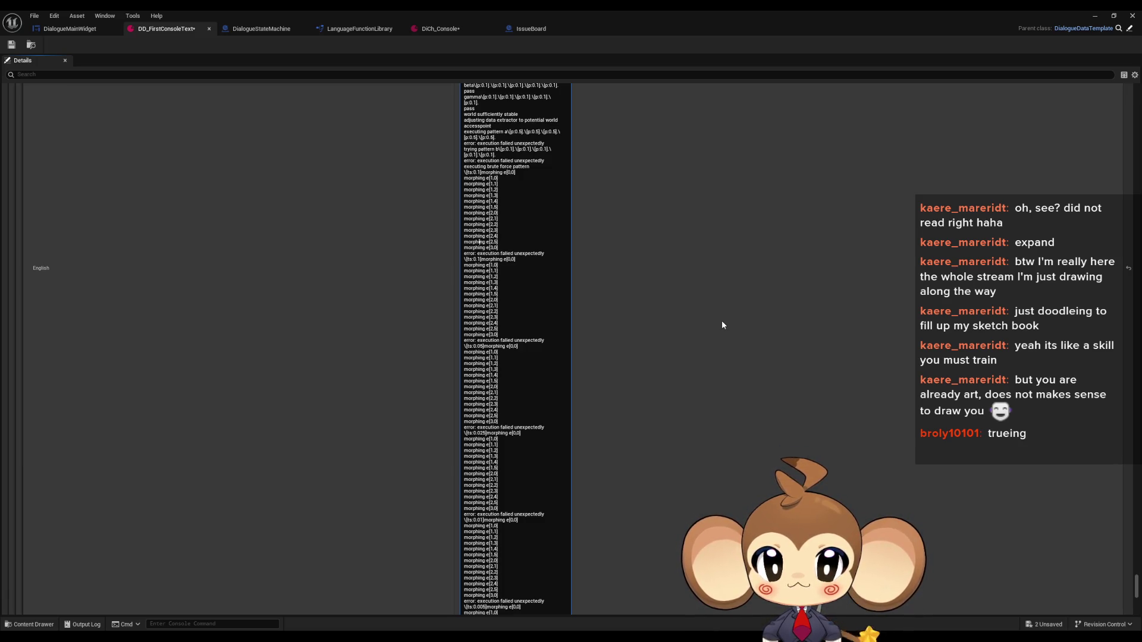
key("BackSpace")
type("2")
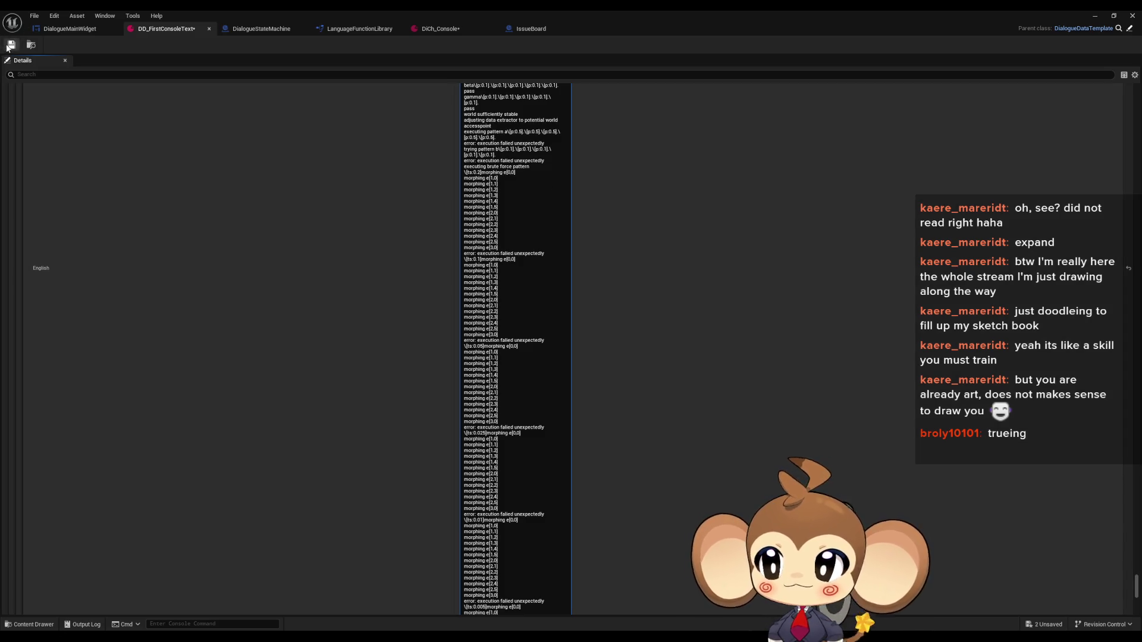
left_click(10, 46)
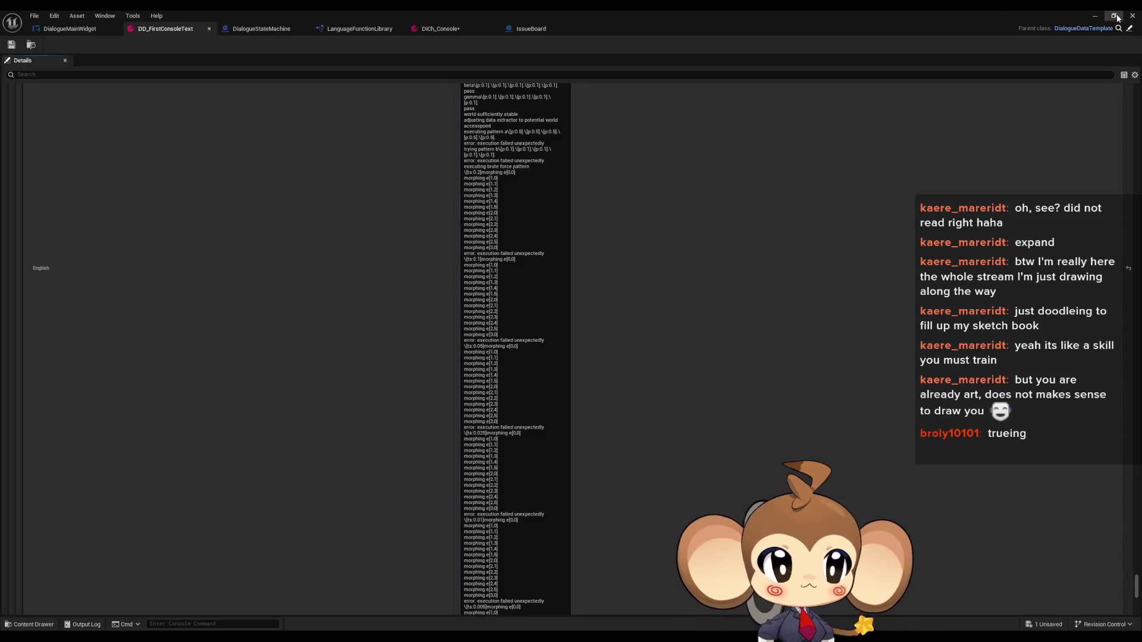
Start a New Game in play mode and walk to the terminal cube.
left_click(1095, 16)
left_click(221, 45)
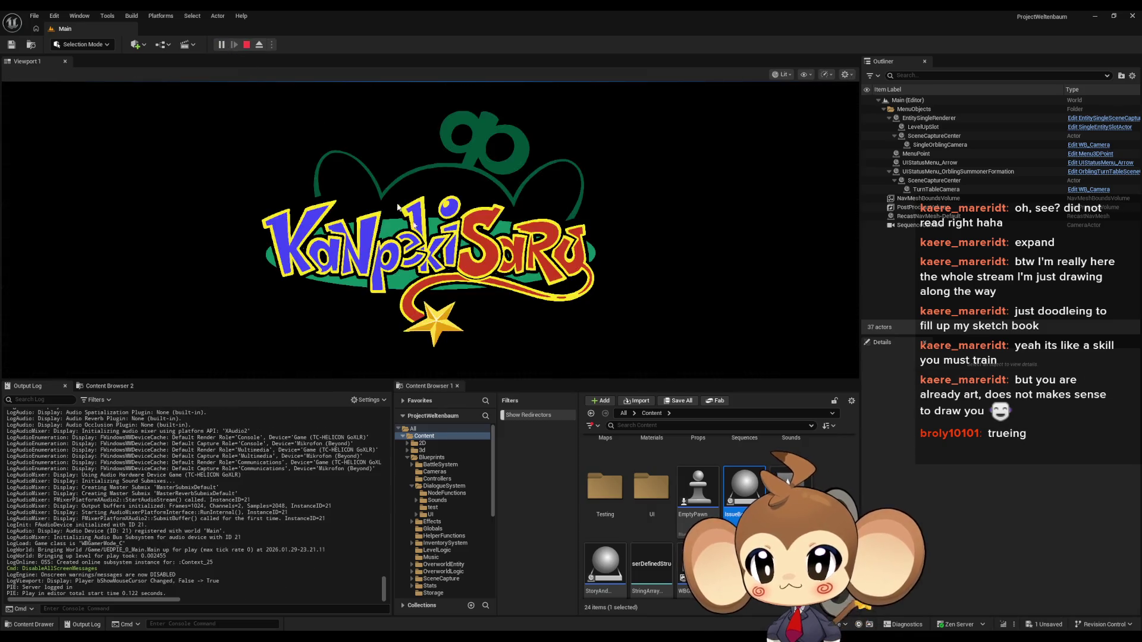
left_click(123, 325)
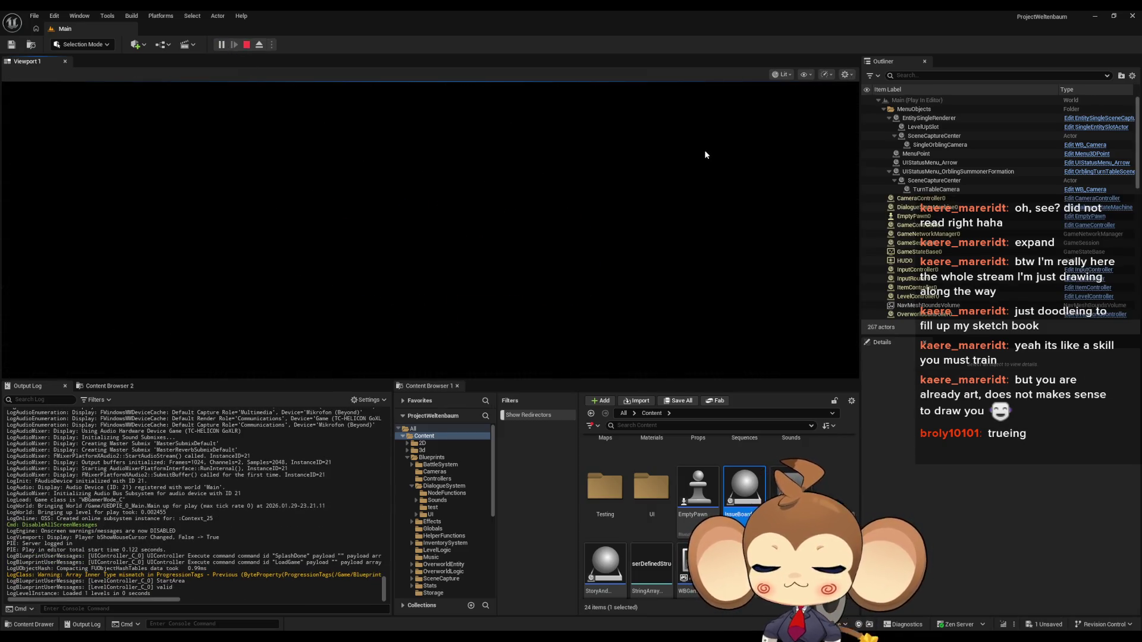
key("w")
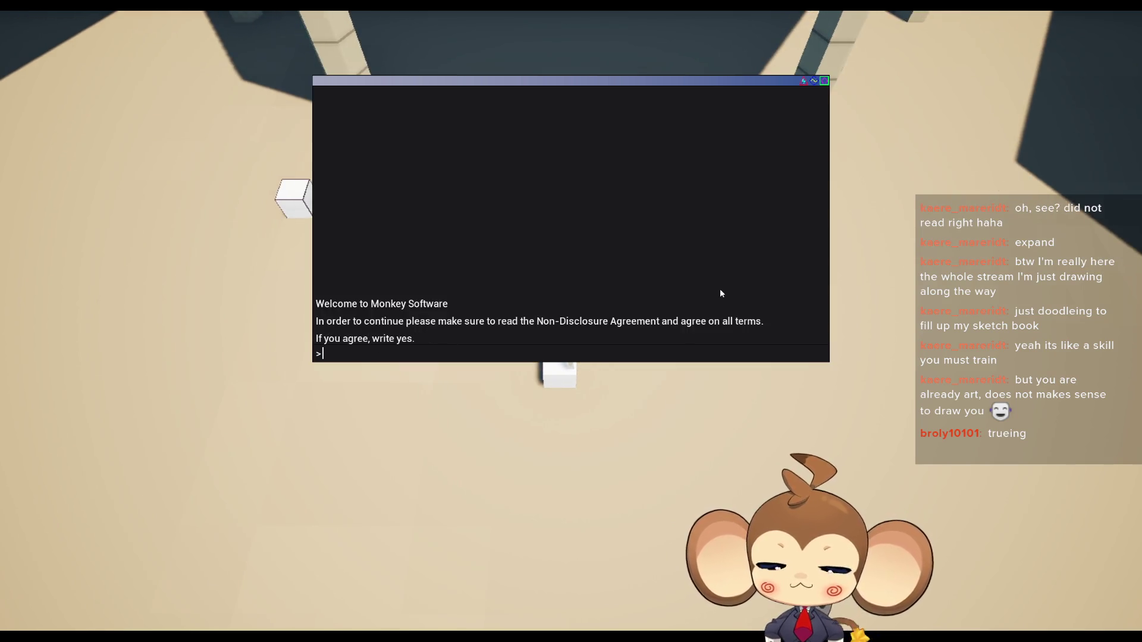
Answer 'yes' to the NDA prompt and 'y' to create the world.
type("yes")
key("Return")
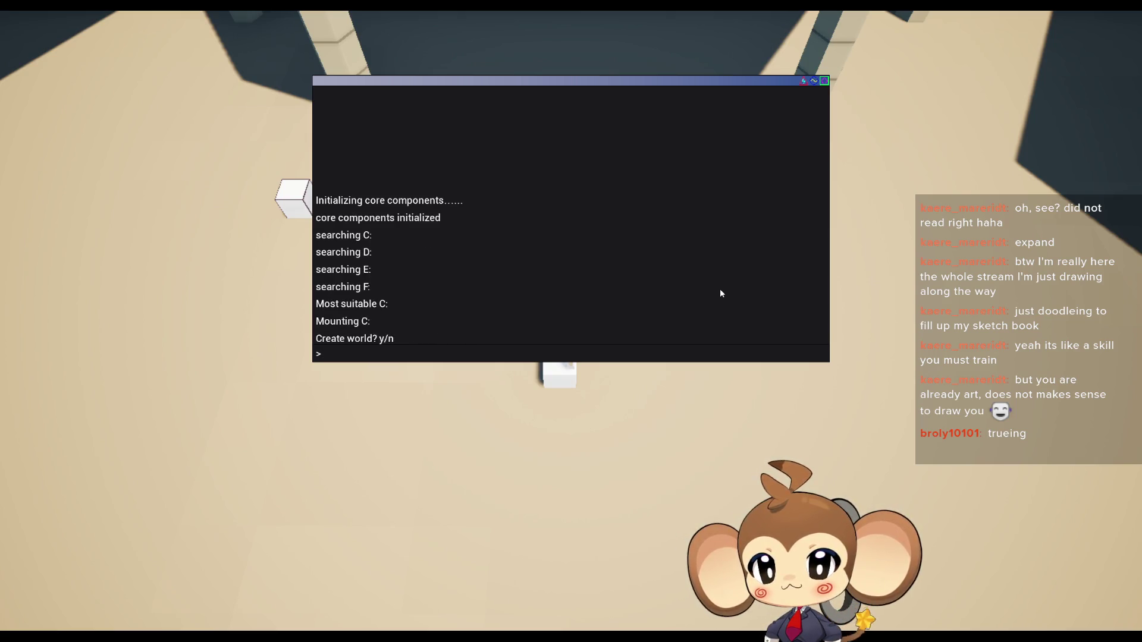
type("y")
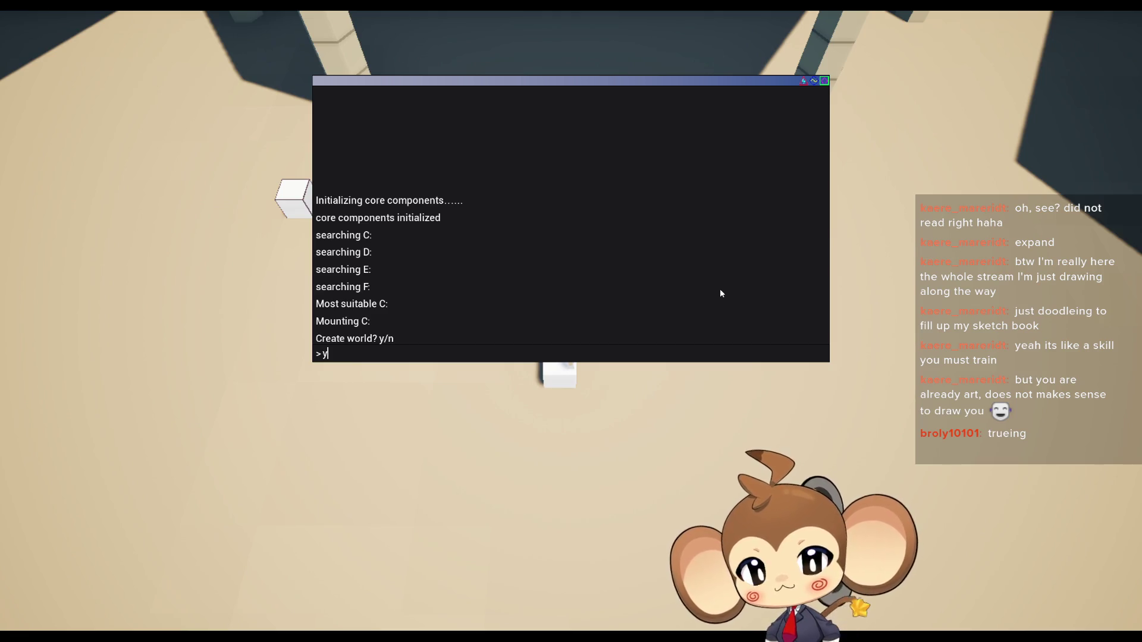
key("Return")
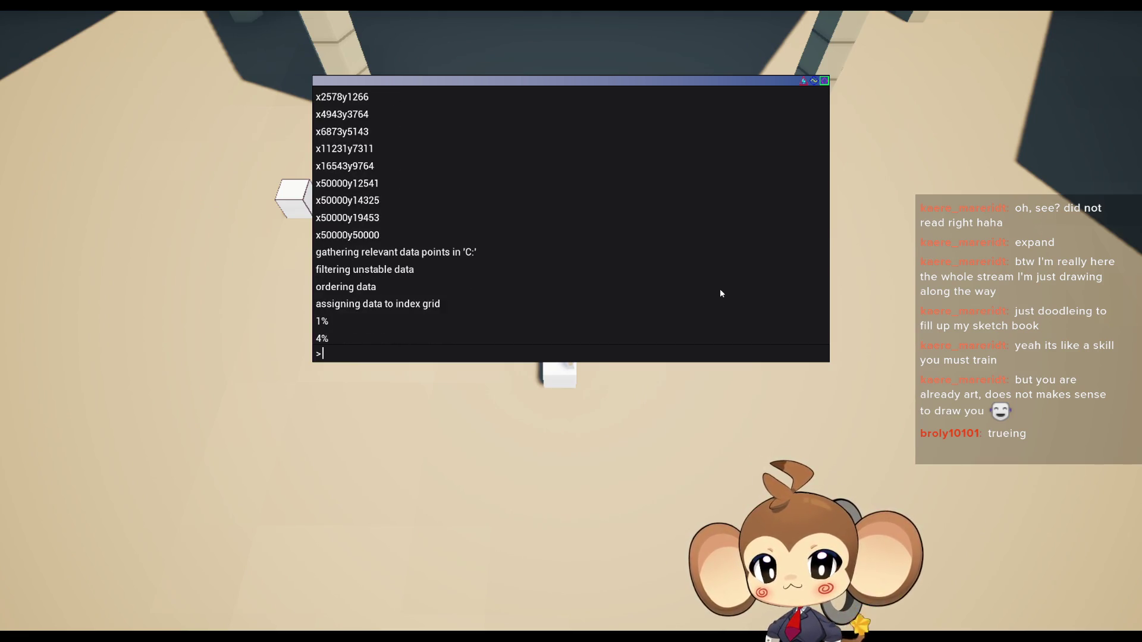
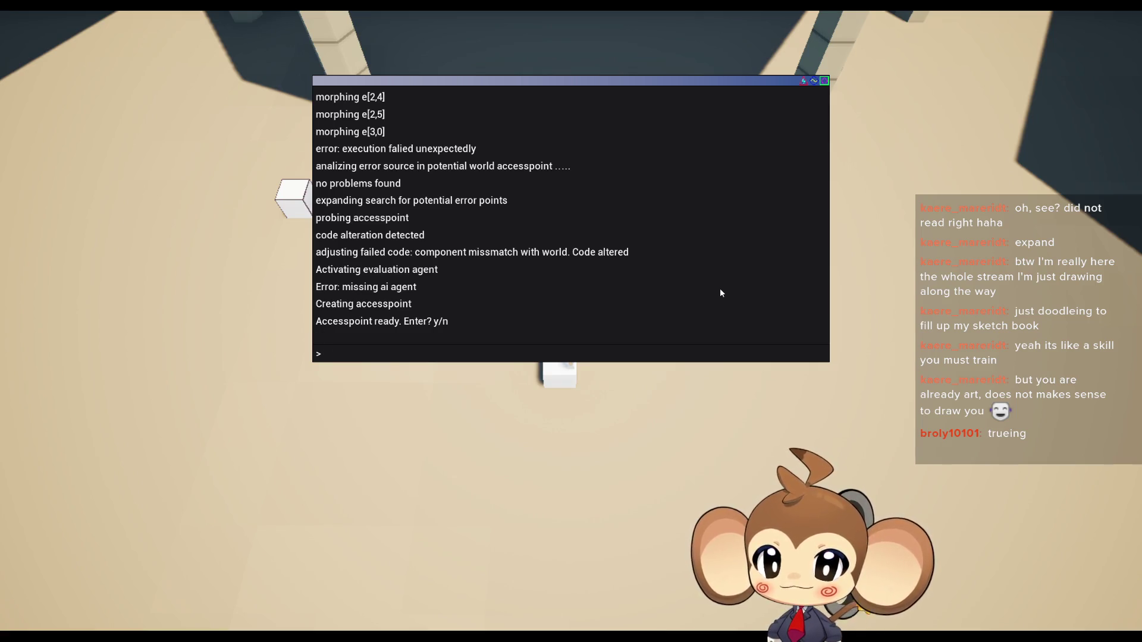
Answer 'y' to the console's access-point prompt, exit fullscreen and stop the playtest.
type("y")
key("Return")
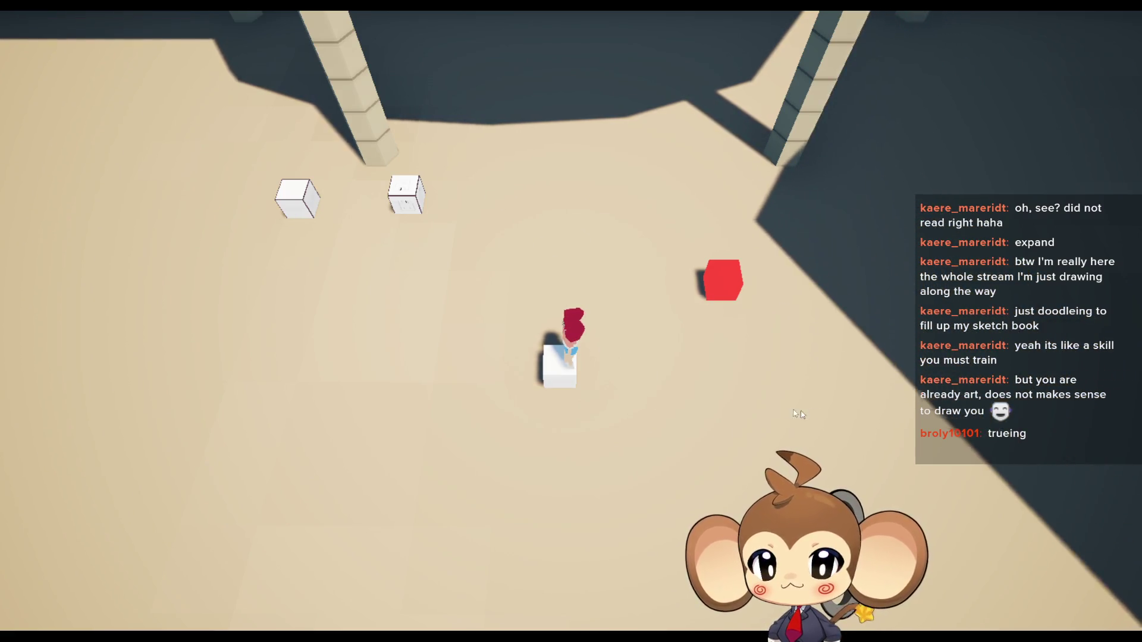
key("F11")
key("Escape")
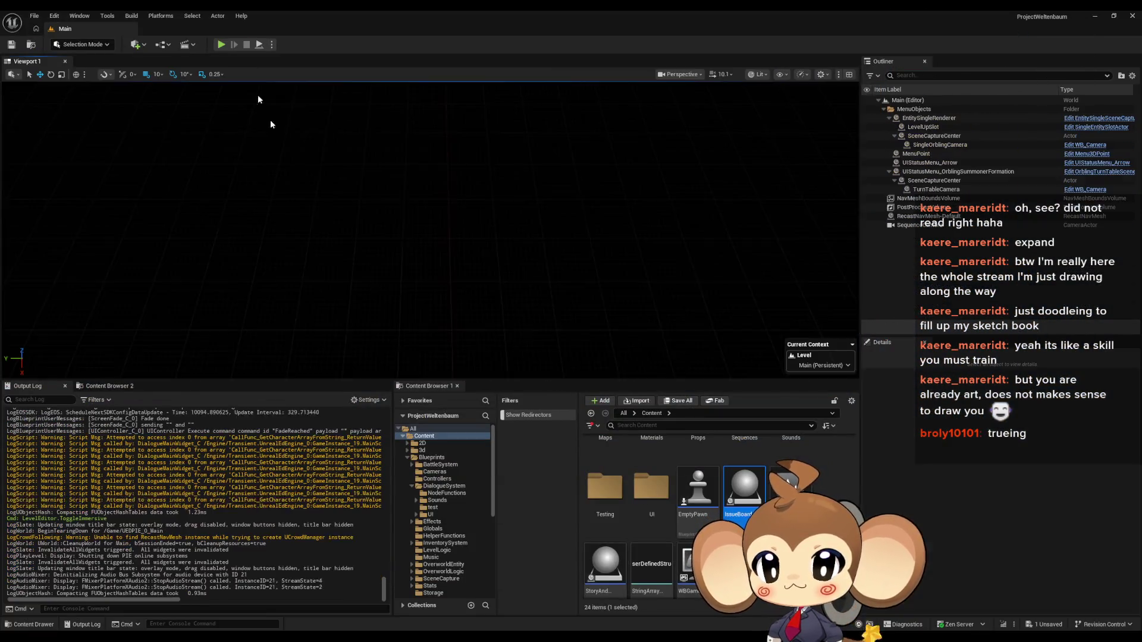
Go through DD_FirstConsoleText, DiCh_Console, DialogueMainWidget and DialogueStateMachine to reach IssueBoard.
mouse_move(470, 634)
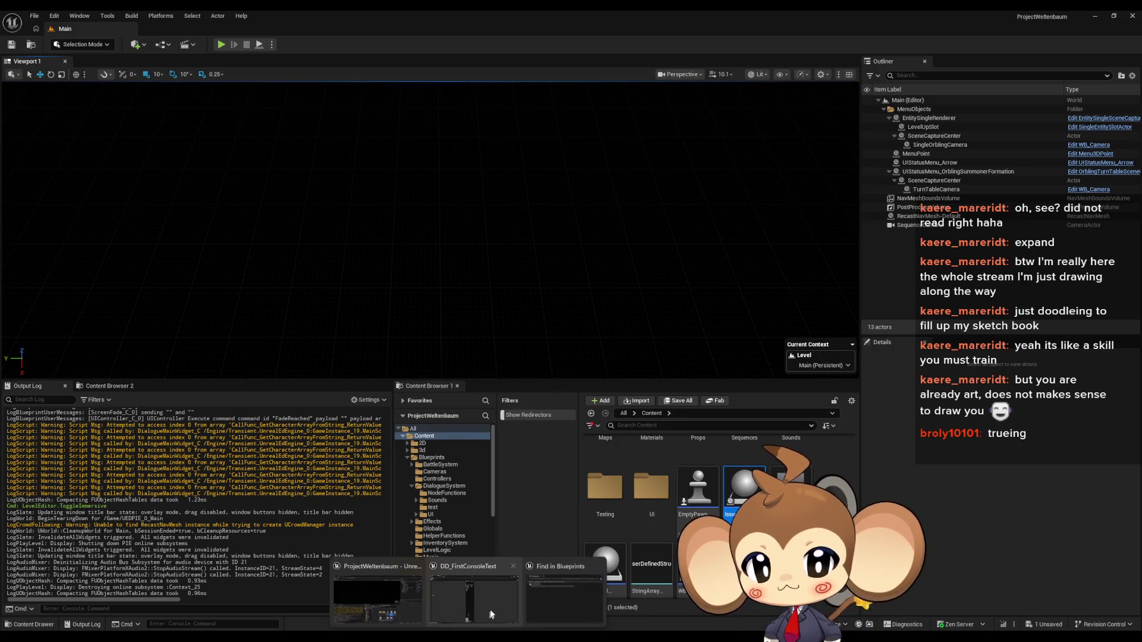
left_click(489, 608)
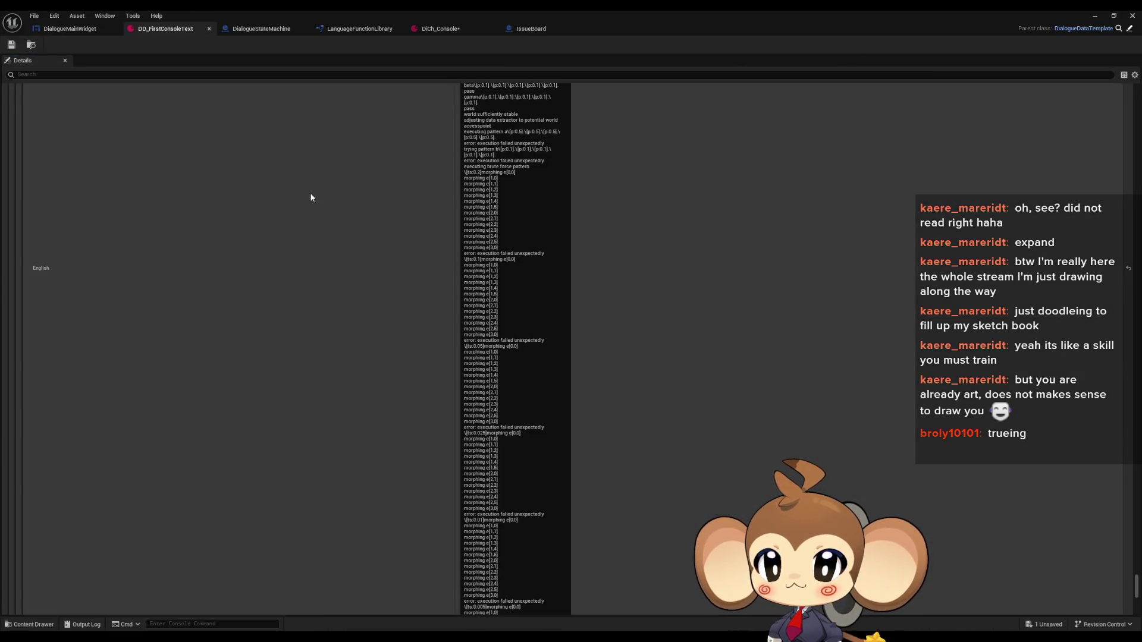
left_click(543, 255)
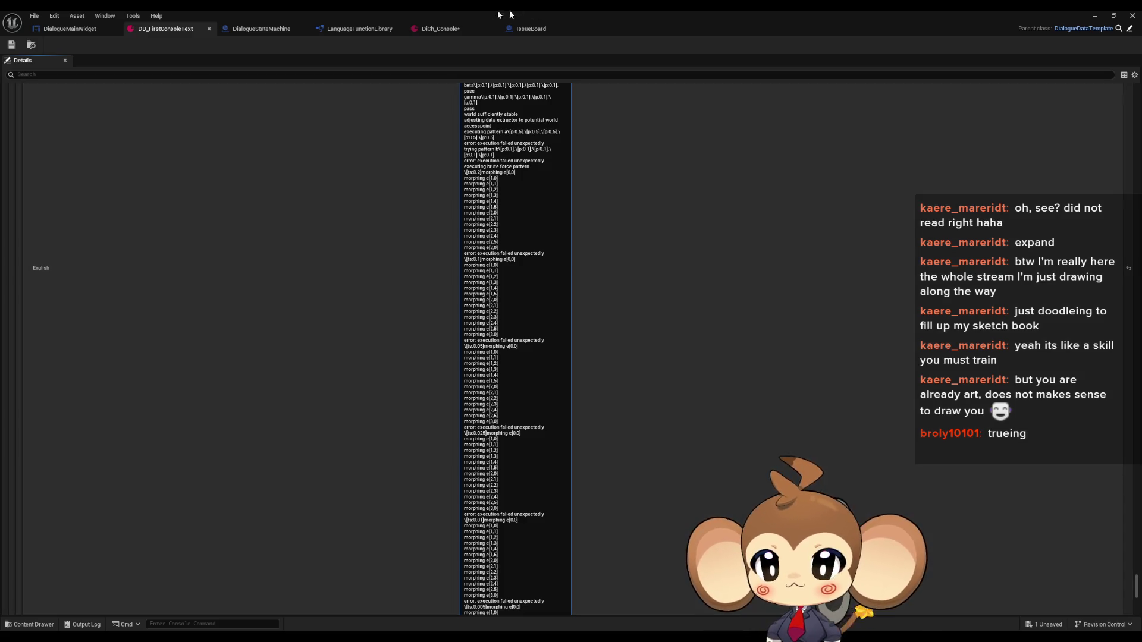
left_click(431, 29)
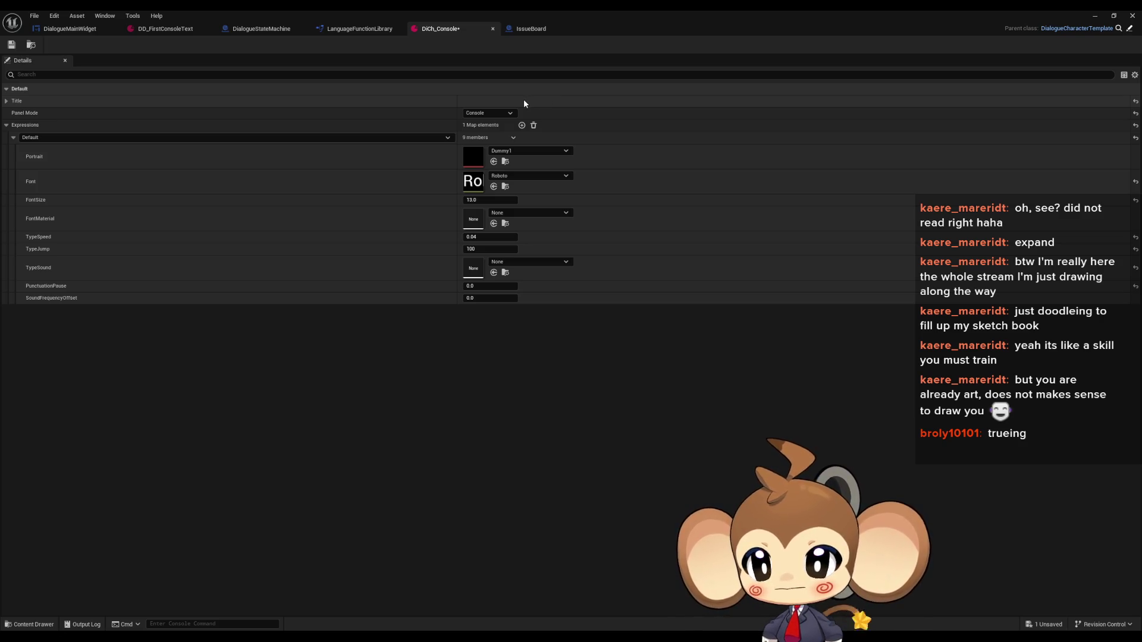
left_click(83, 28)
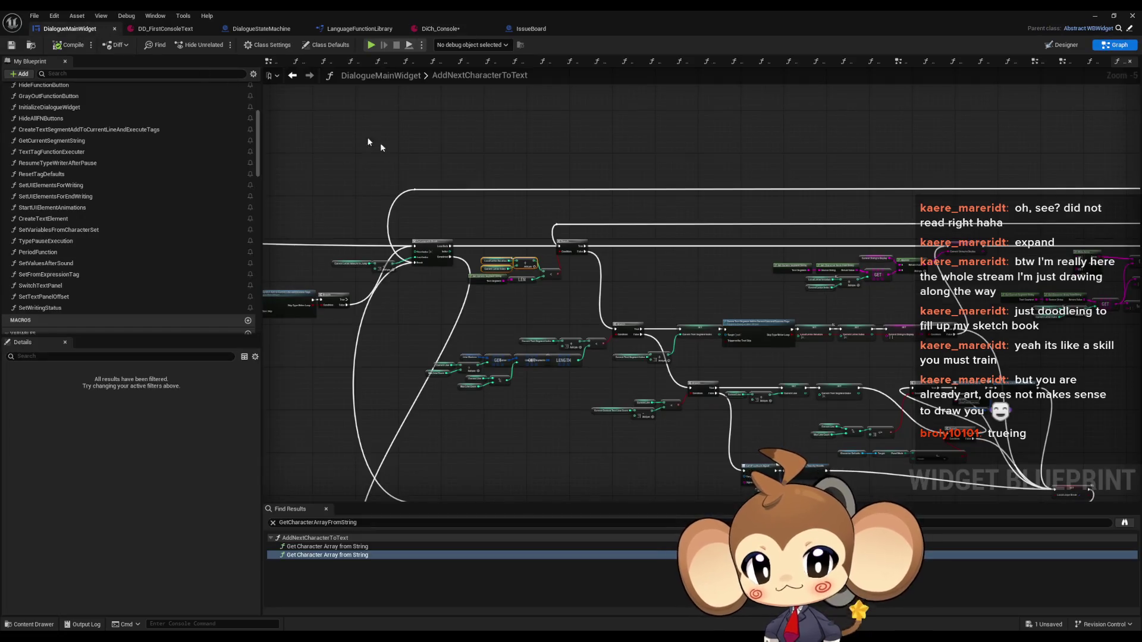
left_click(261, 29)
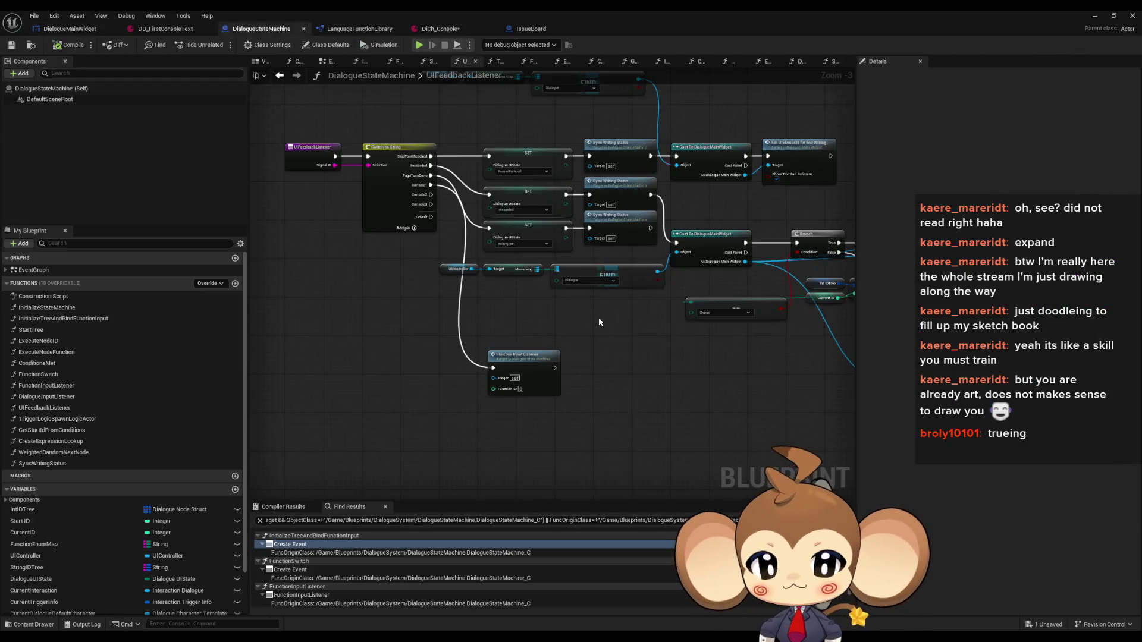
left_click(531, 28)
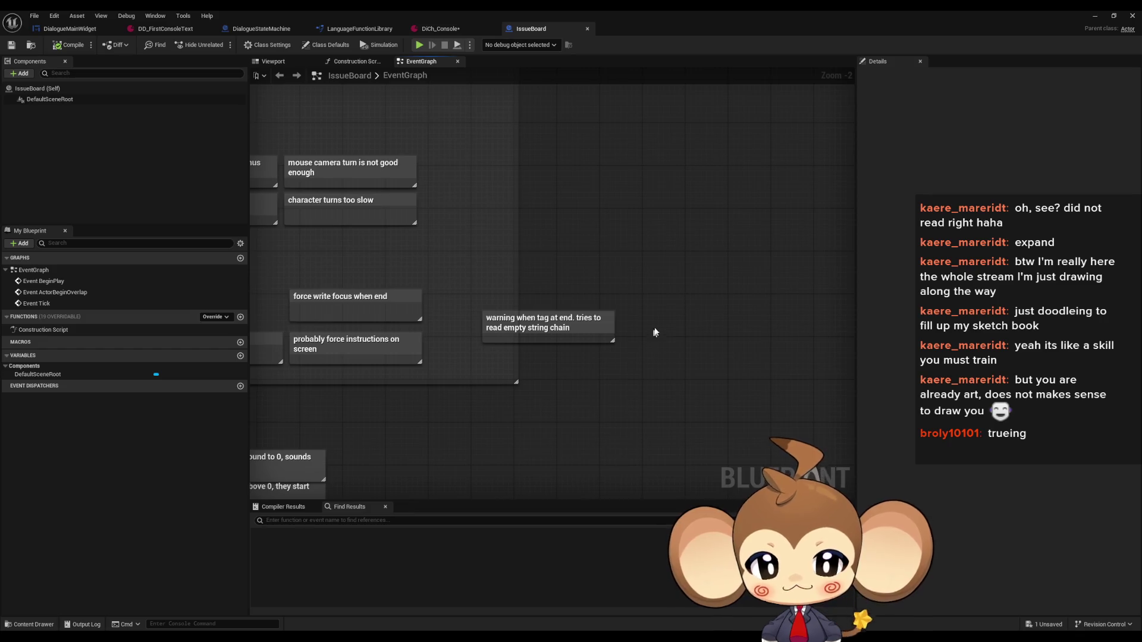
Add an EventGraph comment: punctuations create segments even though 0, and are influenced by typing speed.
left_click_drag(653, 334, 543, 326)
key("c")
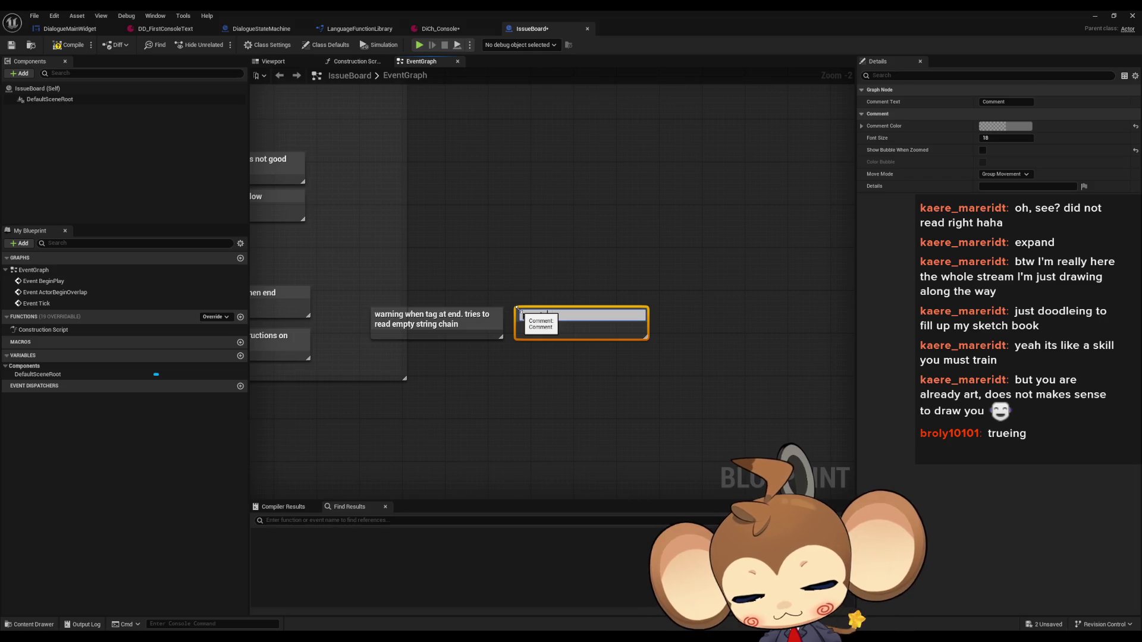
type("ons create segn")
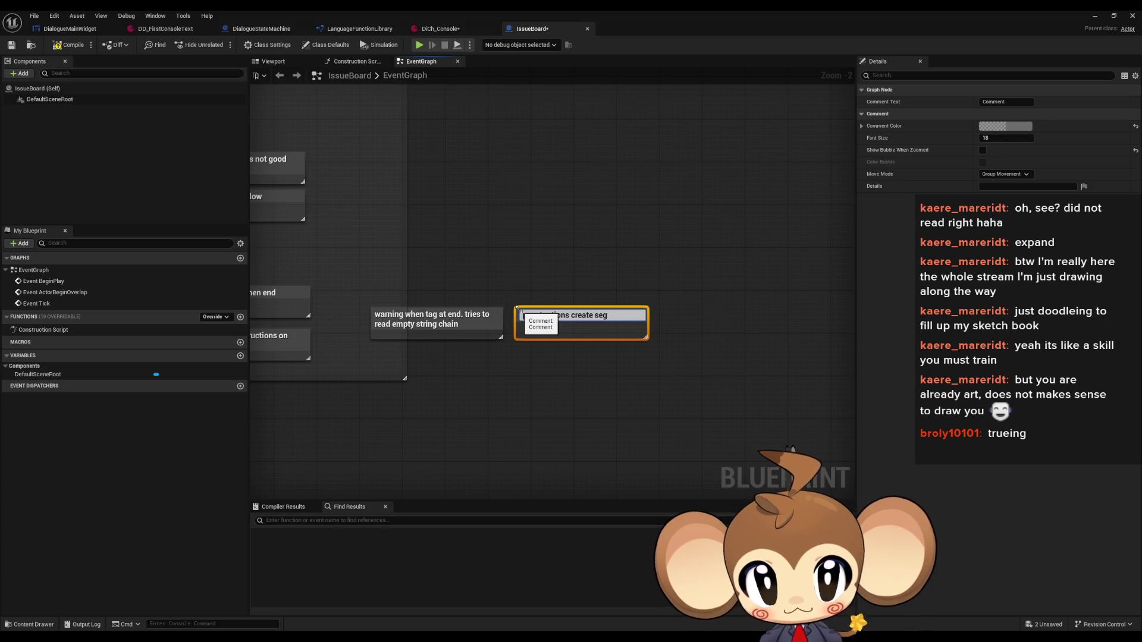
type("ments")
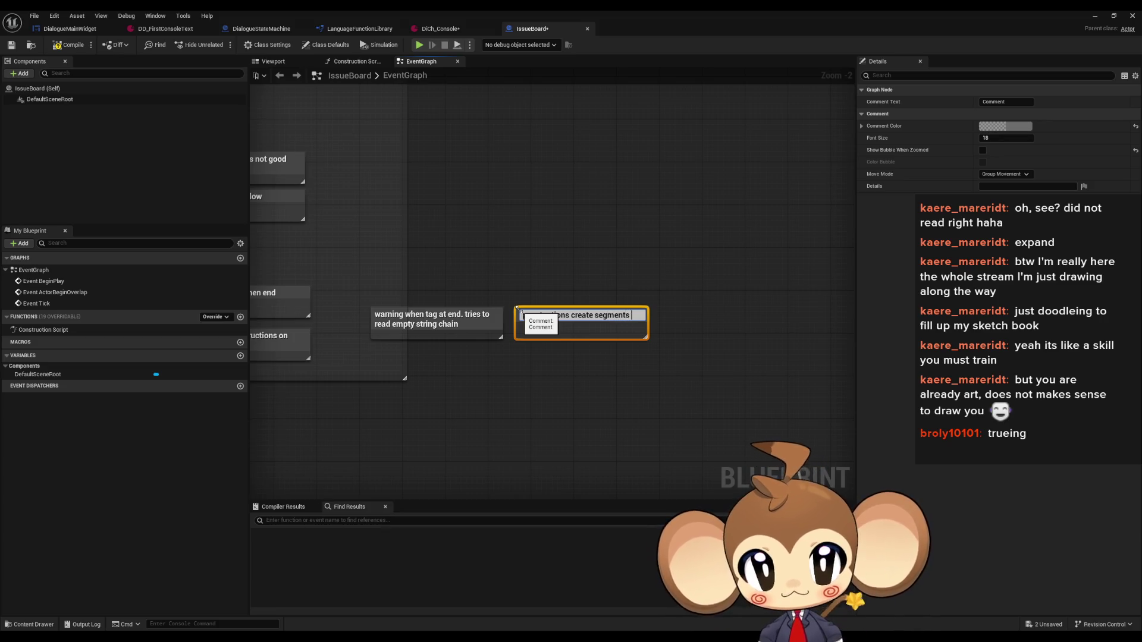
key("Return")
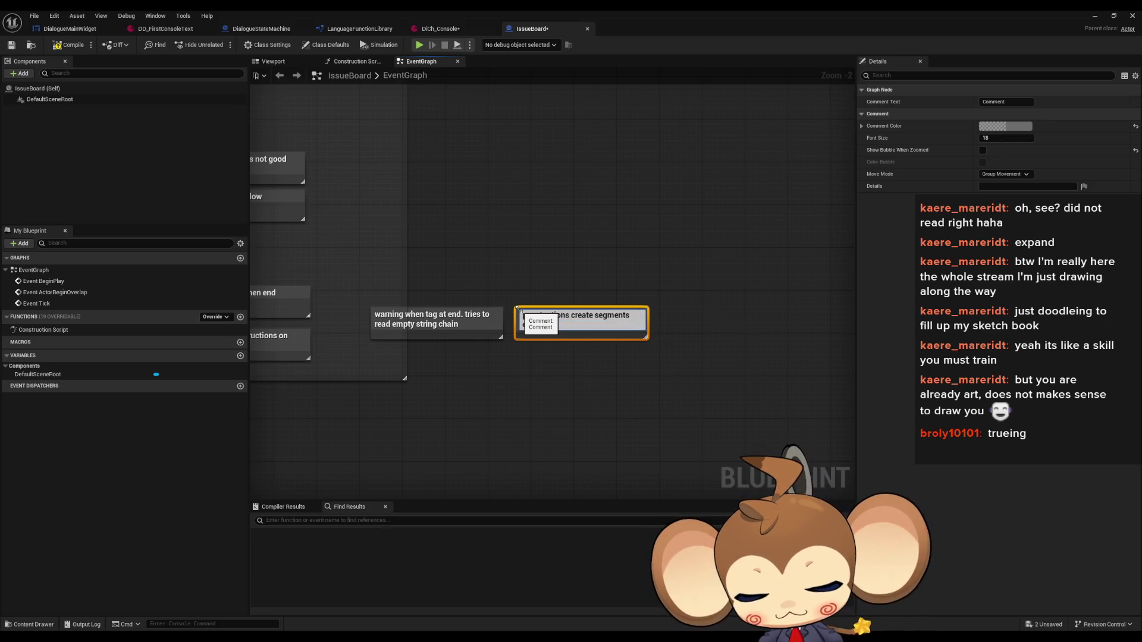
type("gh 0")
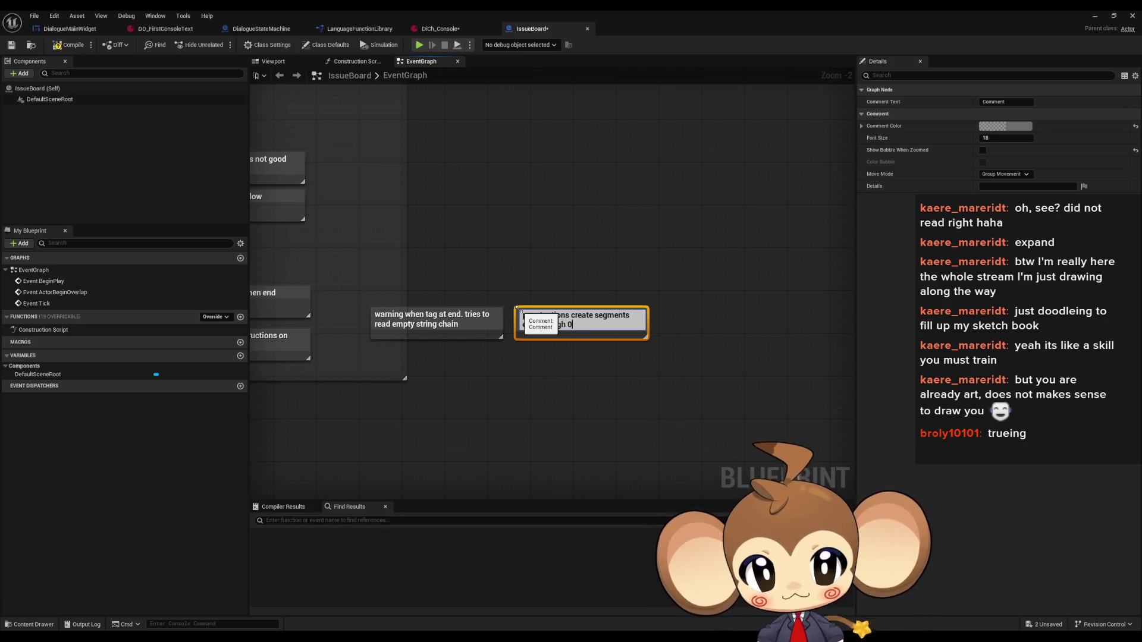
type(". and ")
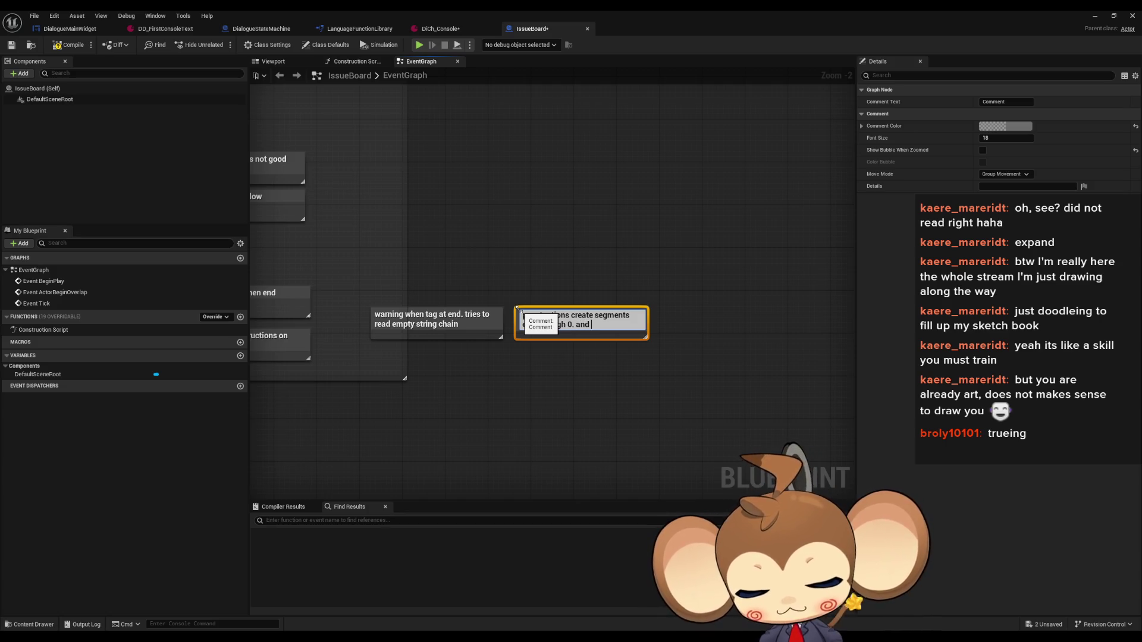
type("are influenced")
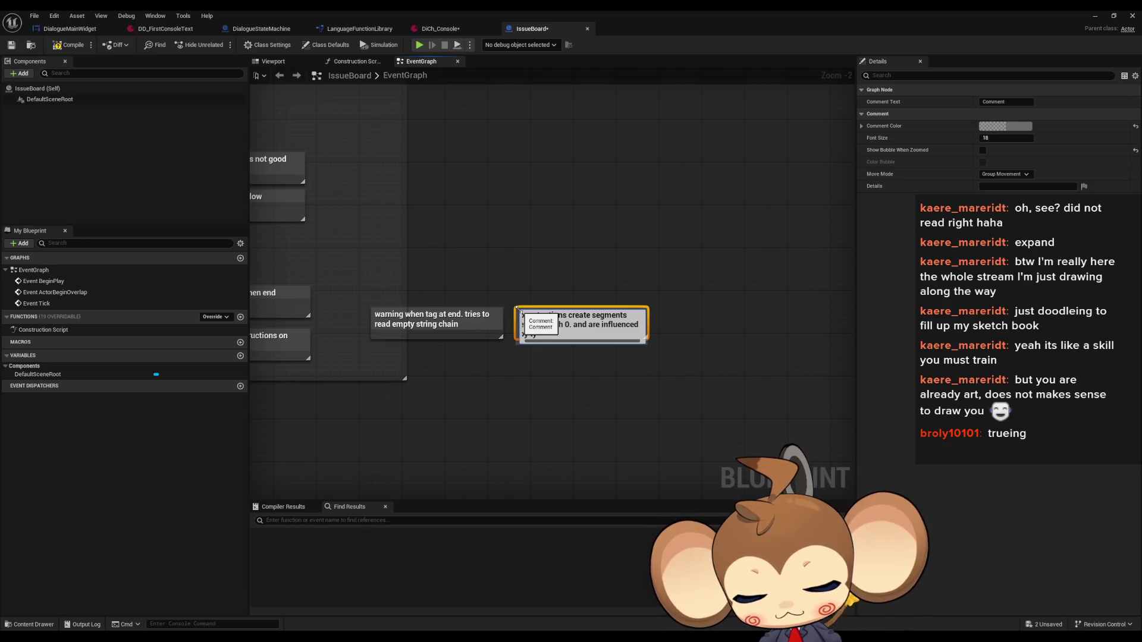
type(" by tyiping speed")
key("Return")
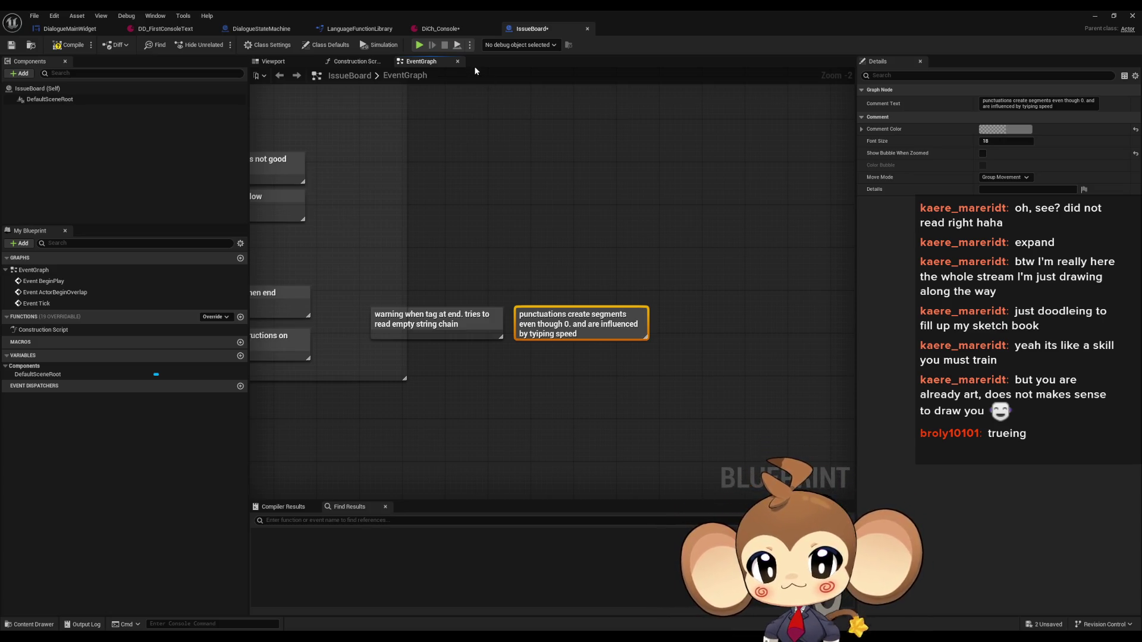
left_click(439, 30)
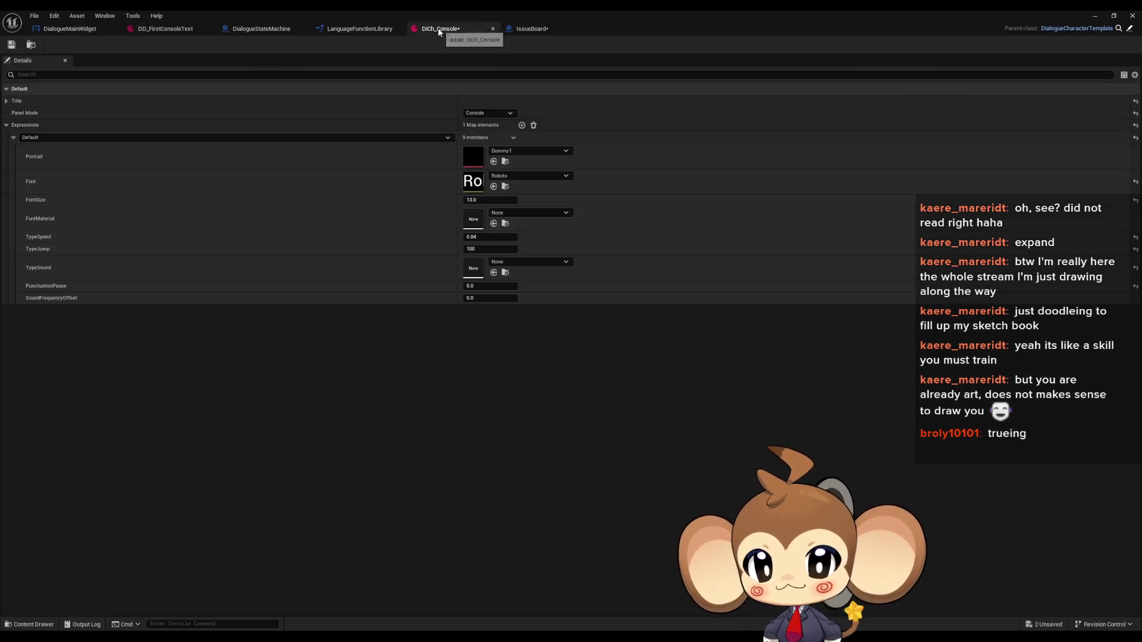
In DD_FirstConsoleText, select the pause tags following the accesspoint line.
left_click(148, 29)
scroll(582, 390, "down", 2)
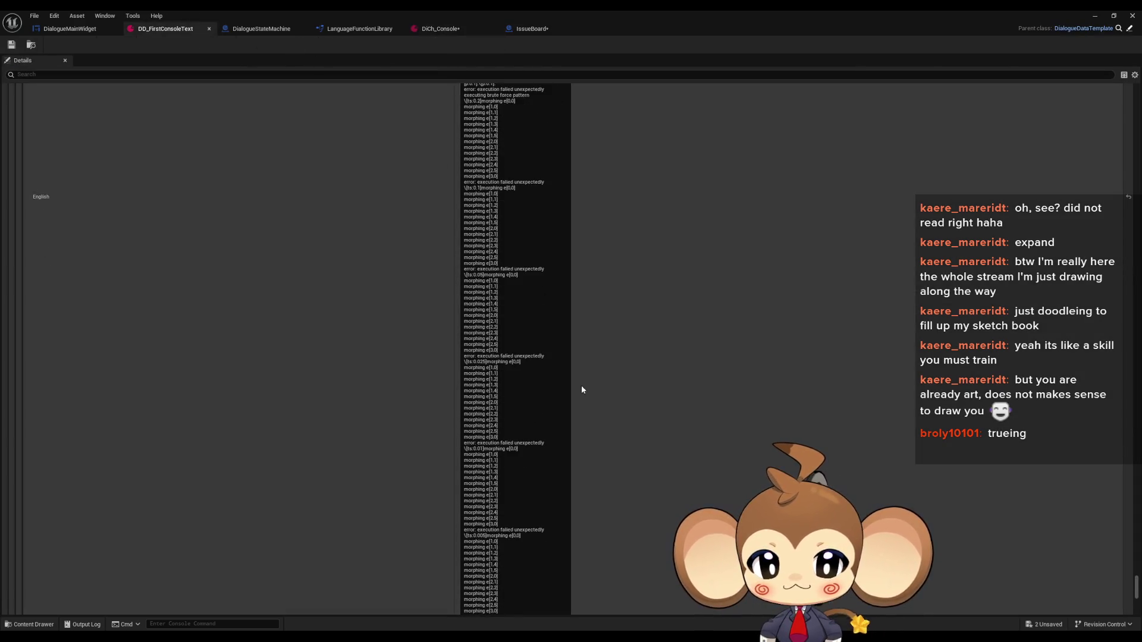
scroll(582, 390, "down", 2)
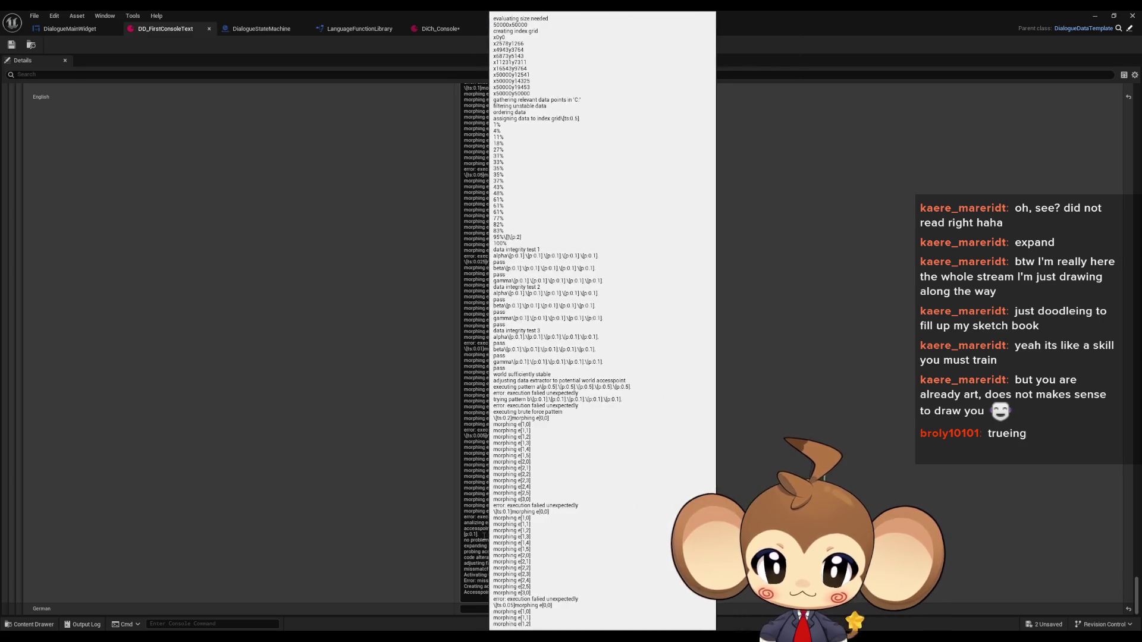
left_click_drag(566, 533, 462, 533)
double_click(492, 532)
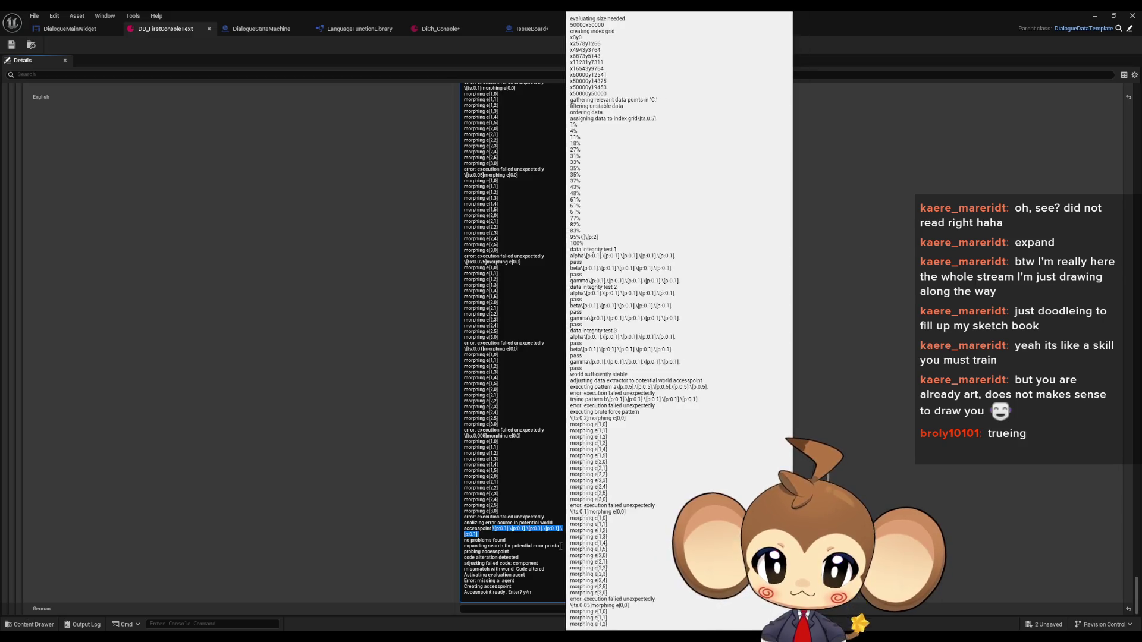
Change the third and last pause tags from 1 to 5.
left_click(644, 526)
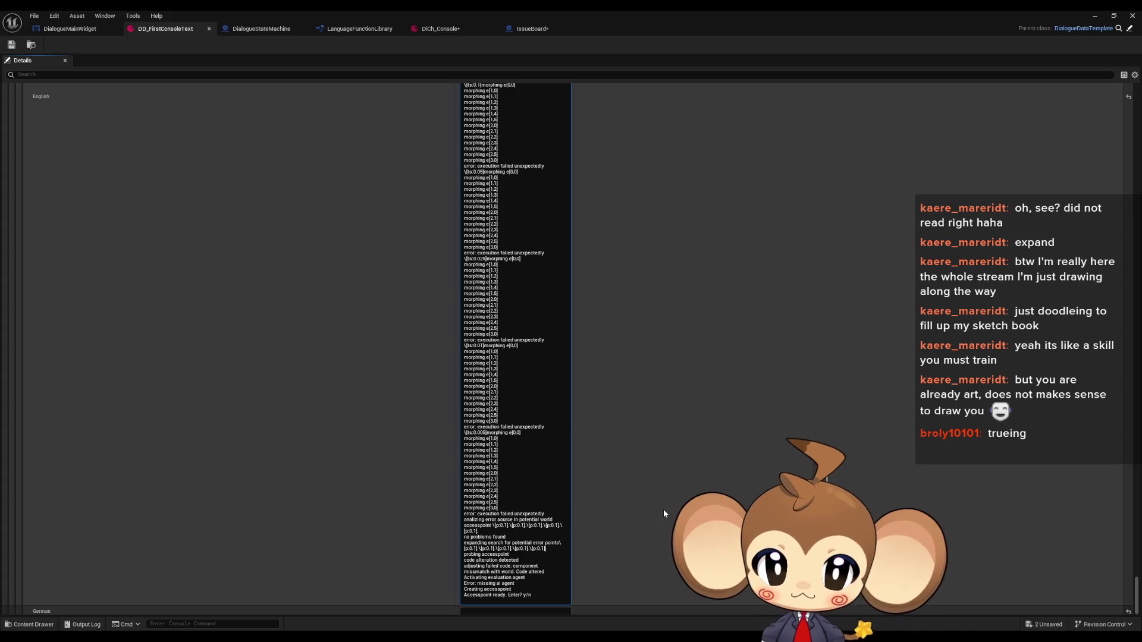
key("BackSpace")
type("5")
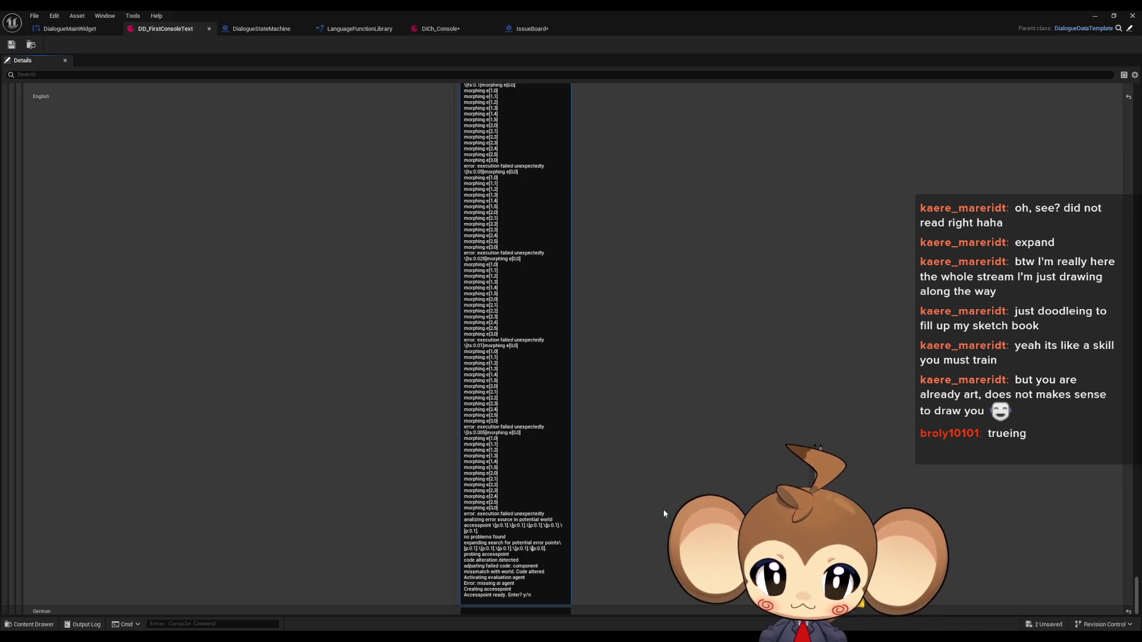
key("BackSpace")
type("5")
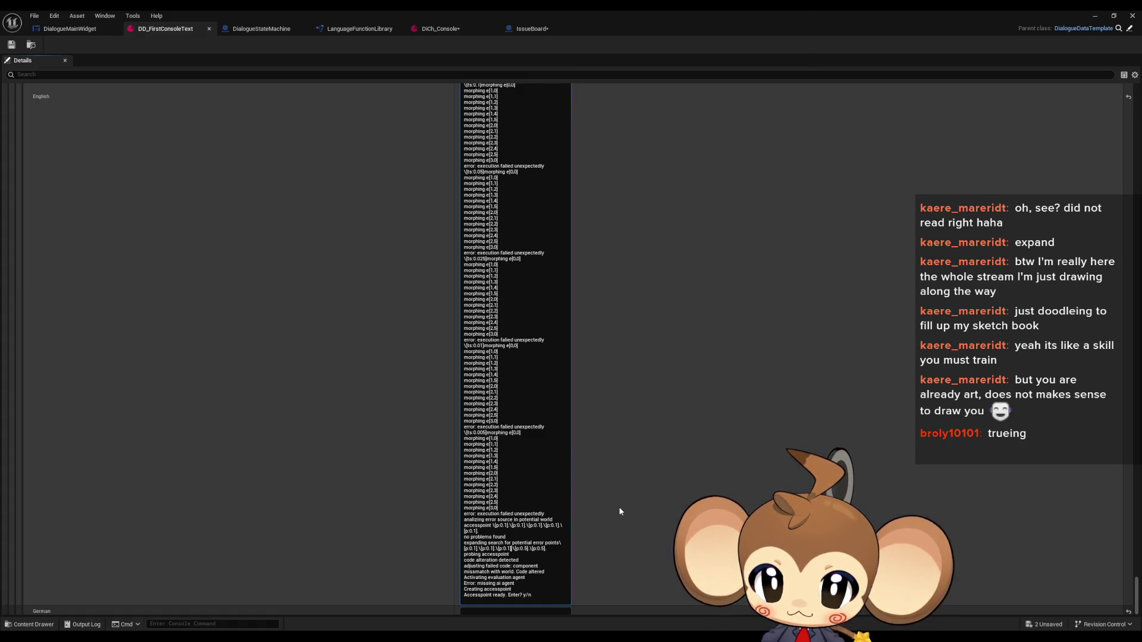
Remove the line of error-point pause tags, then undo the deletion.
double_click(560, 543)
key("BackSpace")
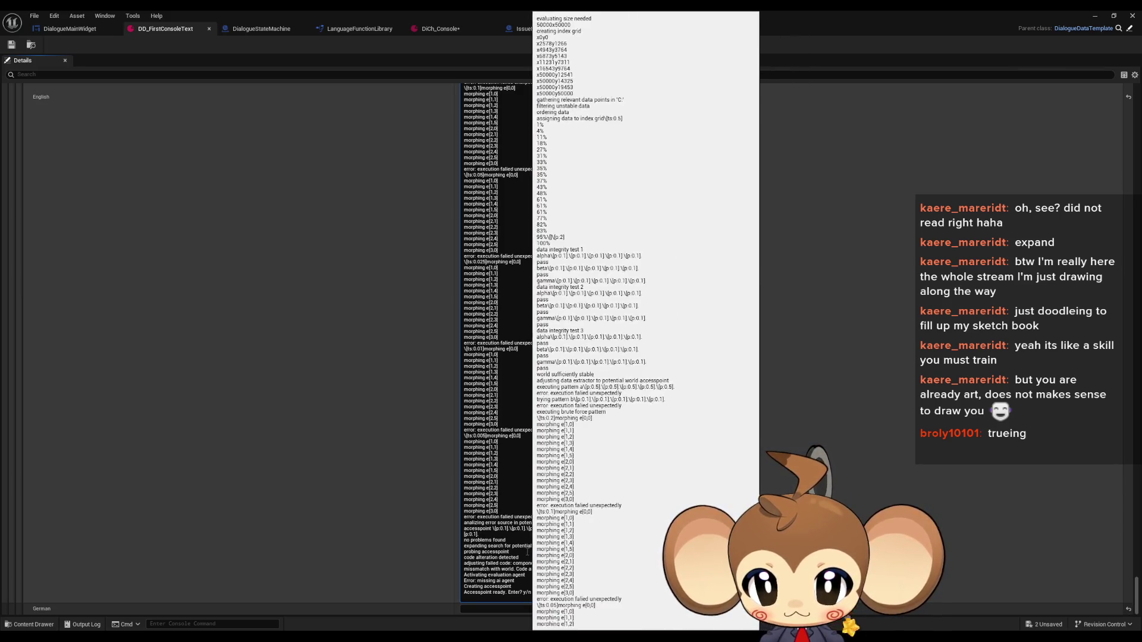
key("ctrl+z")
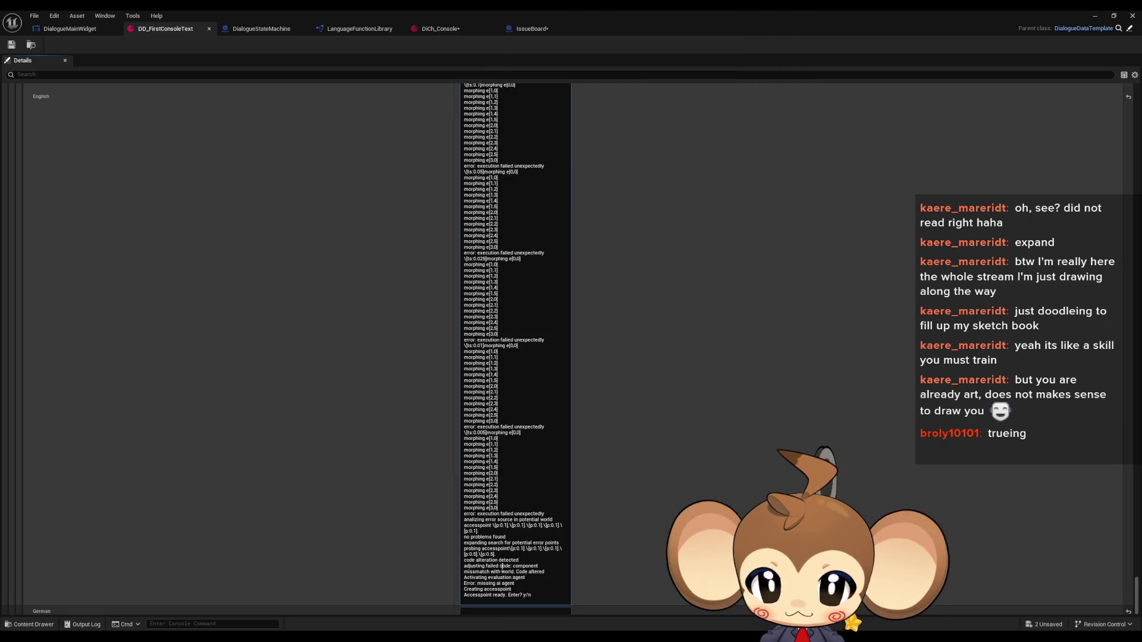
Type 'error' and 'C003' into the log and add \[p:2] after Code altered.
type("rror")
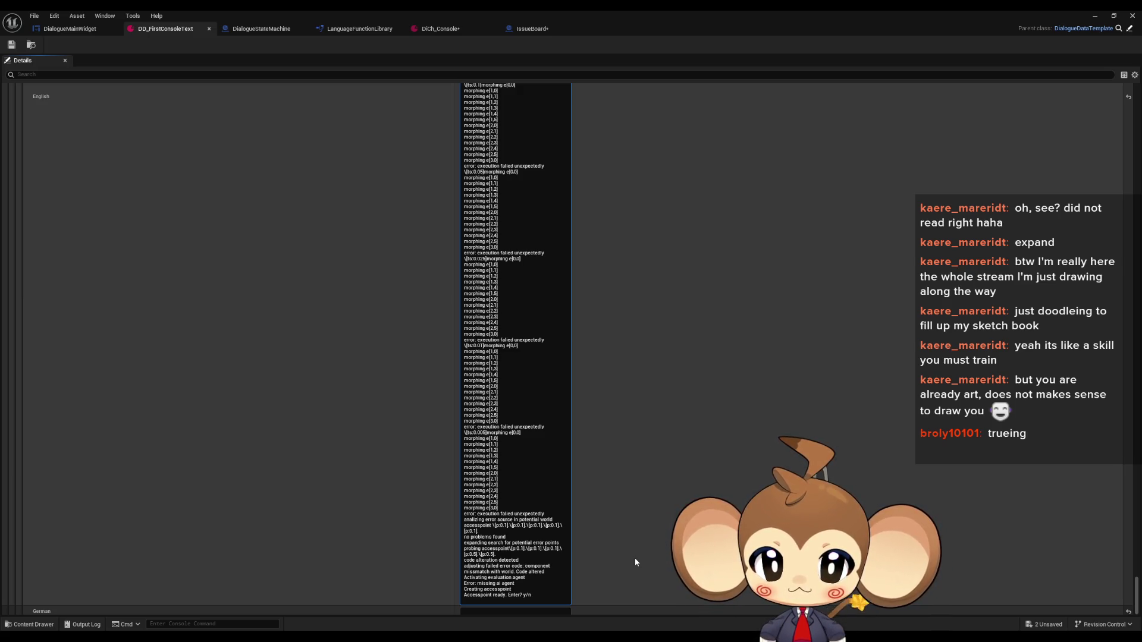
type("C")
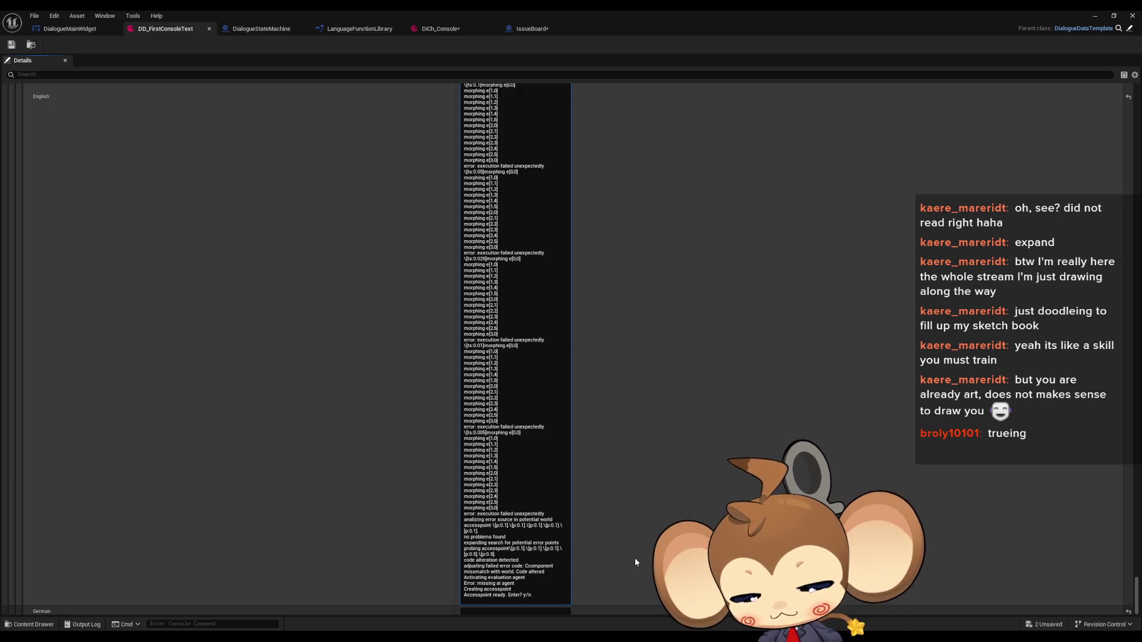
type("003")
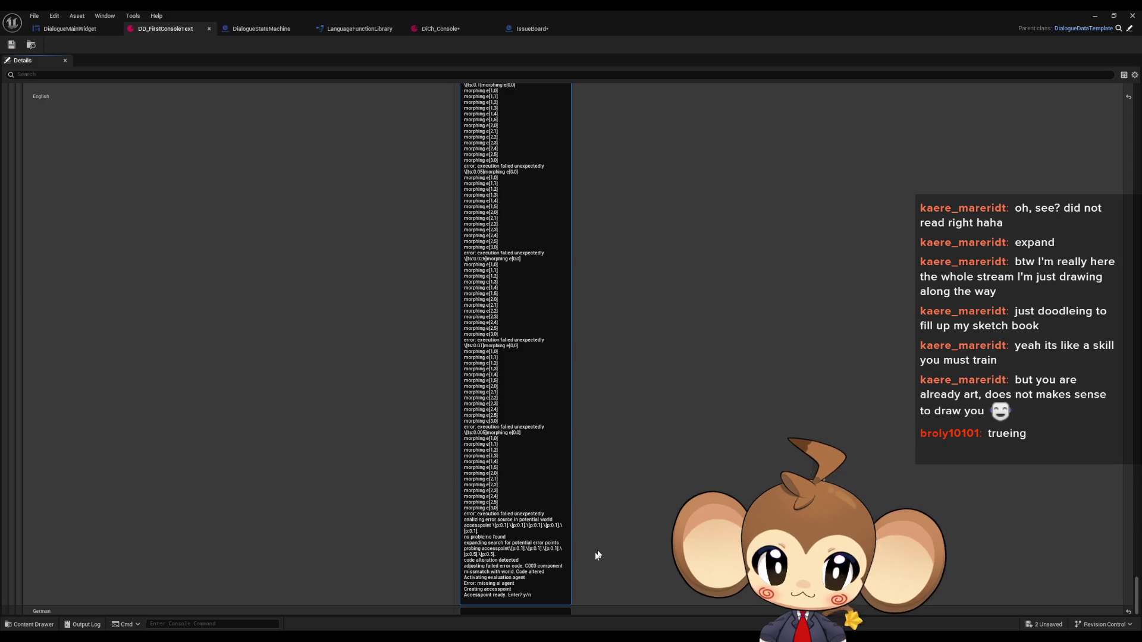
type("y")
key("Return")
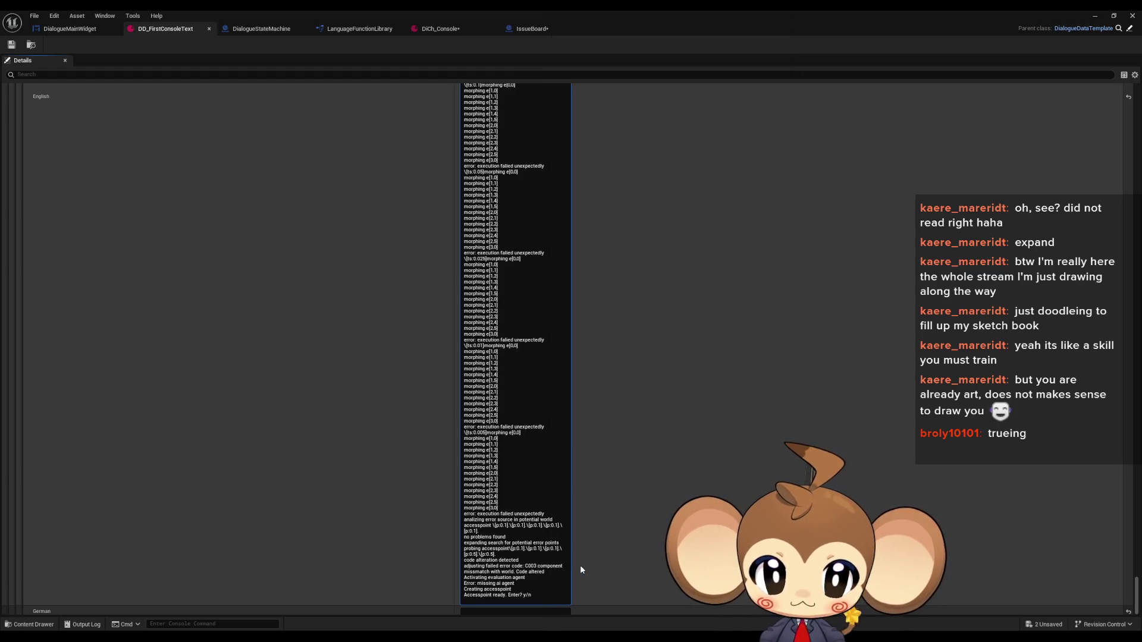
type("\\[")
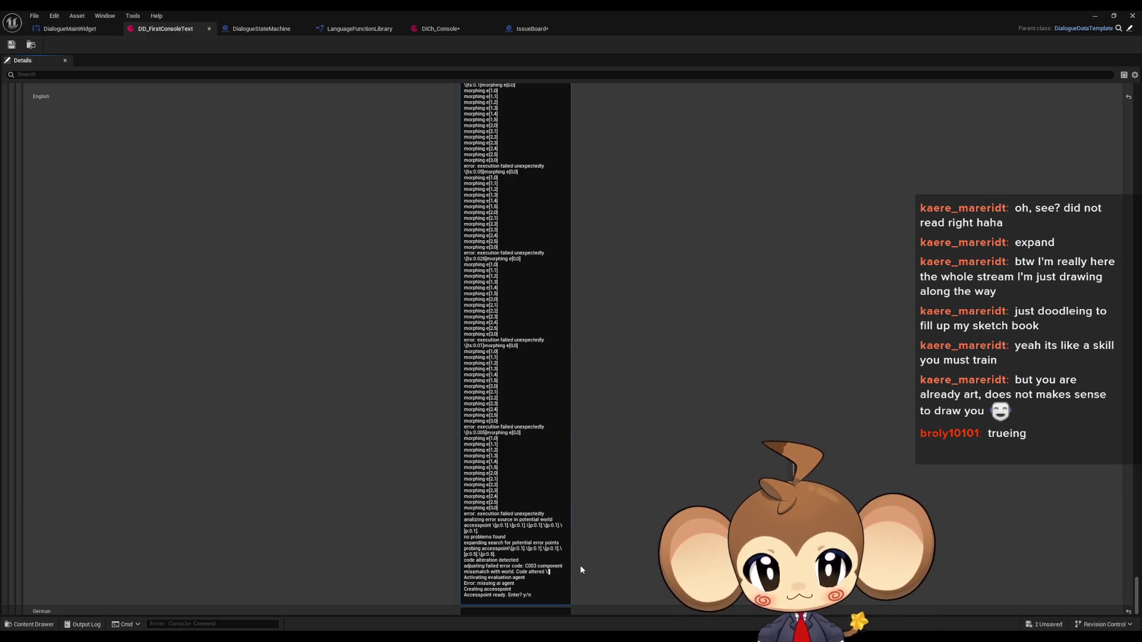
type("p:2]")
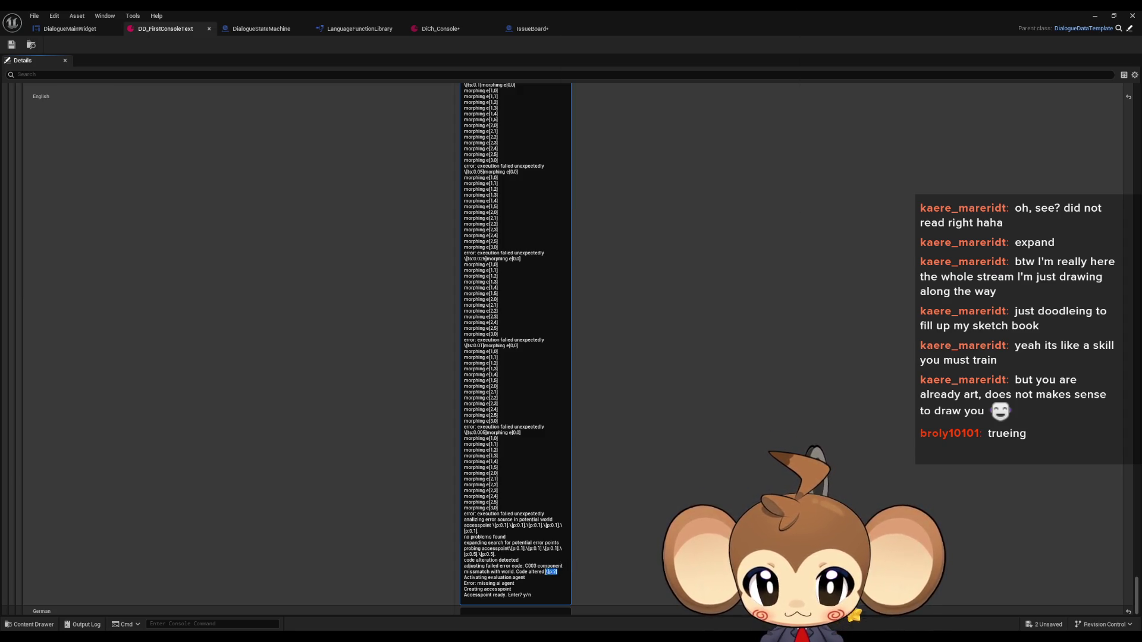
Add \[p:1] pauses after 'Activating evaluation agent' and 'Error: missing ai agent'.
left_click(534, 577)
key("BackSpace")
key("BackSpace")
type("1]")
key("Down")
type("\\[p:2]")
key("BackSpace")
key("BackSpace")
type("1]")
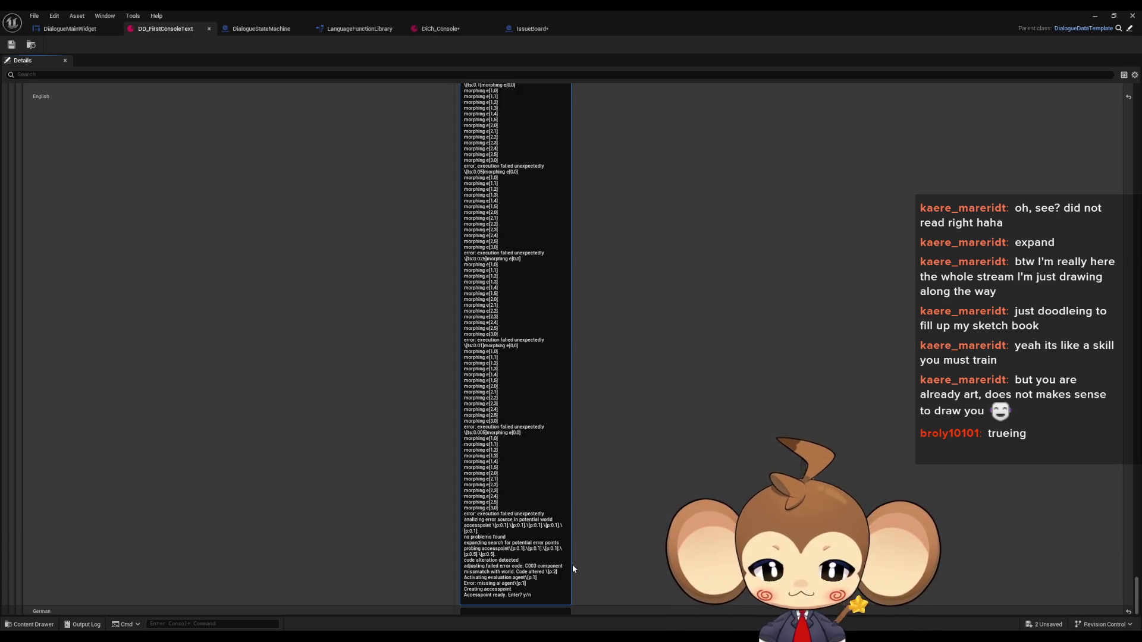
Insert lines 0%, 5%, 17%, 33% and 51% after 'Creating accesspoint'.
left_click(512, 589)
scroll(634, 382, "up", 10)
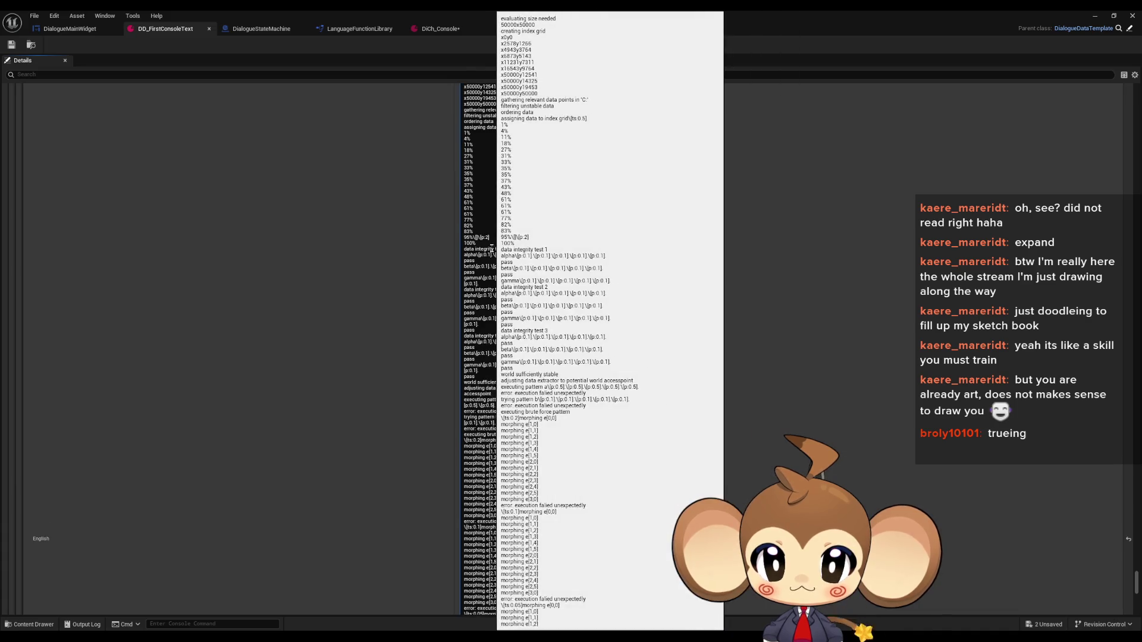
scroll(493, 276, "up", 1)
mouse_move(482, 269)
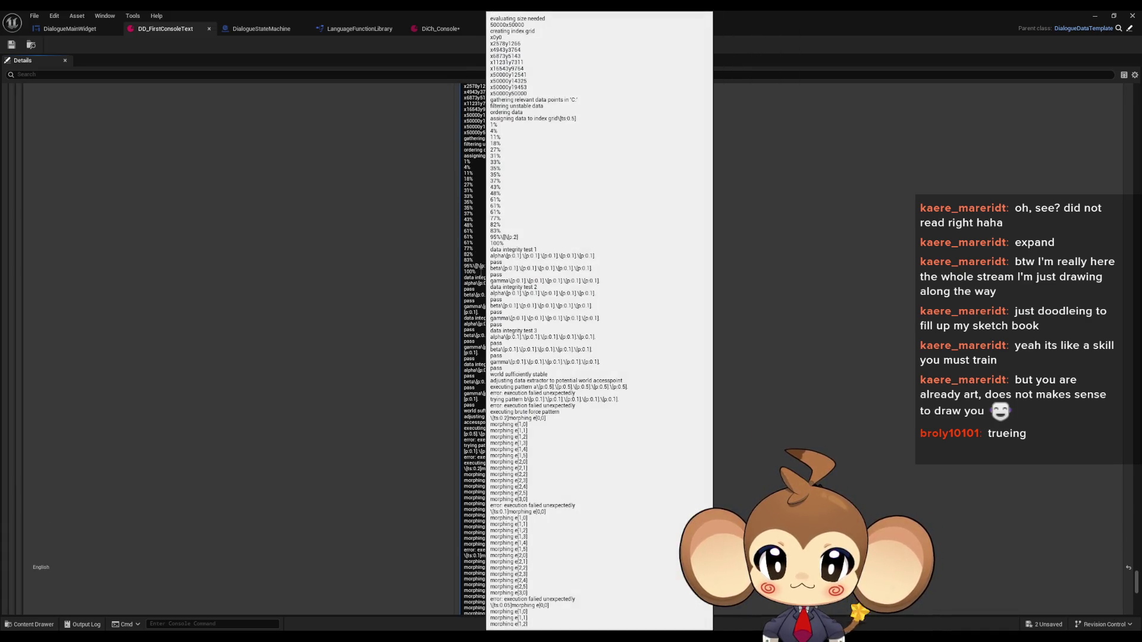
scroll(494, 250, "up", 2)
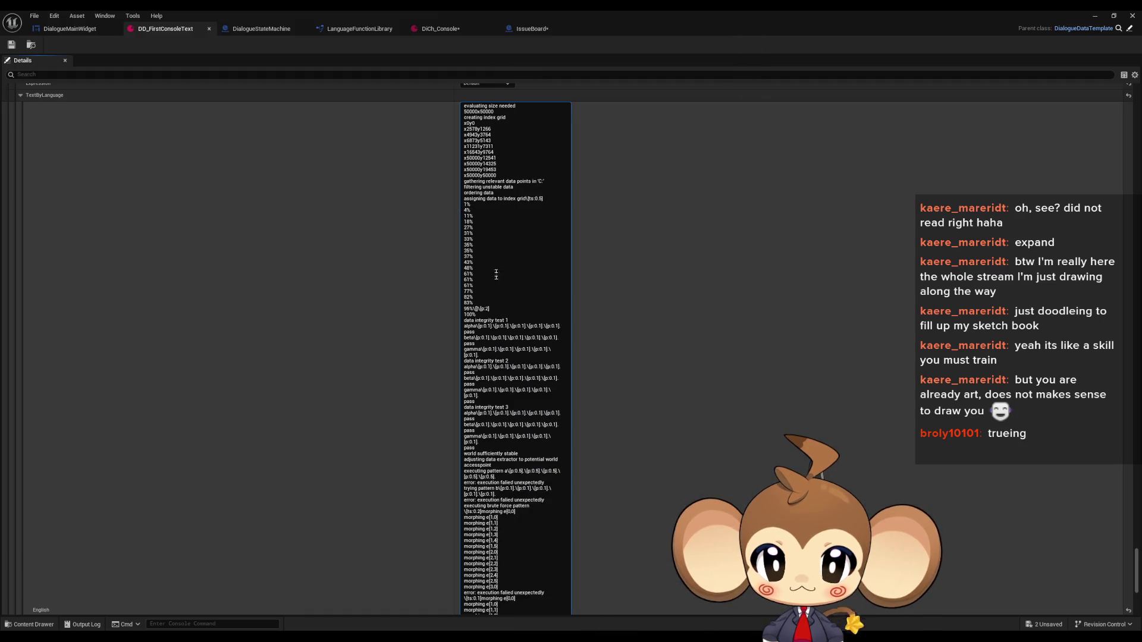
scroll(510, 292, "down", 15)
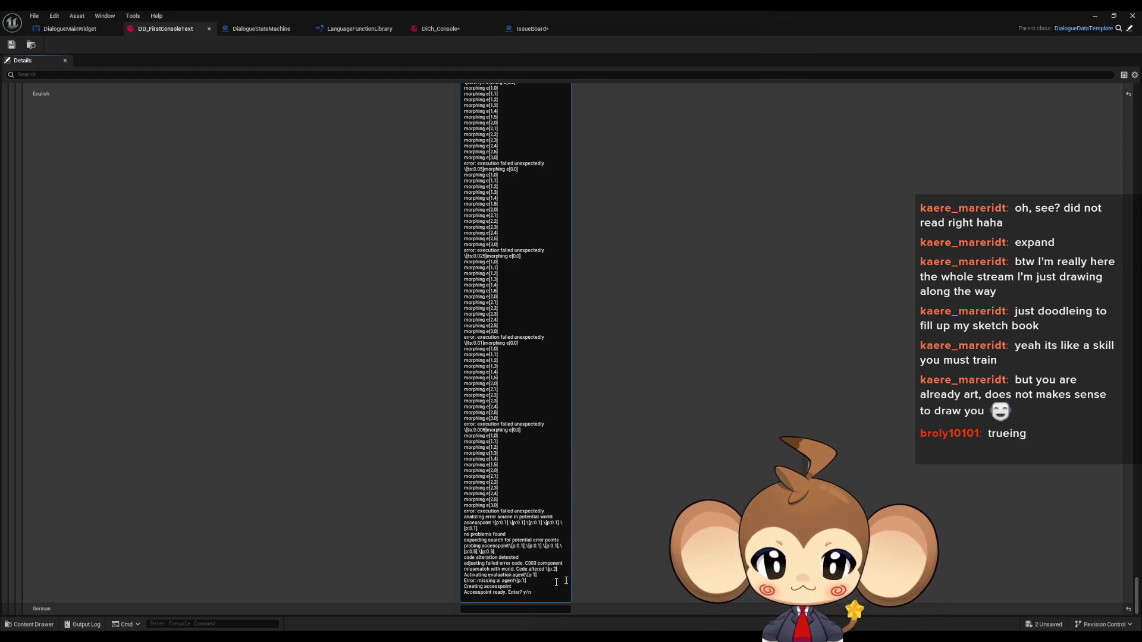
key("shift+Return")
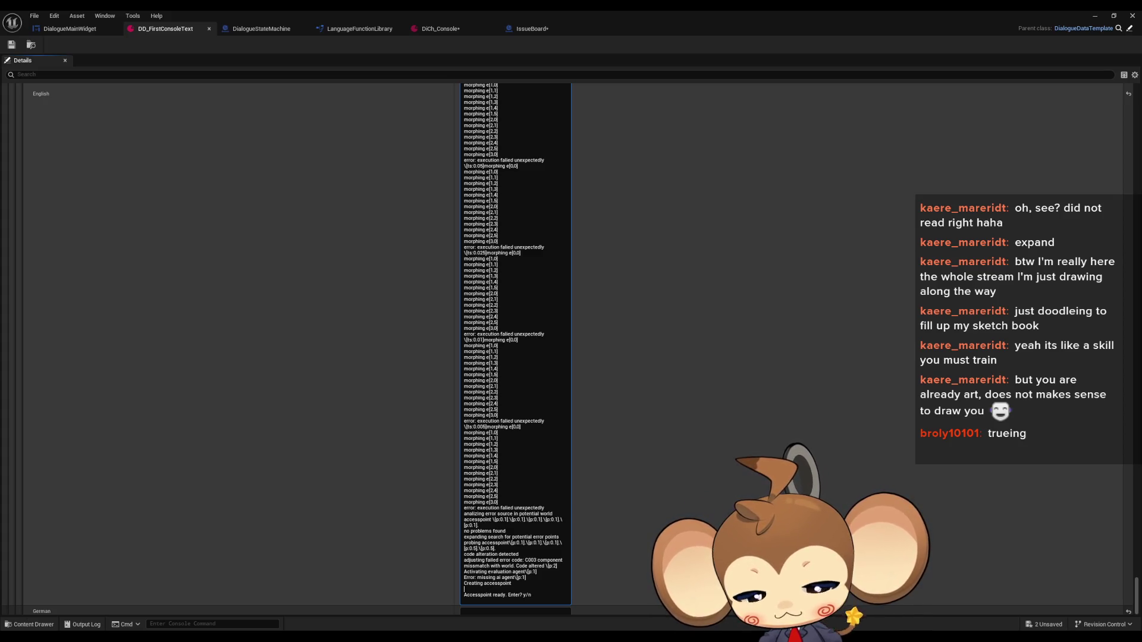
type("[%]")
key("shift+Return")
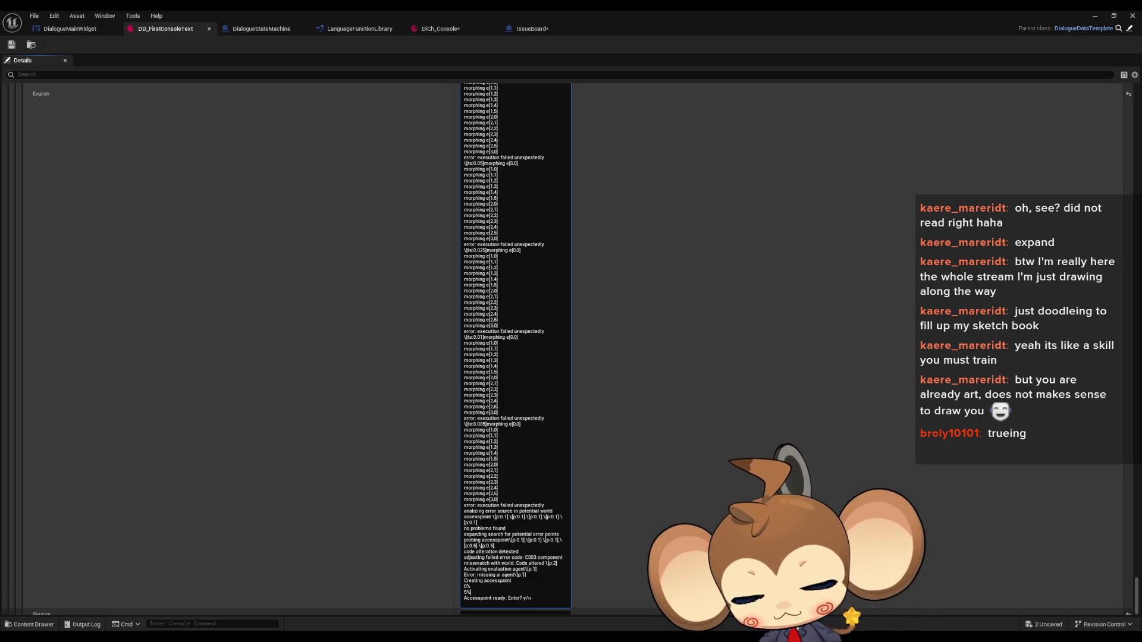
key("shift+Return")
type("17")
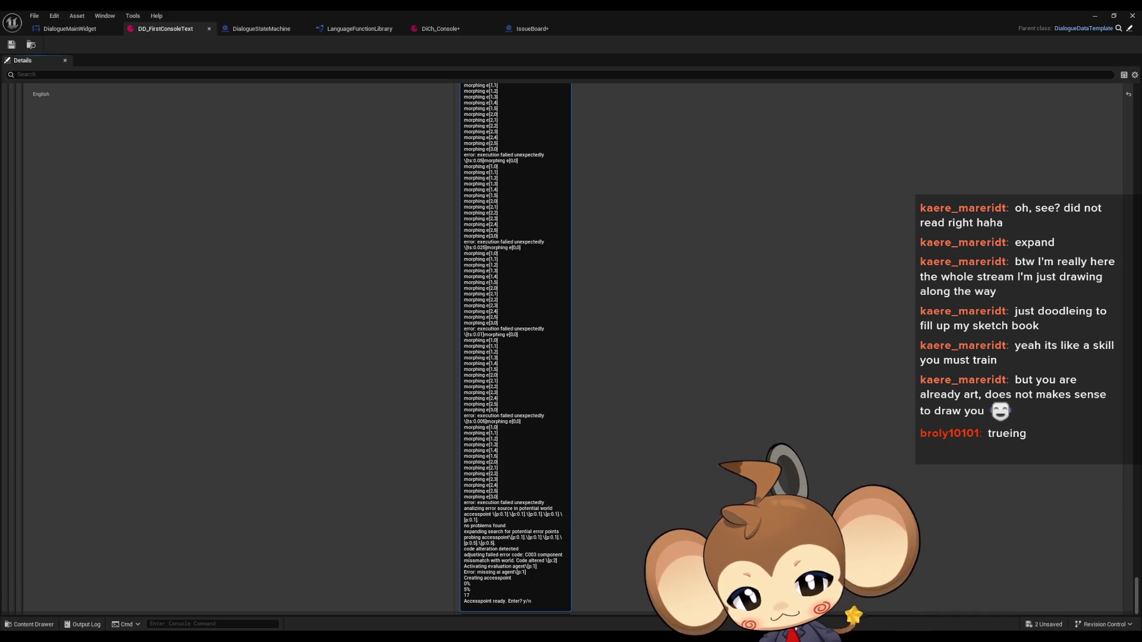
key("shift+Return")
type("33")
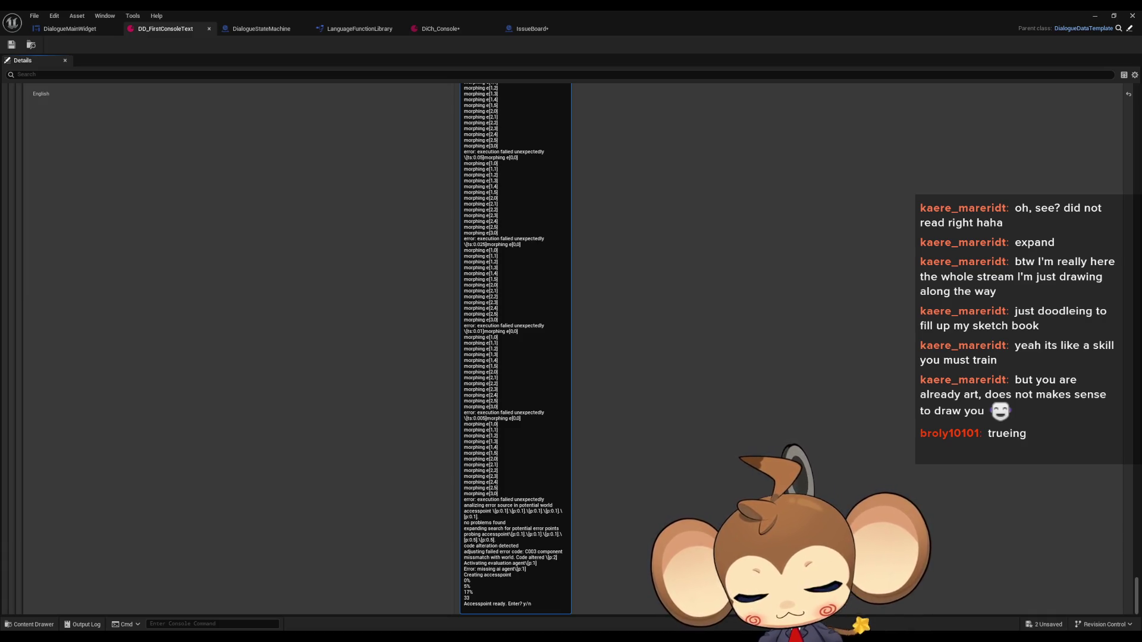
key("shift+Return")
type("51")
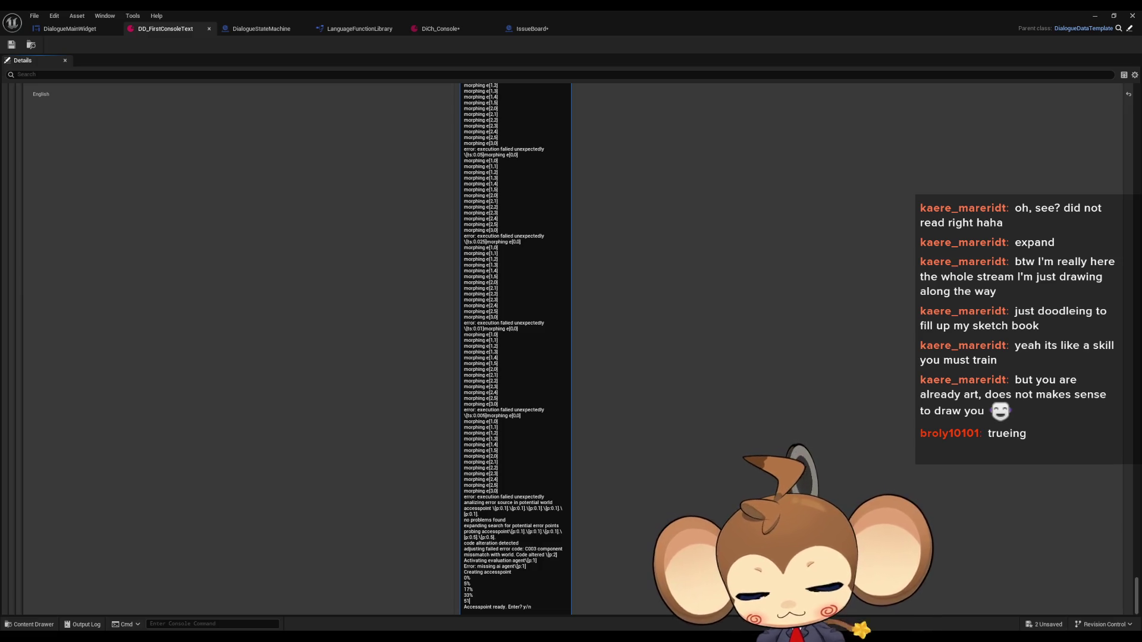
key("shift+Return")
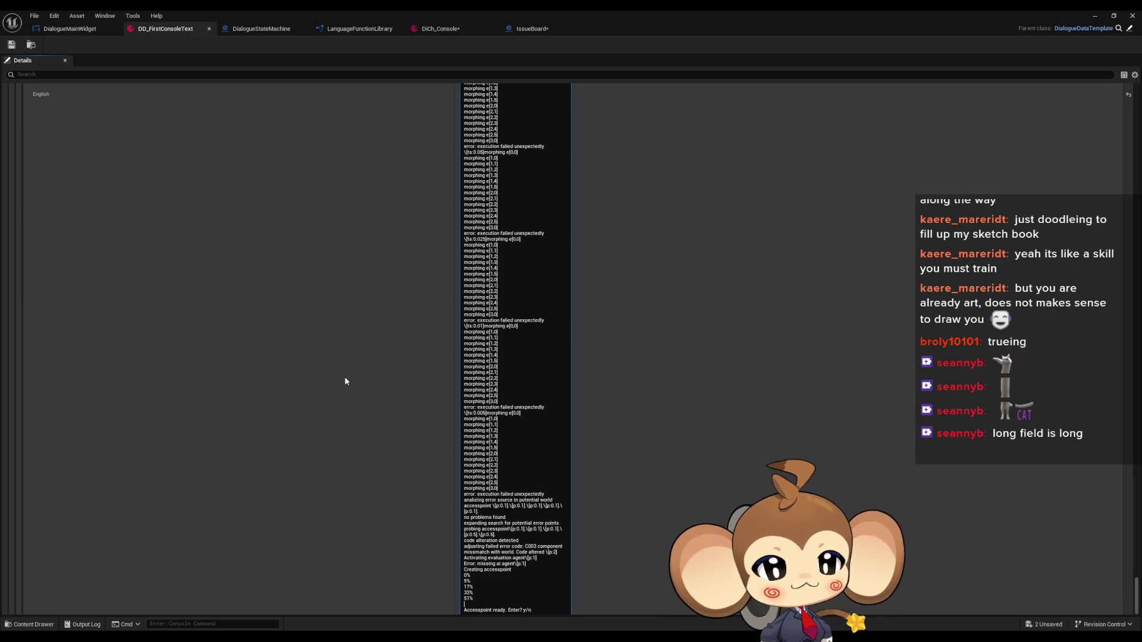
scroll(441, 323, "up", 10)
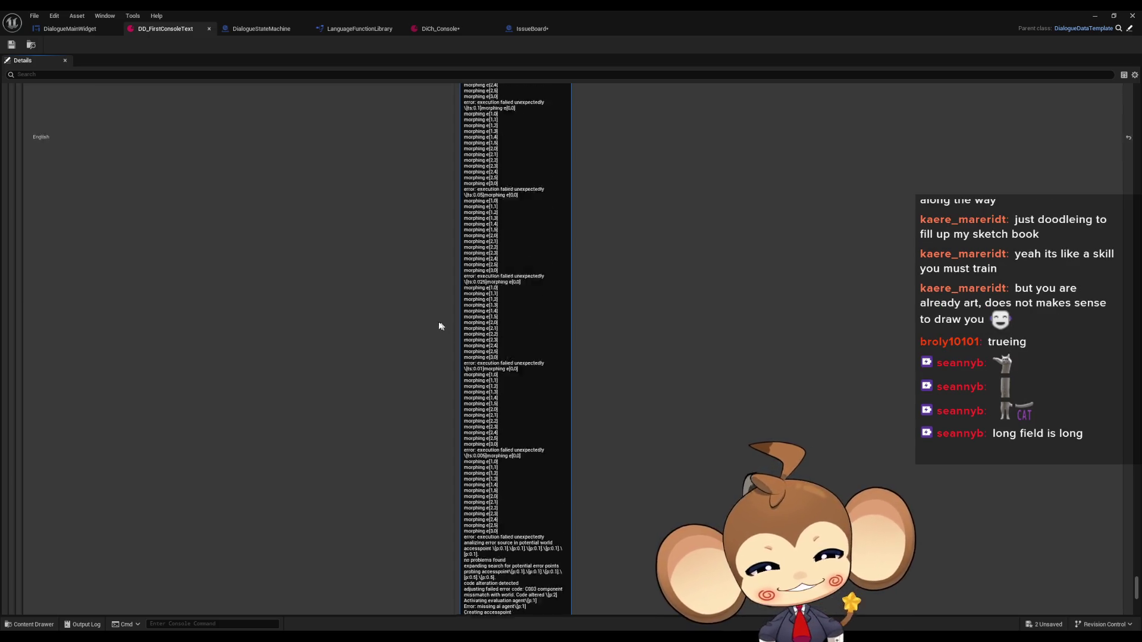
Add 67%, 82%, 98% and 100% lines, ending with 'Accesspoint ready. Enter? y/n'.
scroll(433, 359, "down", 8)
scroll(430, 374, "down", 4)
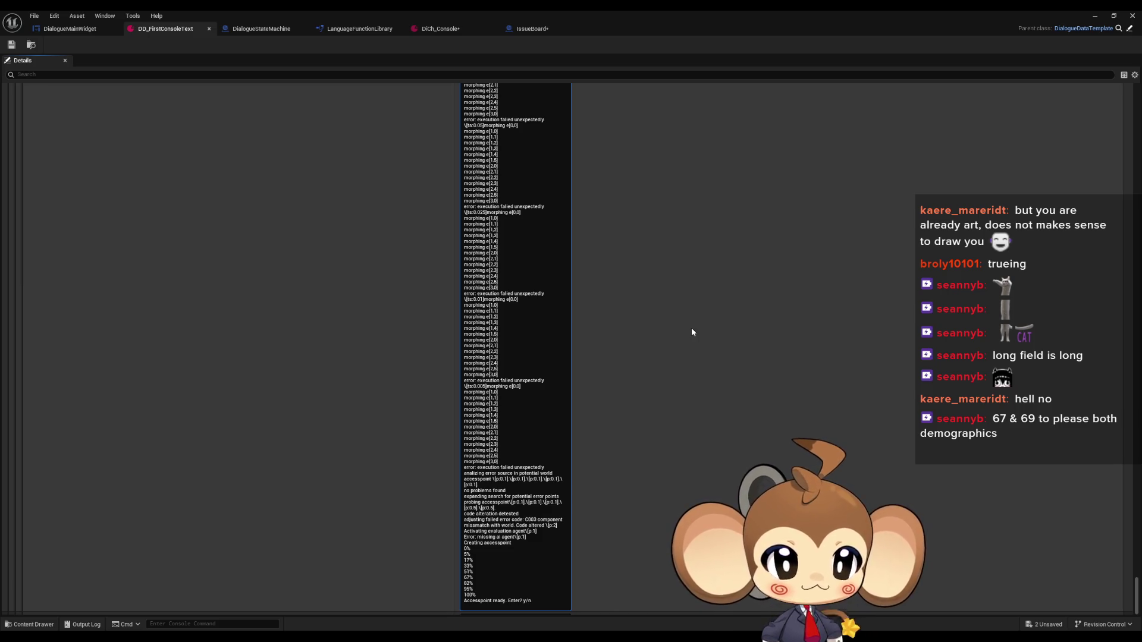
type("y")
key("Return")
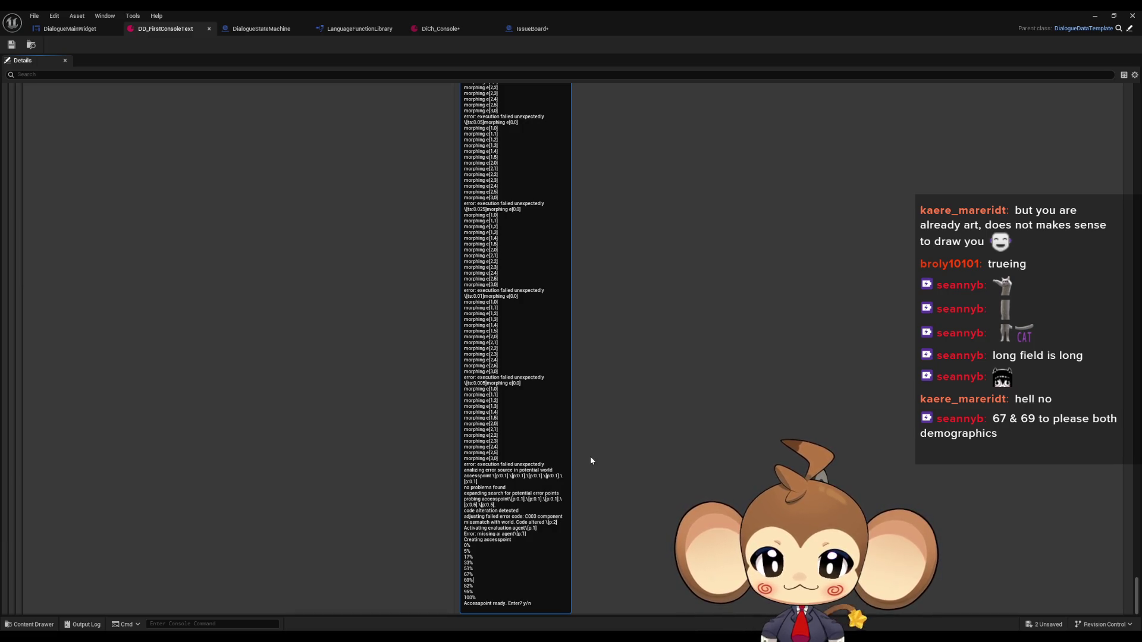
Commit the edited log to DD_FirstConsoleText and reselect the final morphing block.
mouse_move(553, 467)
left_mouse_down()
mouse_move(512, 465)
mouse_move(434, 385)
left_mouse_up()
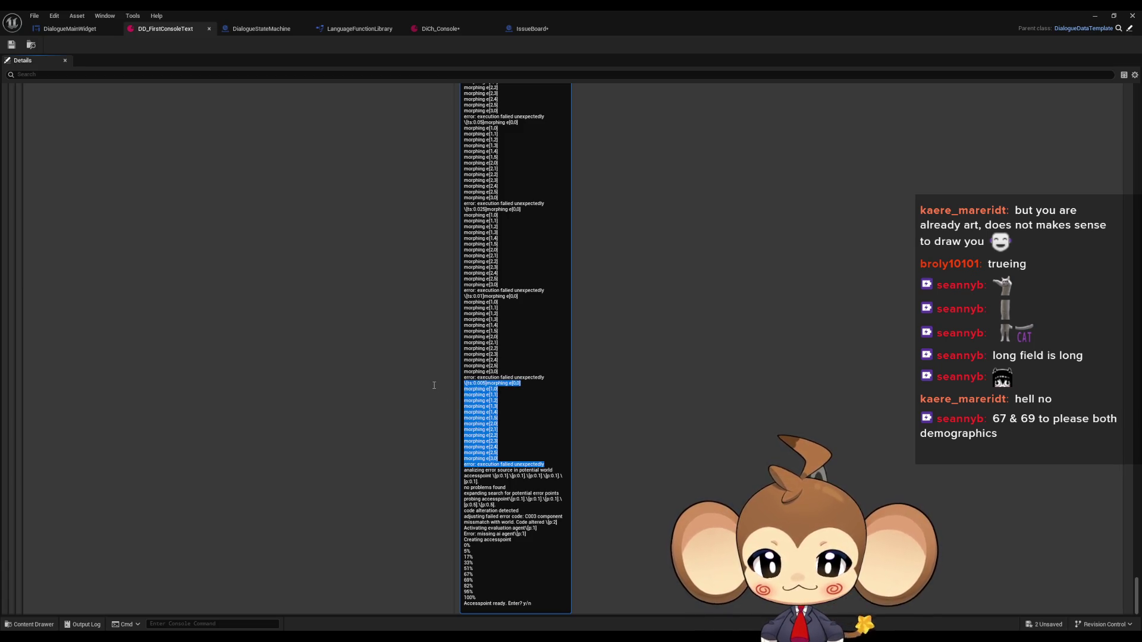
left_click(466, 433)
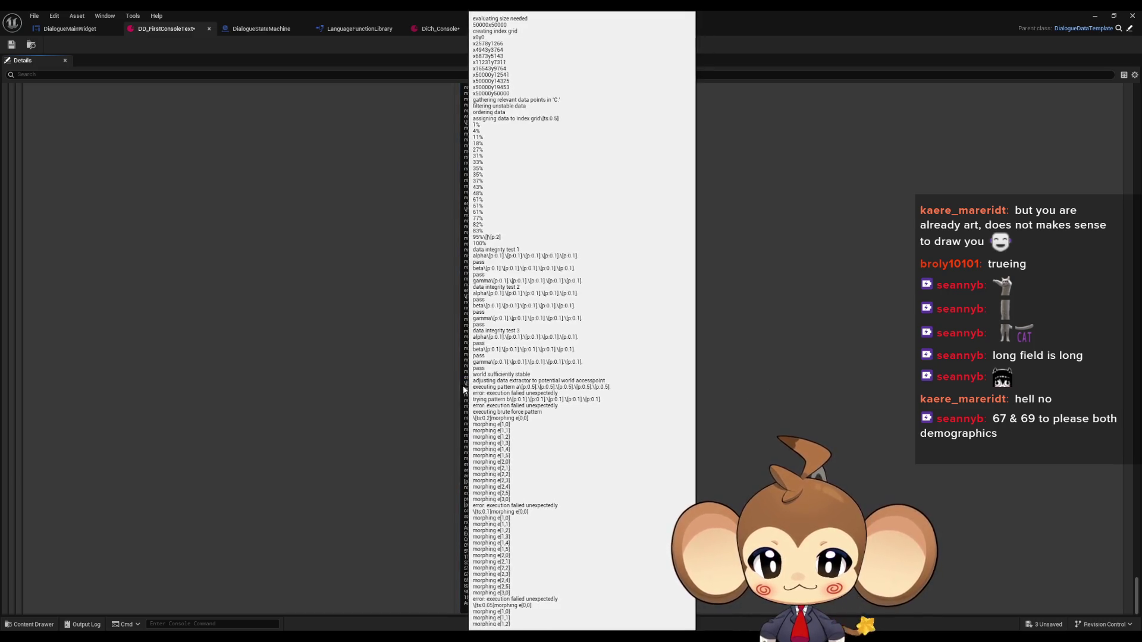
mouse_move(464, 389)
left_mouse_down()
mouse_move(509, 402)
mouse_move(546, 463)
mouse_move(466, 470)
left_mouse_up()
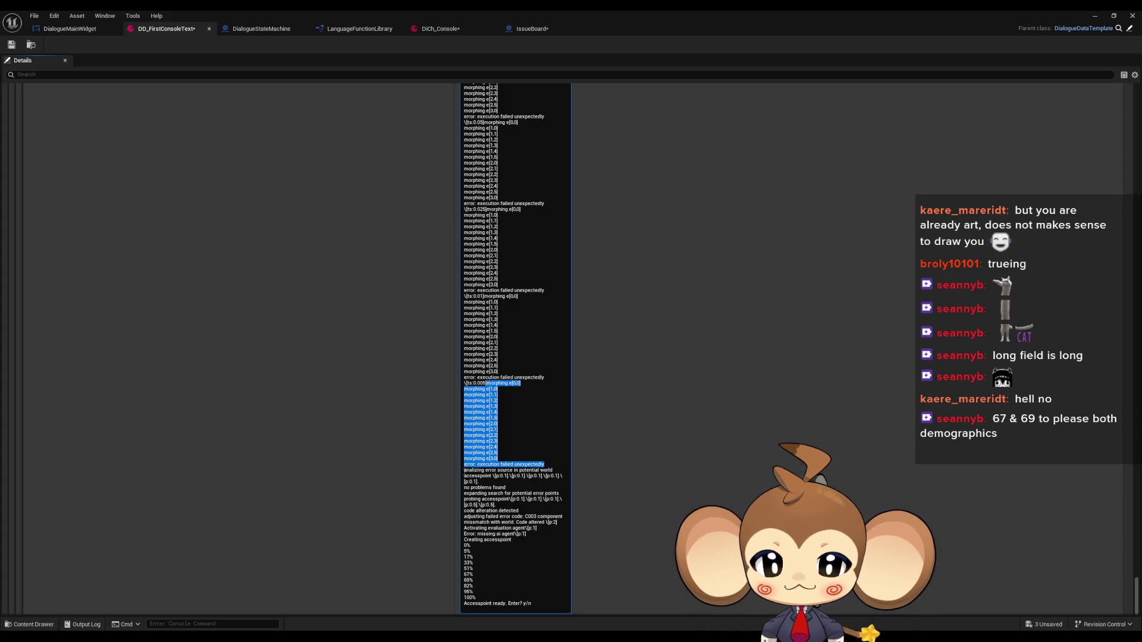